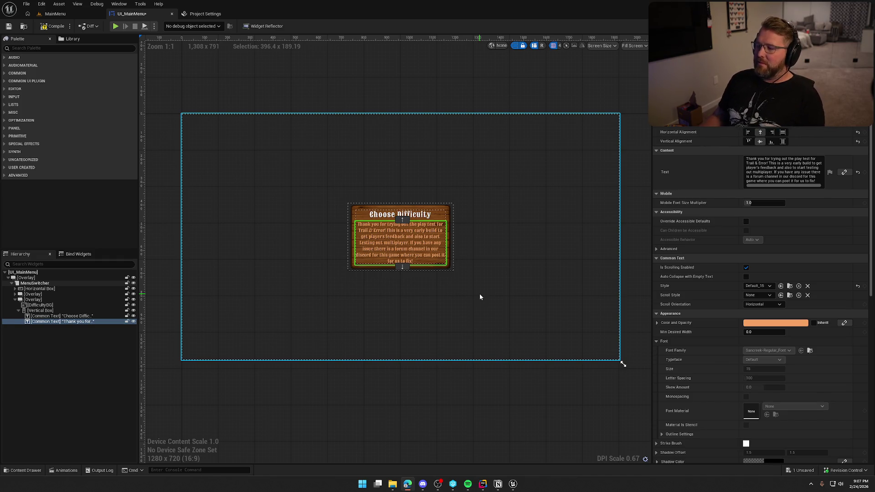
# - Delete the long thank-you message text from the wooden Choose Difficulty panel
pyautogui.click(786, 177)
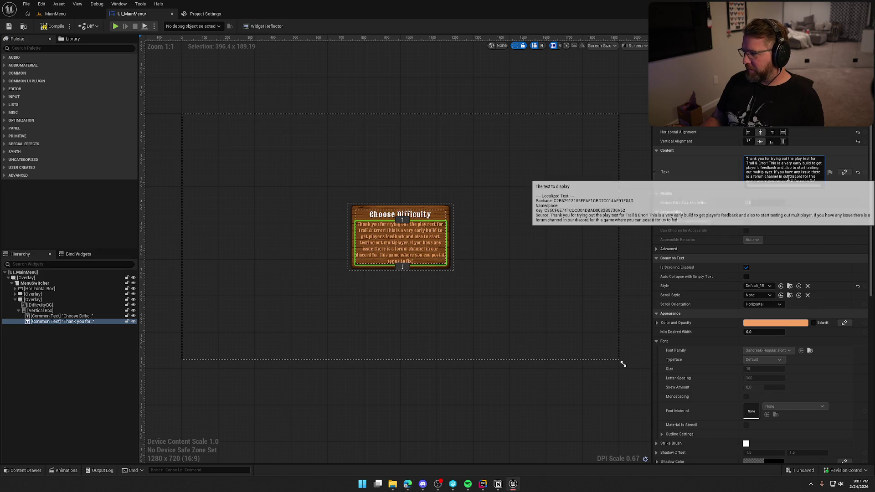
pyautogui.click(59, 322)
pyautogui.press('Delete')
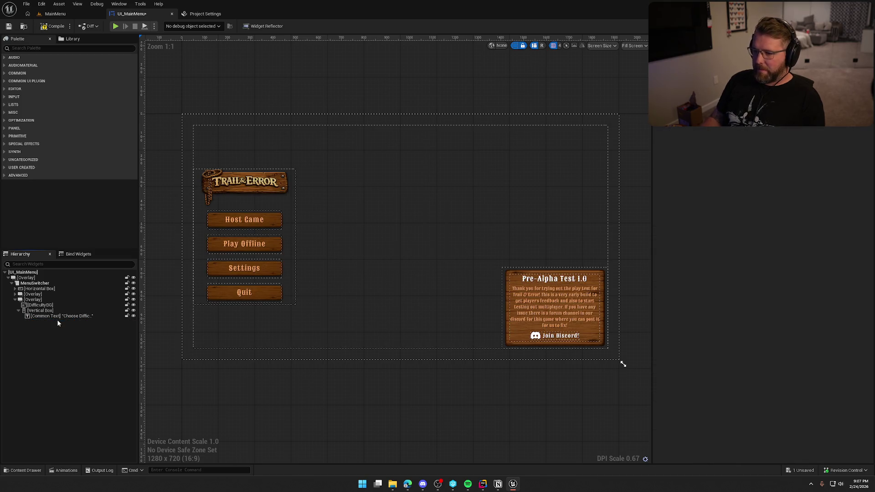
pyautogui.click(59, 316)
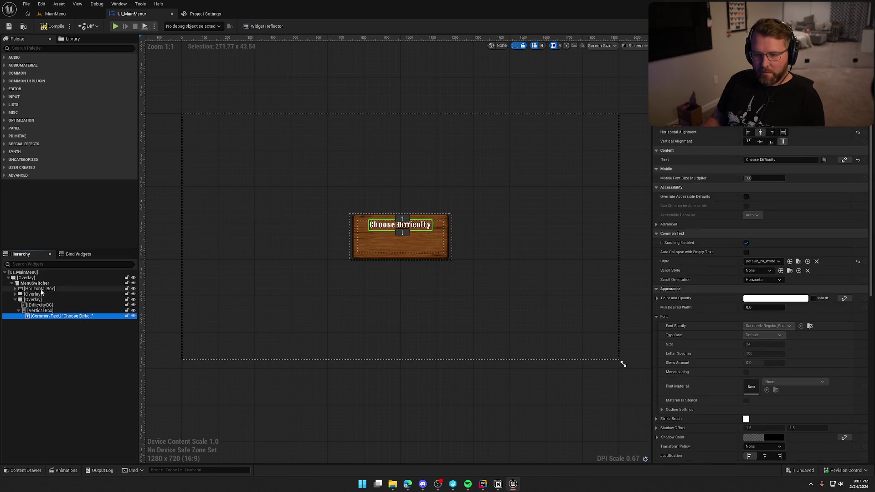
# - Set MenuSwitcher's Active Widget Index and frame the DifficultyBG wooden background on the canvas
pyautogui.click(34, 282)
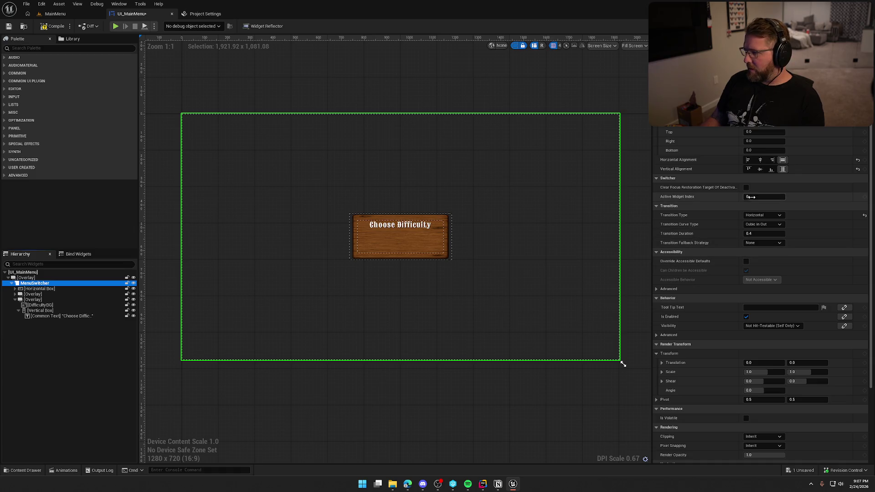
pyautogui.click(751, 197)
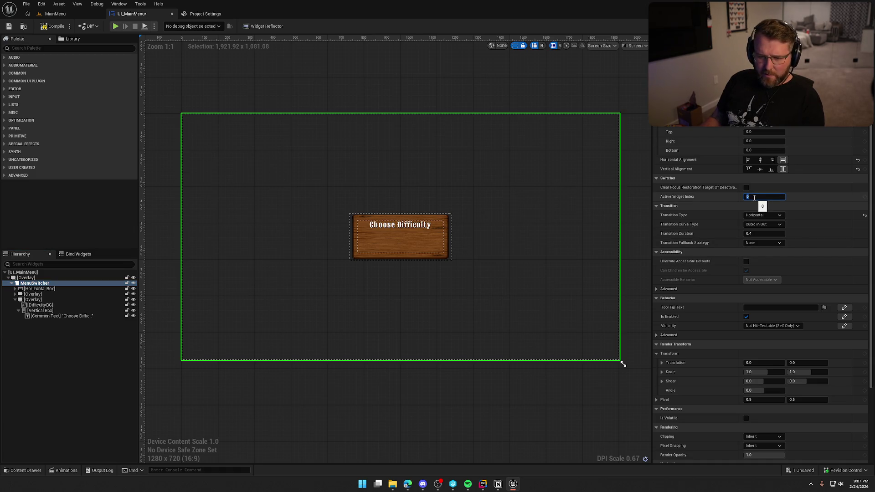
pyautogui.press('Return')
pyautogui.click(40, 305)
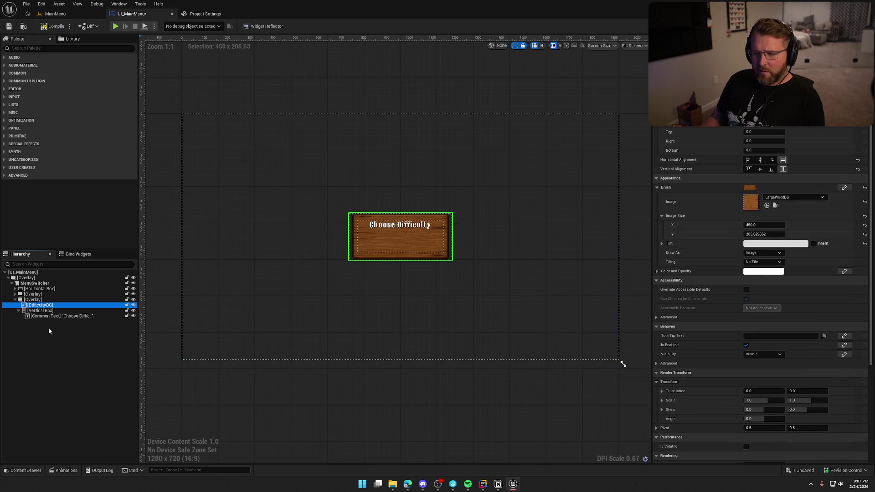
pyautogui.press('f')
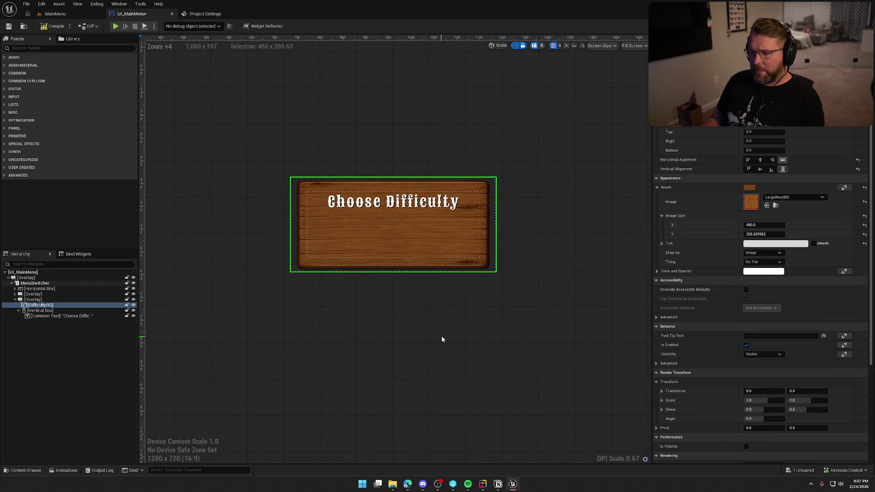
pyautogui.scroll(-1, 454, 318)
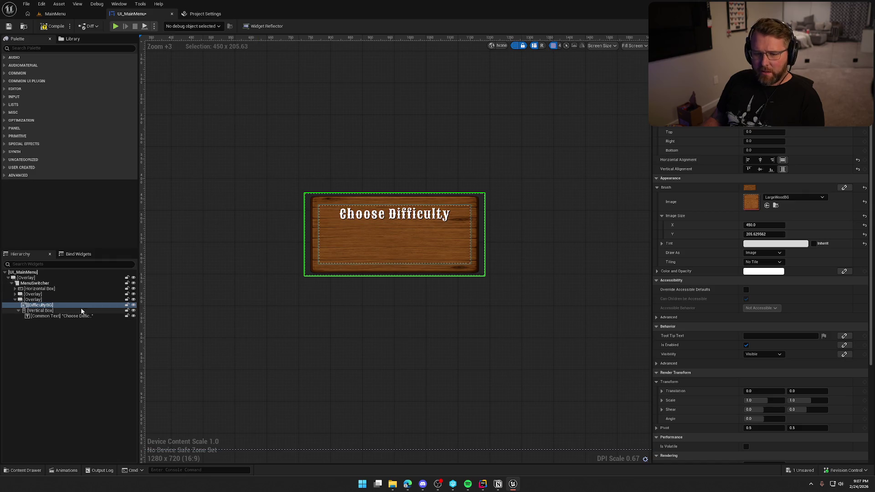
# - Search the Palette for 'butt', try a cosmetic button in the panel, then delete it
pyautogui.click(38, 48)
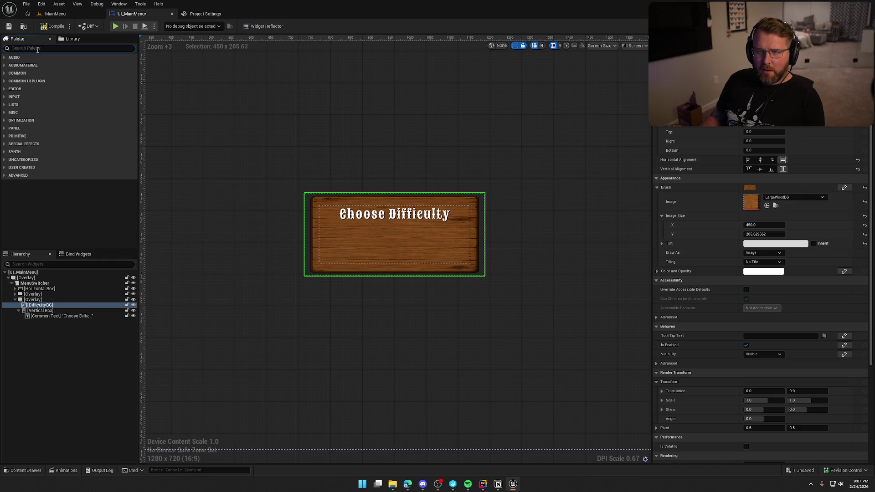
pyautogui.write('butt')
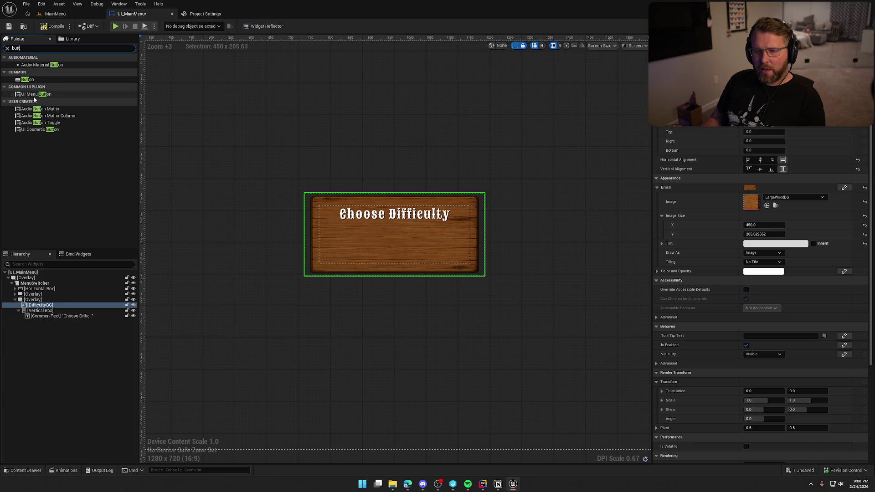
pyautogui.moveTo(30, 130)
pyautogui.mouseDown()
pyautogui.moveTo(45, 308)
pyautogui.moveTo(89, 324)
pyautogui.mouseUp()
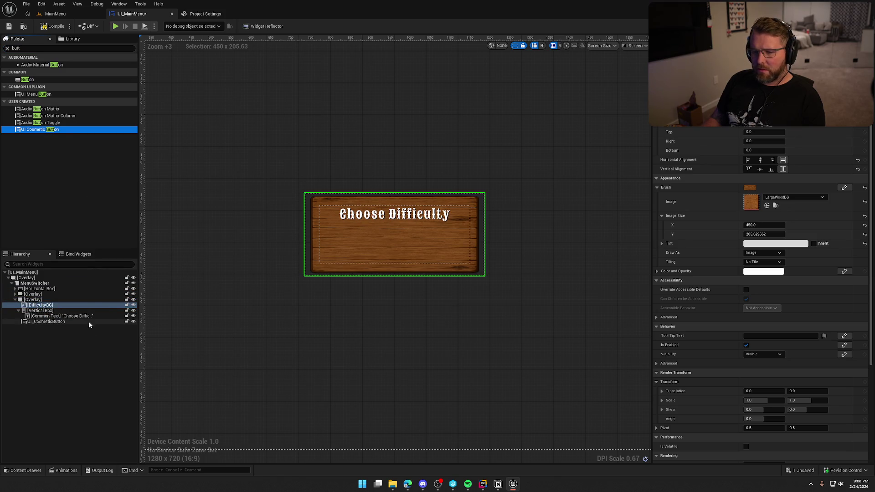
pyautogui.click(52, 322)
pyautogui.click(54, 323)
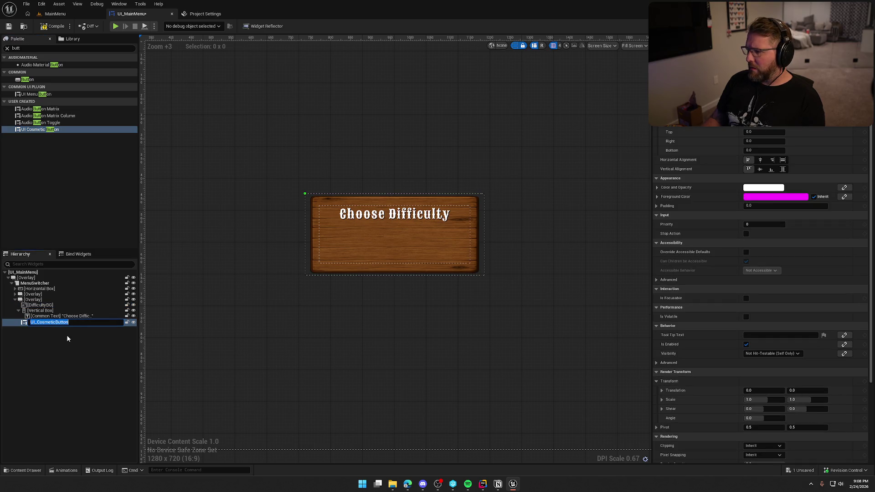
pyautogui.click(67, 338)
pyautogui.click(53, 322)
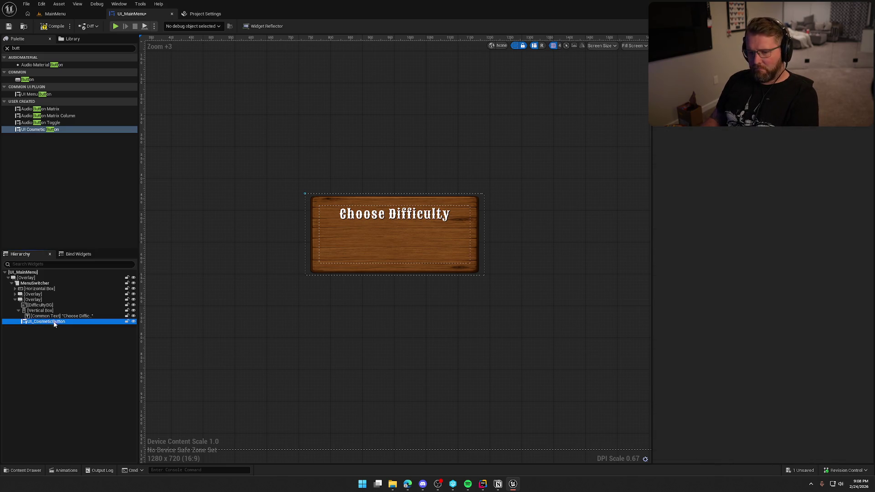
pyautogui.press('Delete')
# - Add a UI Menu Button under the title named AcceptDifficultyBtn with Button Text 'Start'
pyautogui.moveTo(36, 94)
pyautogui.mouseDown()
pyautogui.moveTo(63, 258)
pyautogui.moveTo(50, 302)
pyautogui.moveTo(57, 321)
pyautogui.moveTo(45, 311)
pyautogui.mouseUp()
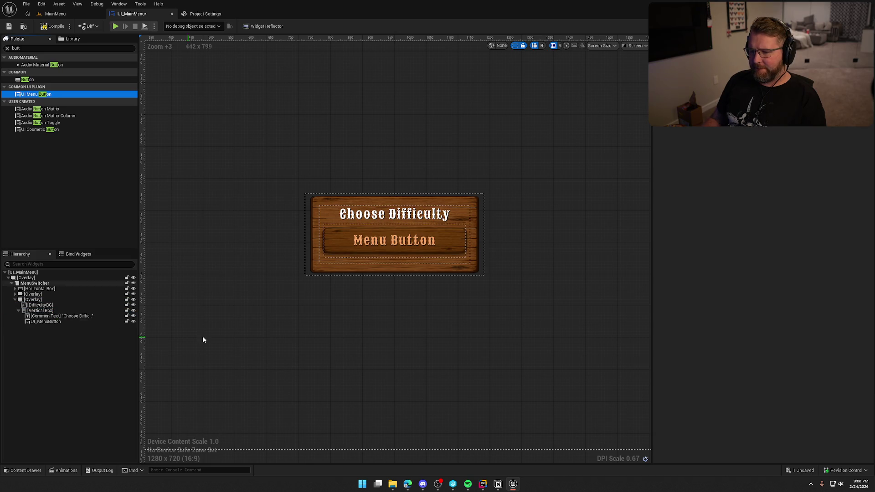
pyautogui.click(515, 46)
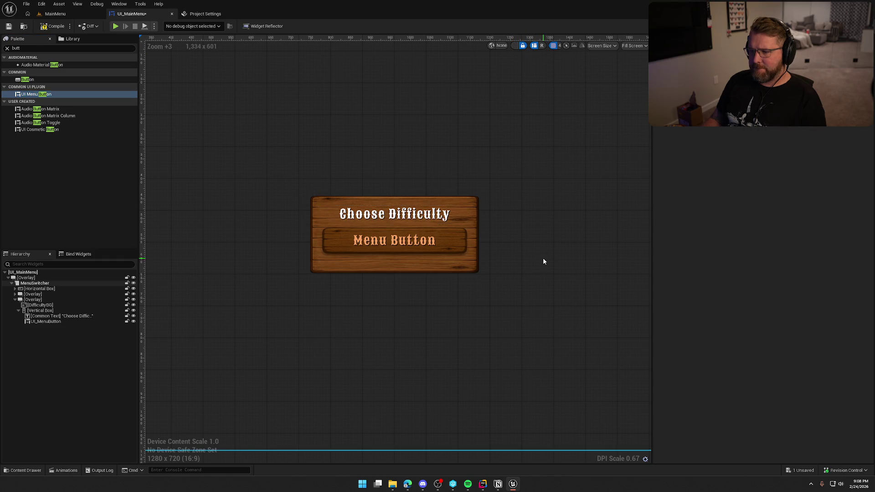
pyautogui.click(45, 321)
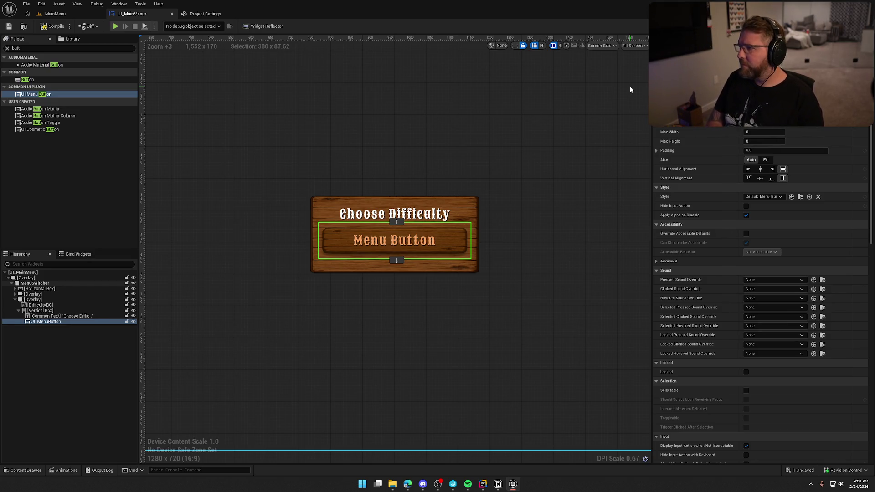
pyautogui.write('AcceptDifficultyBtn')
pyautogui.press('Return')
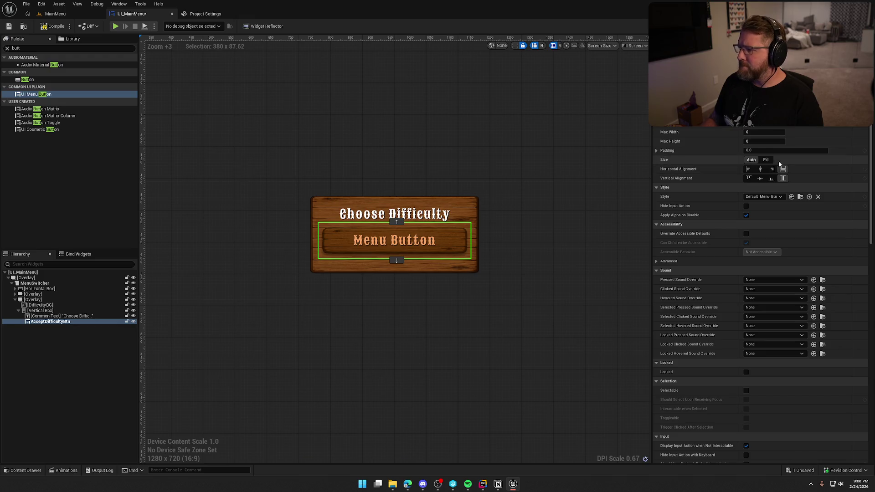
pyautogui.moveTo(870, 130); pyautogui.dragTo(871, 323)
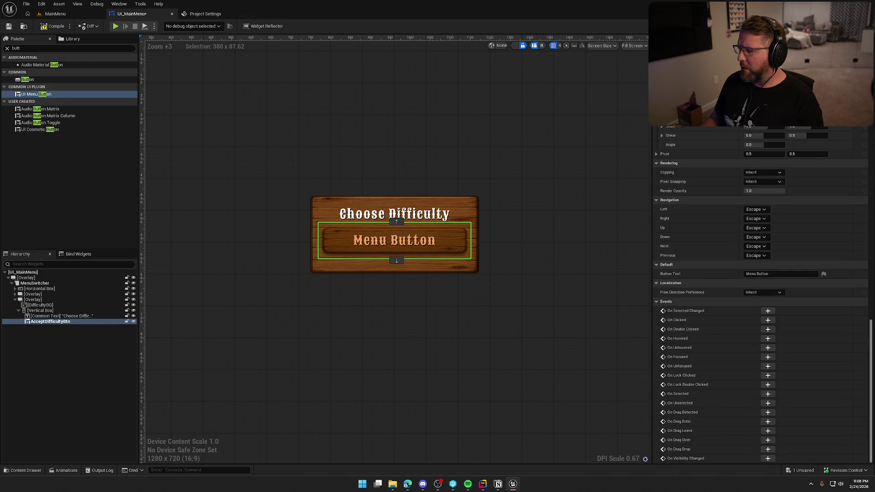
pyautogui.click(769, 273)
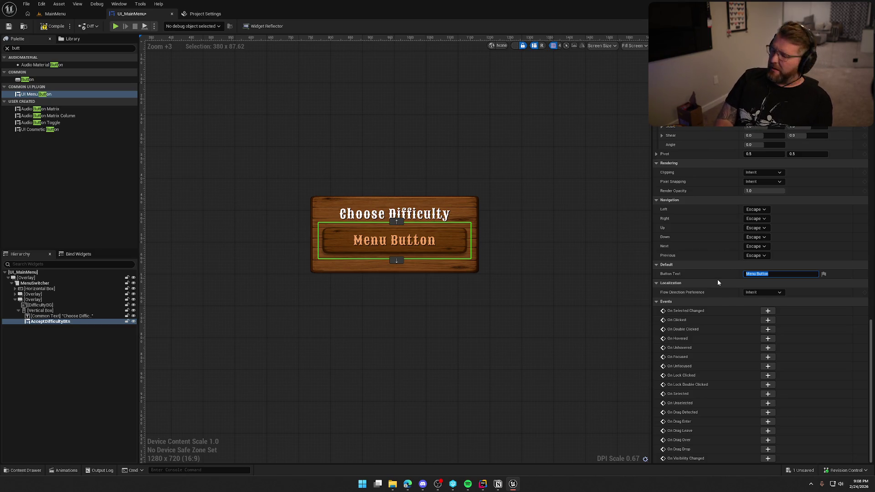
pyautogui.write('Start')
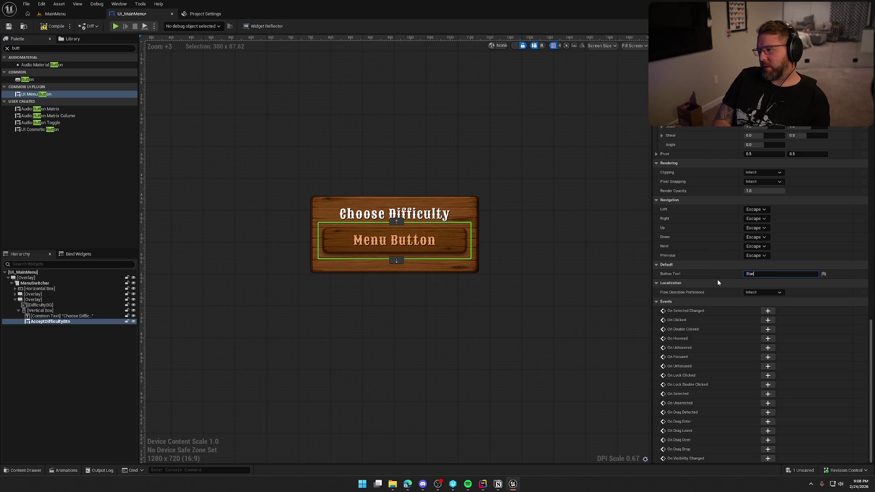
pyautogui.press('Return')
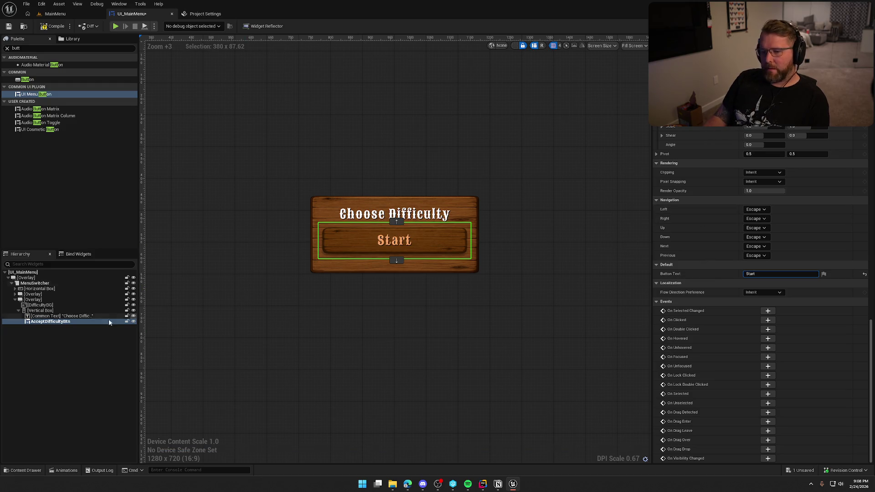
# - Wrap AcceptDifficultyBtn in a Horizontal Box
pyautogui.rightClick(40, 321)
pyautogui.moveTo(68, 401)
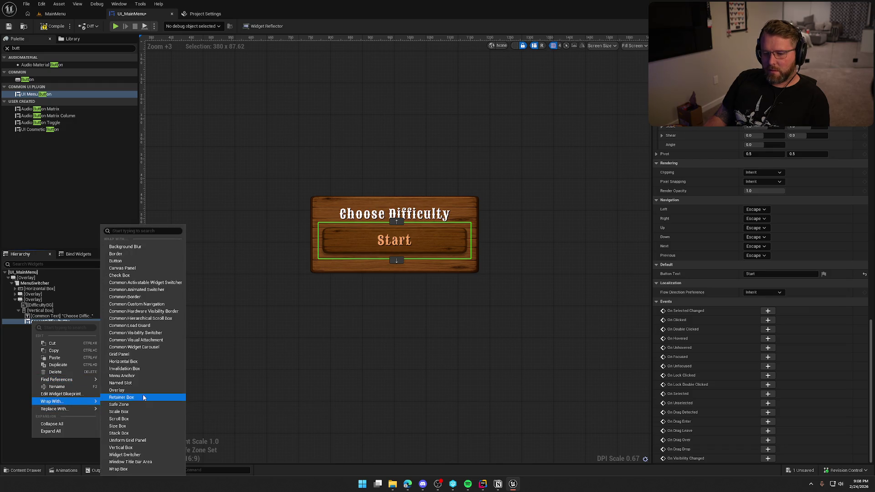
pyautogui.click(123, 361)
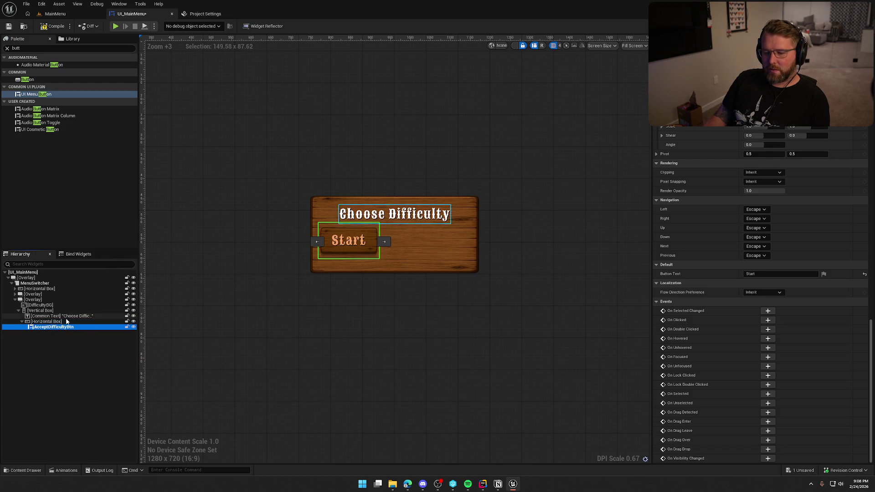
pyautogui.click(45, 321)
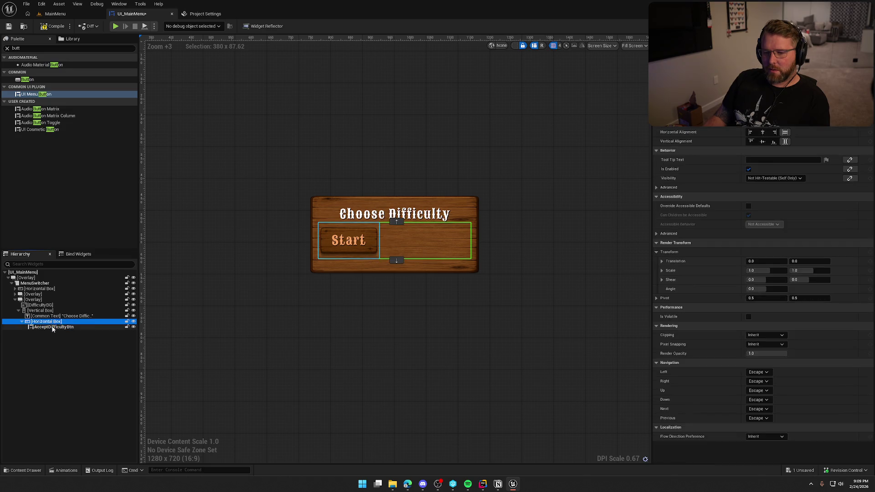
pyautogui.click(54, 326)
# - Duplicate the accept button as CancelDifficultyBtn with Button Text 'Cancel'
pyautogui.hotkey('ctrl', 'd')
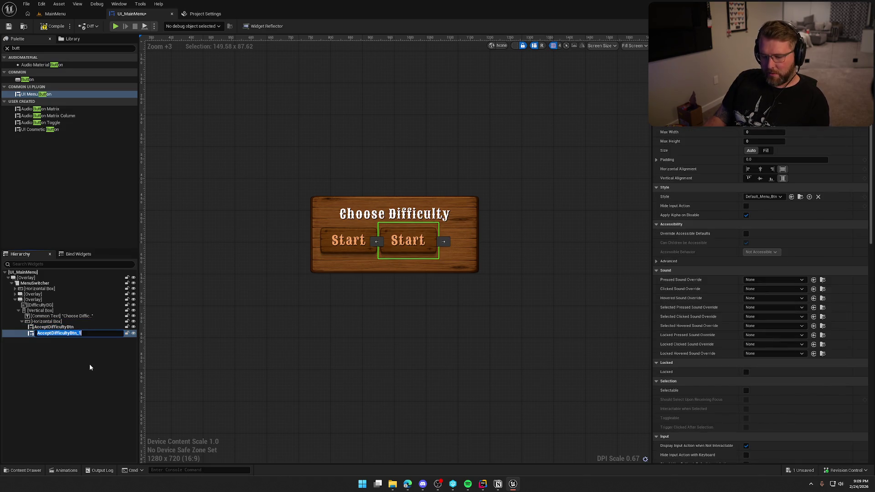
pyautogui.write('Cancel')
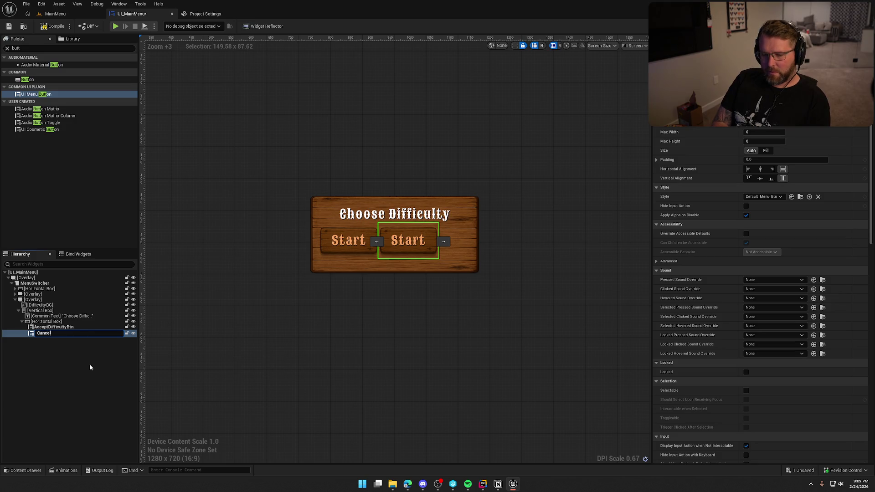
pyautogui.write('DifficultyBtn')
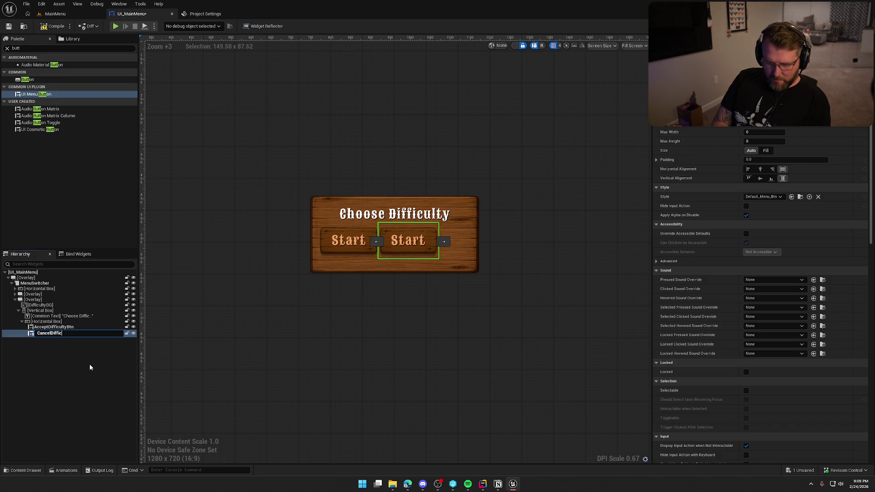
pyautogui.press('Return')
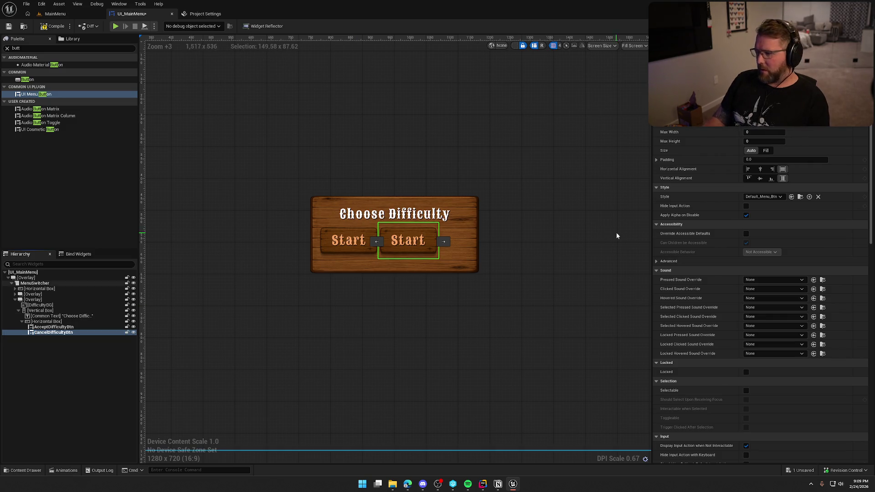
pyautogui.scroll(-1, 871, 162)
pyautogui.moveTo(871, 162); pyautogui.dragTo(871, 337)
pyautogui.click(751, 355)
pyautogui.write('Can')
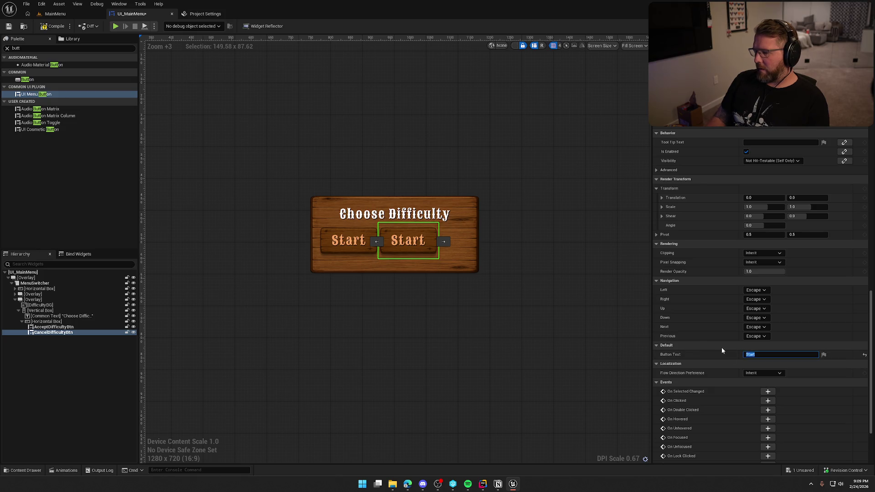
pyautogui.write('cel')
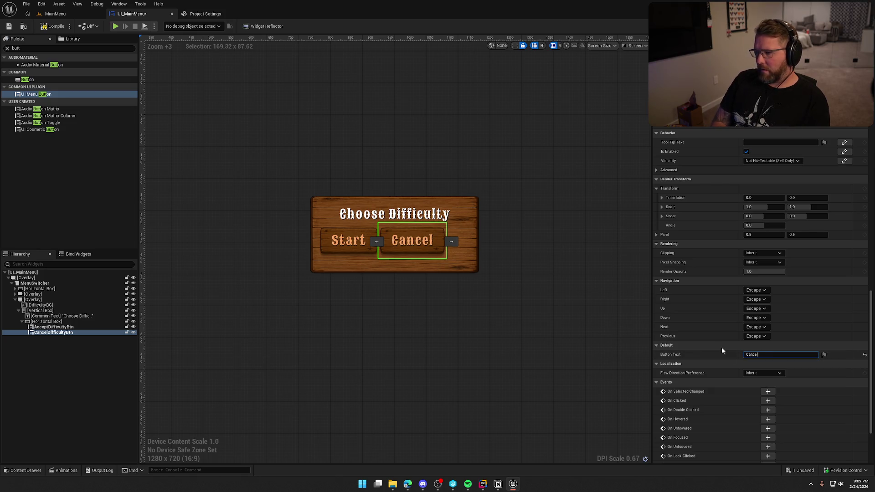
# - Select both AcceptDifficultyBtn and CancelDifficultyBtn together in the Hierarchy
pyautogui.click(91, 327)
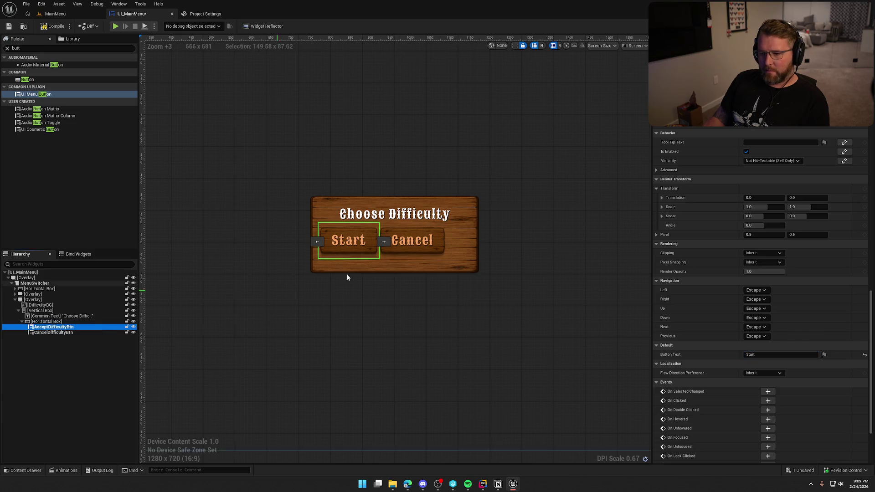
pyautogui.scroll(1, 793, 284)
pyautogui.moveTo(871, 360); pyautogui.dragTo(870, 191)
pyautogui.keyDown('ctrl'); pyautogui.click(74, 332); pyautogui.keyUp('ctrl')
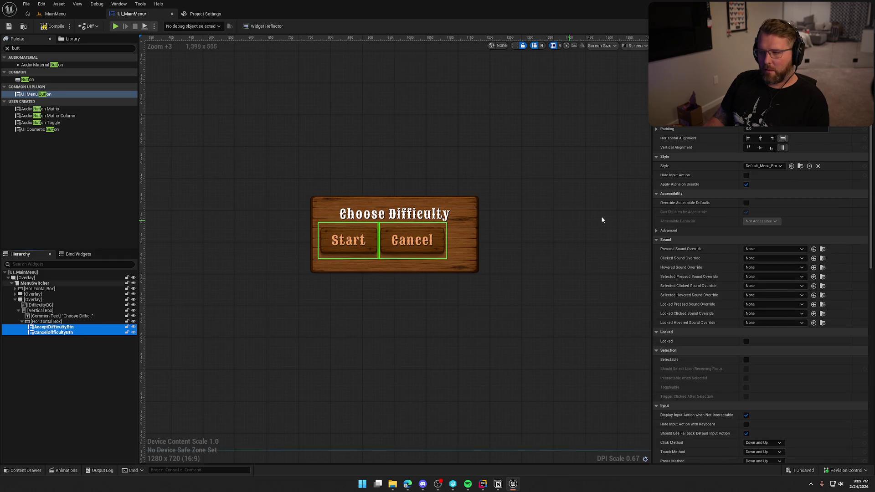
# - Set both buttons' slot Size to Fill with a Padding of 10
pyautogui.click(47, 322)
pyautogui.click(52, 327)
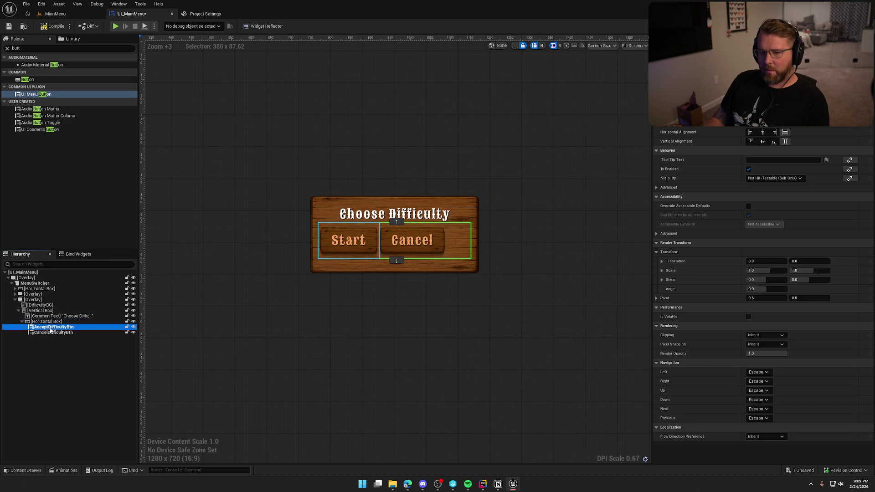
pyautogui.keyDown('ctrl'); pyautogui.click(53, 332); pyautogui.keyUp('ctrl')
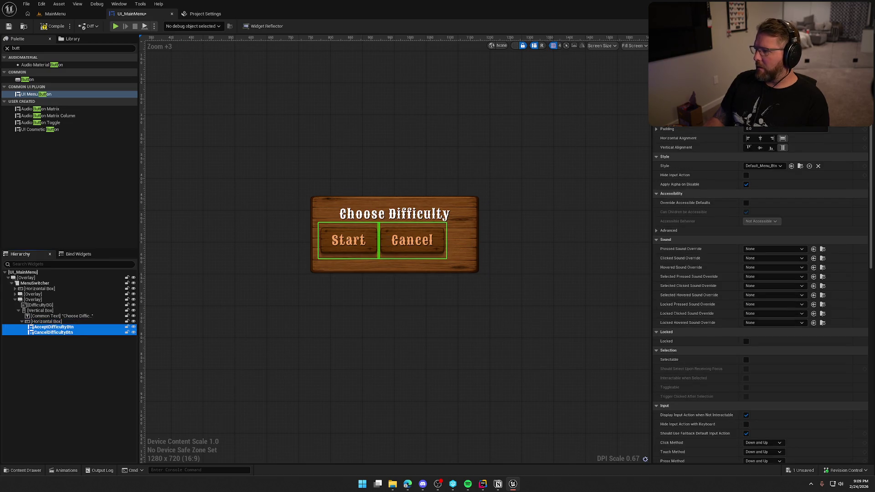
pyautogui.click(765, 120)
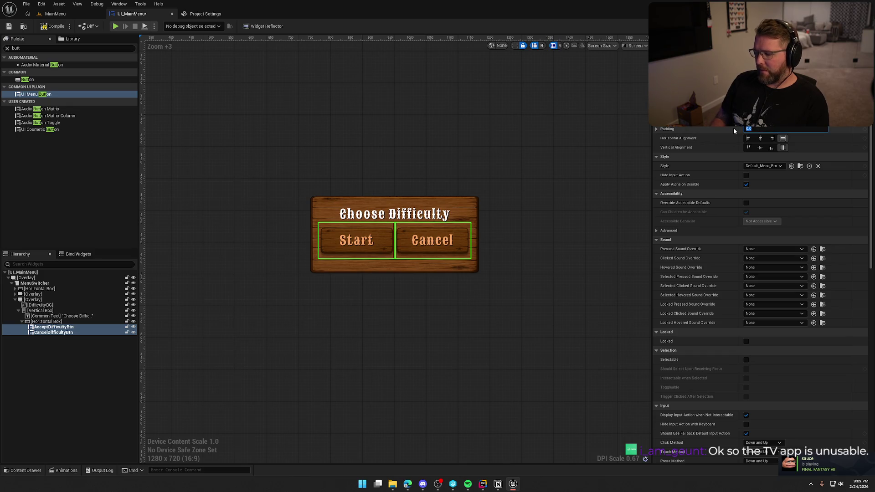
pyautogui.write('10')
pyautogui.press('Return')
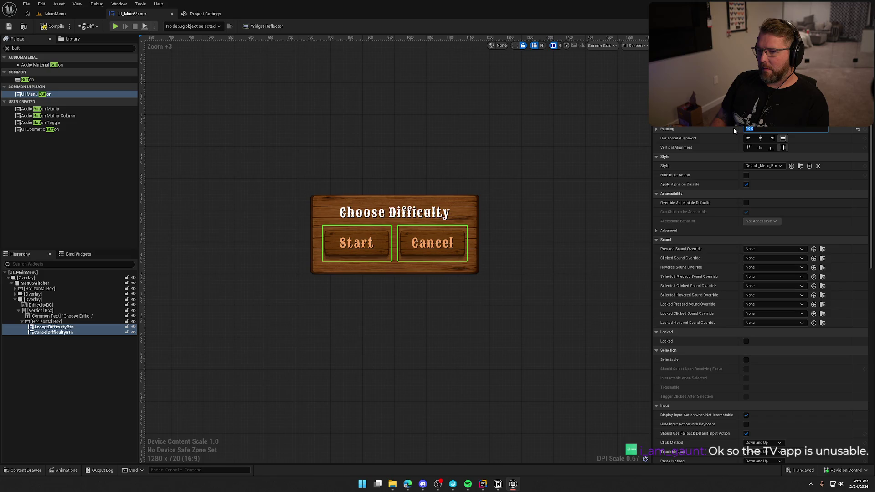
# - Set the bottom padding of both Start and Cancel buttons to 0
pyautogui.click(547, 258)
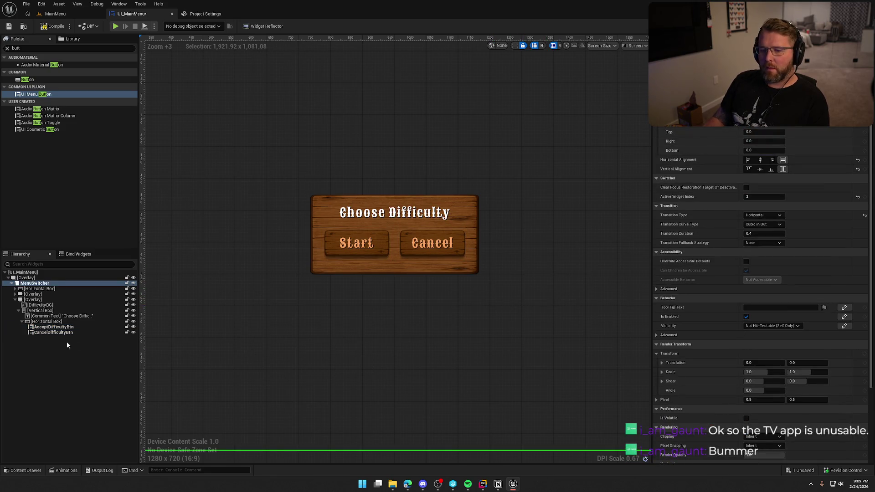
pyautogui.click(52, 326)
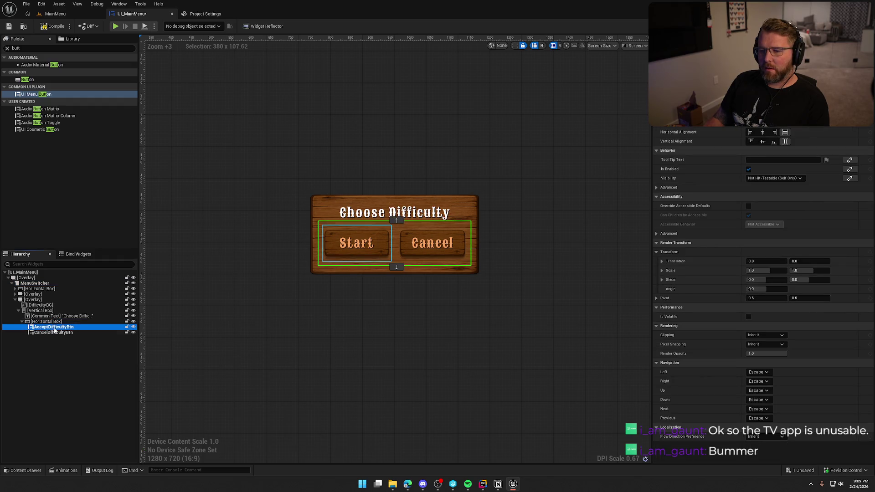
pyautogui.keyDown('ctrl'); pyautogui.click(55, 333); pyautogui.keyUp('ctrl')
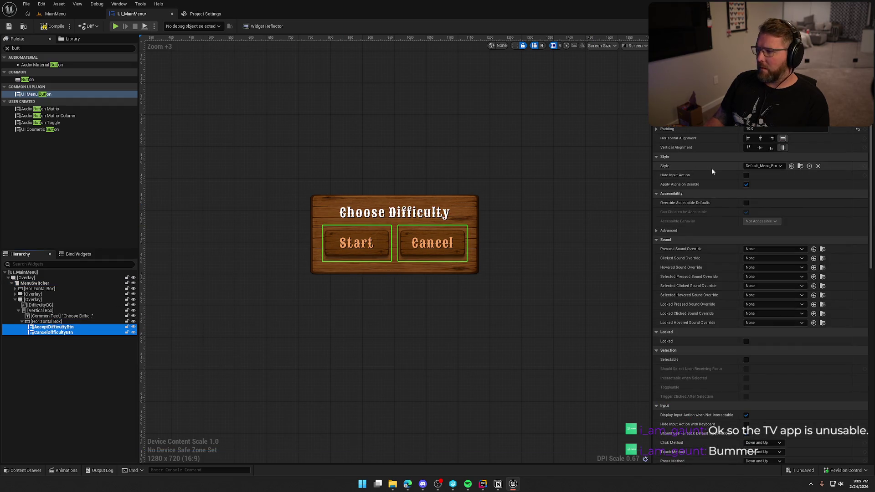
pyautogui.click(693, 130)
pyautogui.click(756, 165)
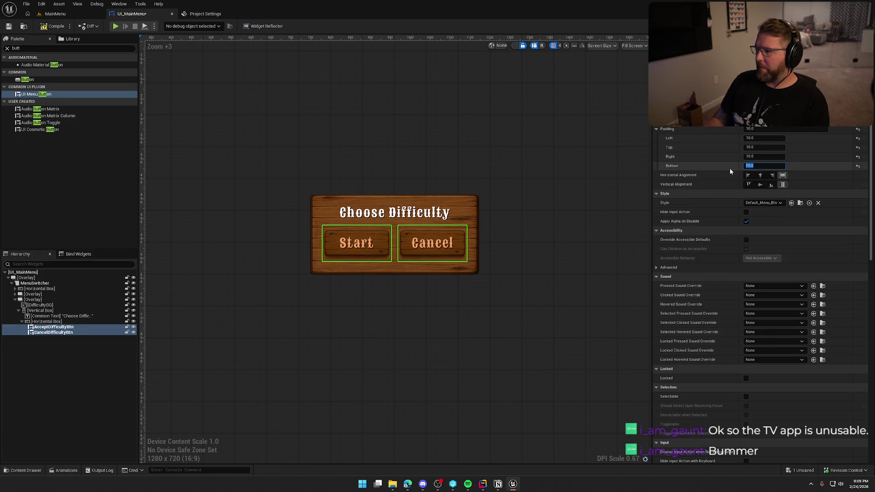
pyautogui.write('0')
pyautogui.press('Return')
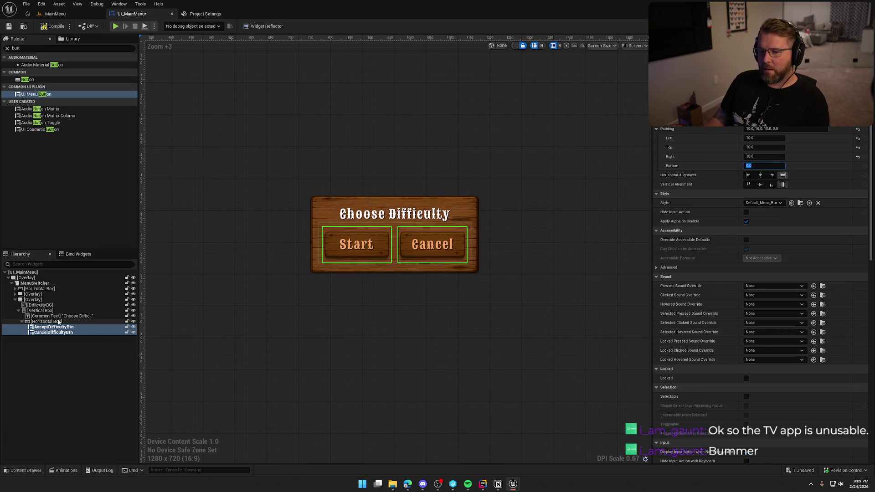
pyautogui.click(48, 322)
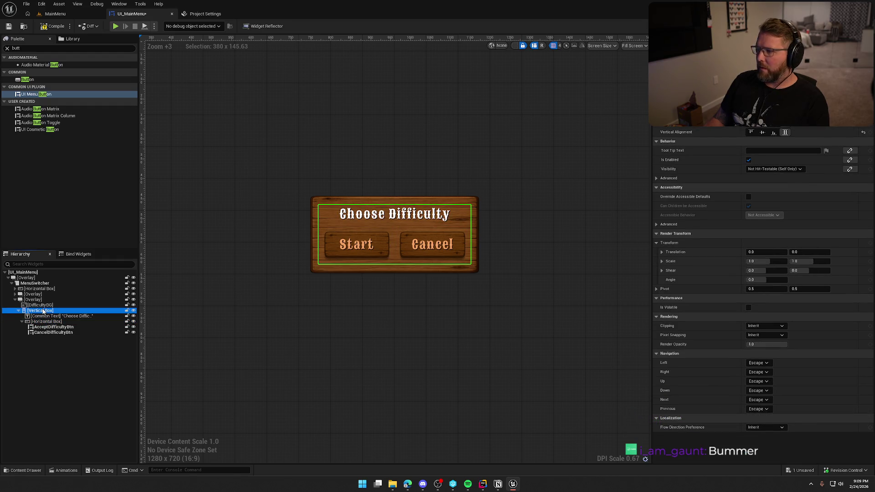
# - Give the panel's Vertical Box a bottom padding of 35, after trying 10 and 0
pyautogui.click(43, 310)
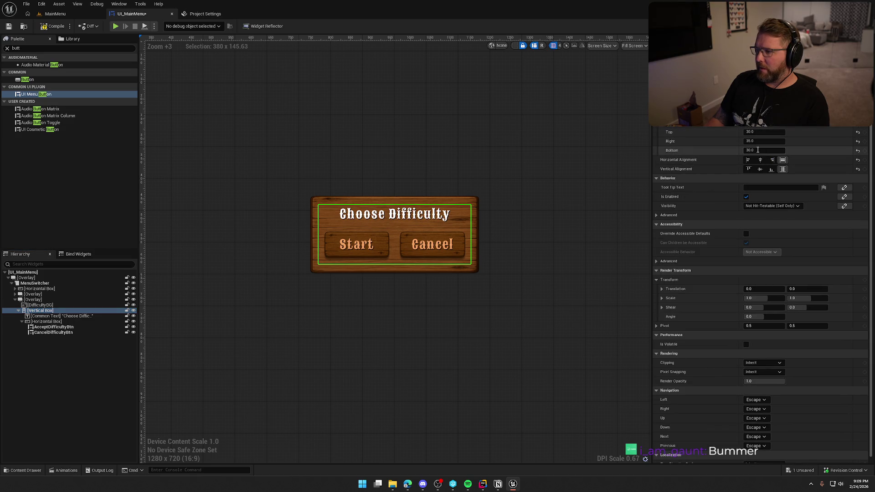
pyautogui.write('10')
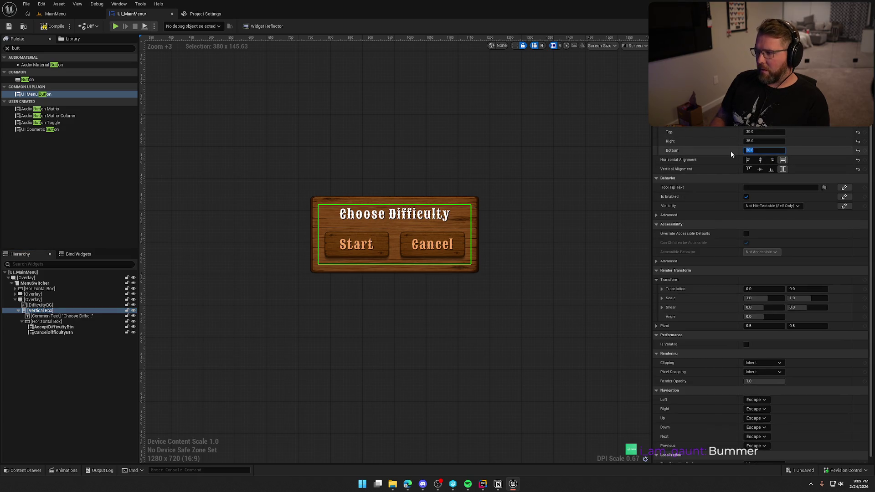
pyautogui.press('Return')
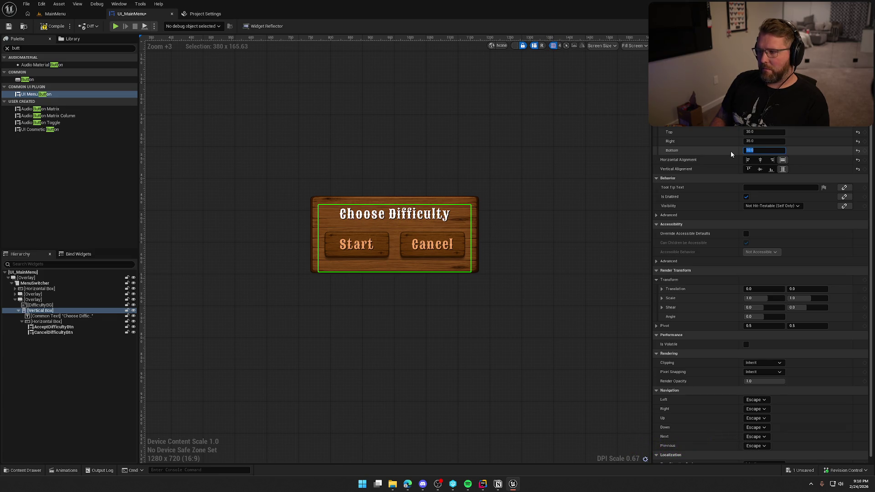
pyautogui.write('0')
pyautogui.press('Return')
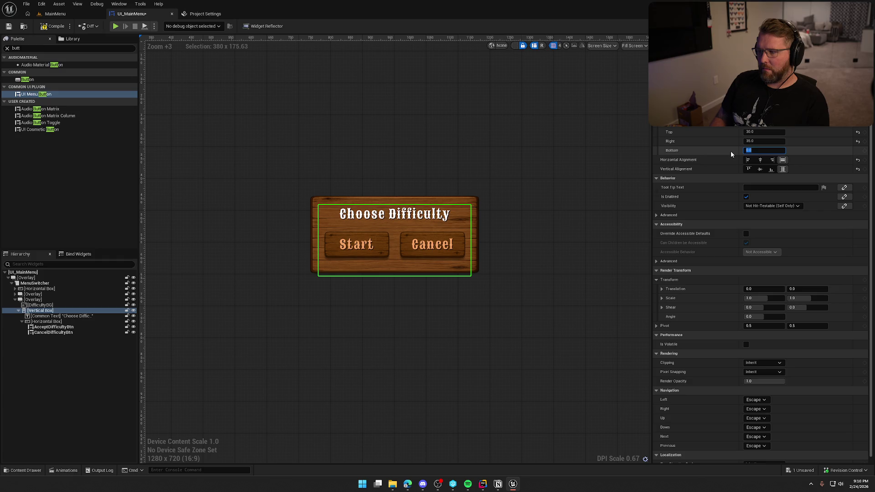
pyautogui.write('35')
pyautogui.press('Return')
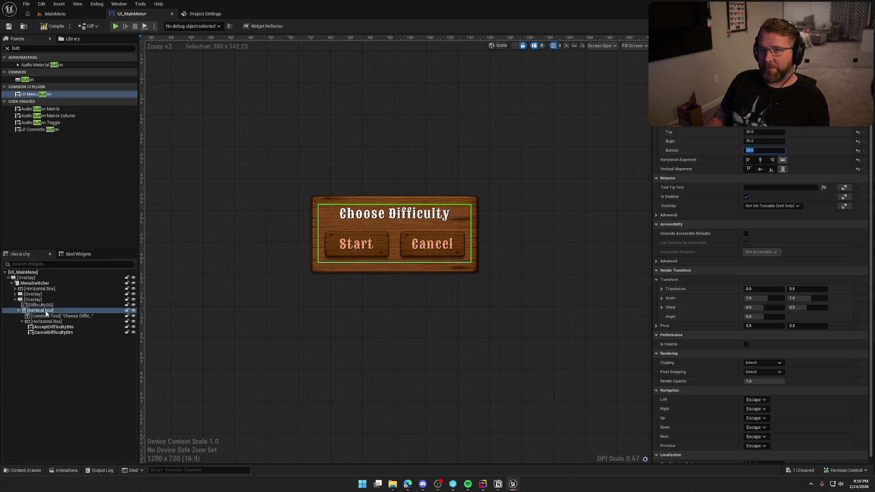
pyautogui.click(46, 317)
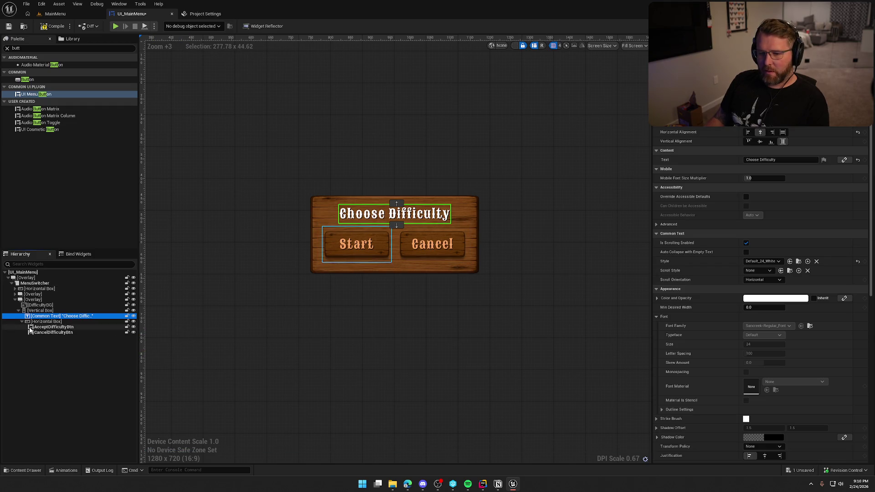
# - Set the top padding of both Start and Cancel buttons to 0
pyautogui.click(37, 322)
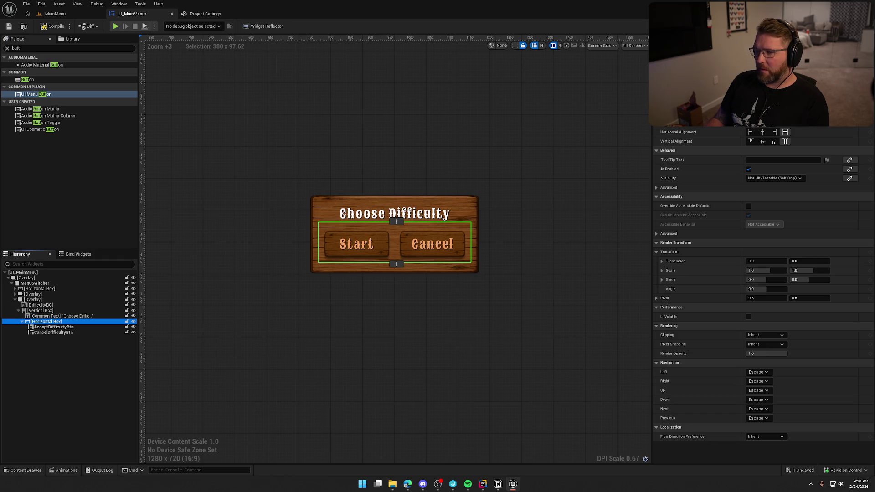
pyautogui.click(345, 239)
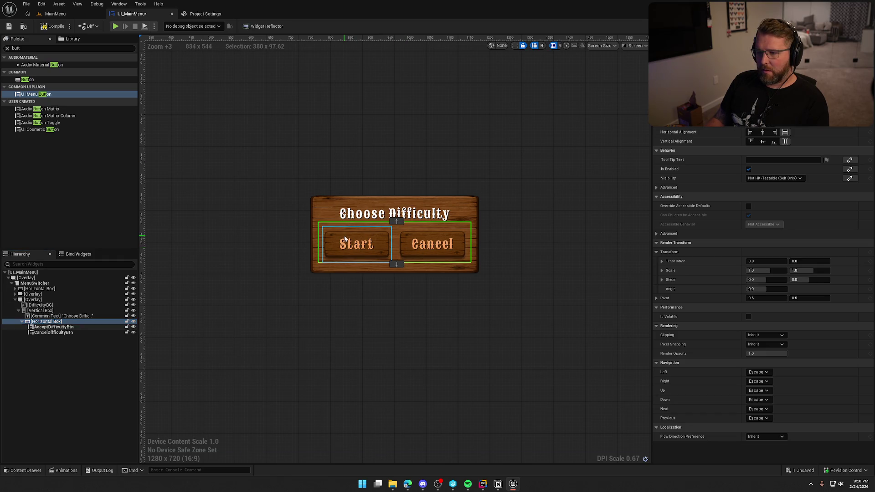
pyautogui.keyDown('ctrl'); pyautogui.click(424, 244); pyautogui.keyUp('ctrl')
pyautogui.click(756, 146)
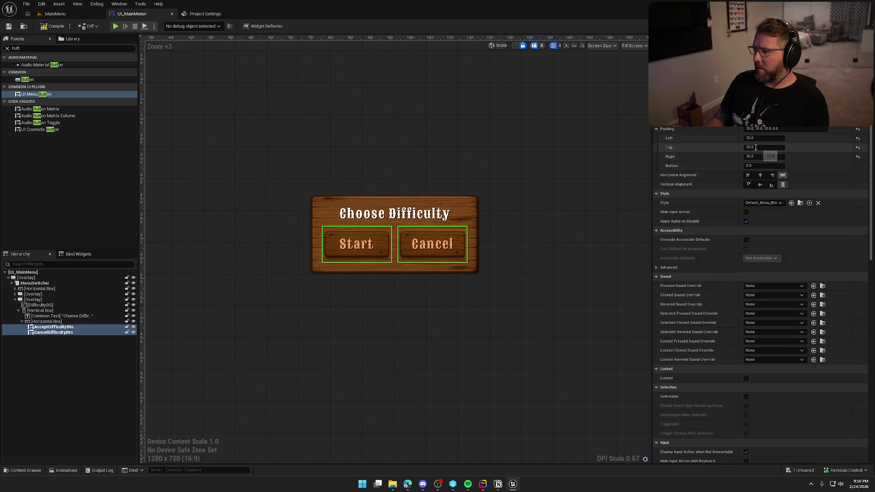
pyautogui.write('0')
pyautogui.press('Return')
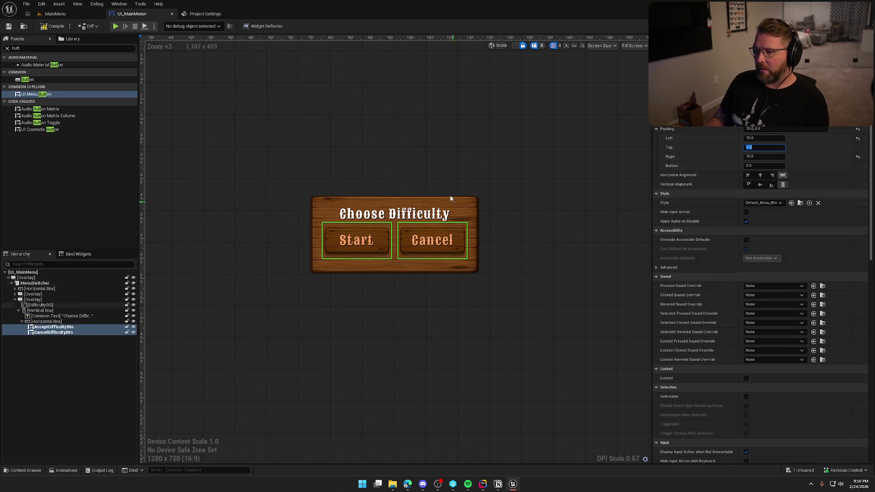
pyautogui.click(429, 179)
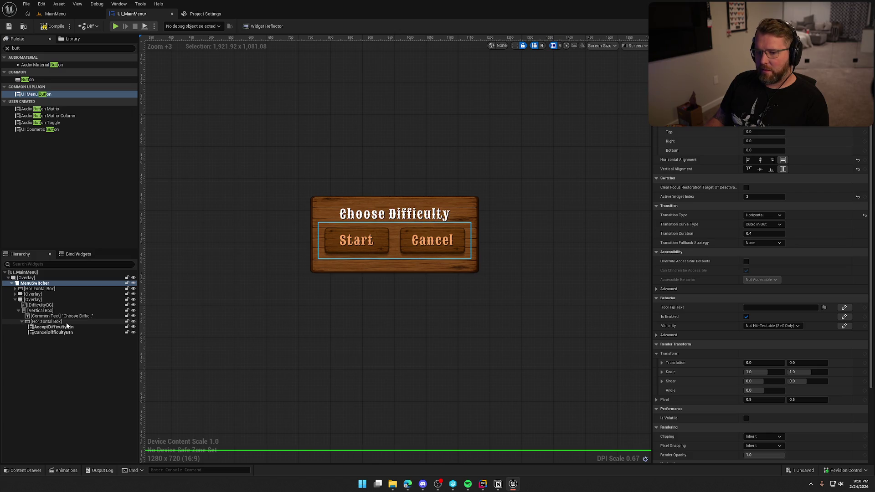
# - Change the Vertical Box's bottom padding to 25, after trying 20
pyautogui.click(43, 310)
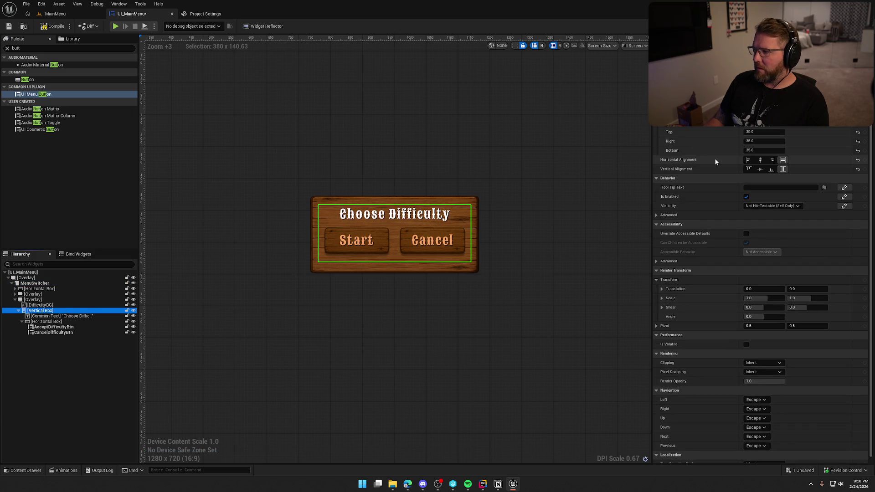
pyautogui.click(754, 150)
pyautogui.write('20')
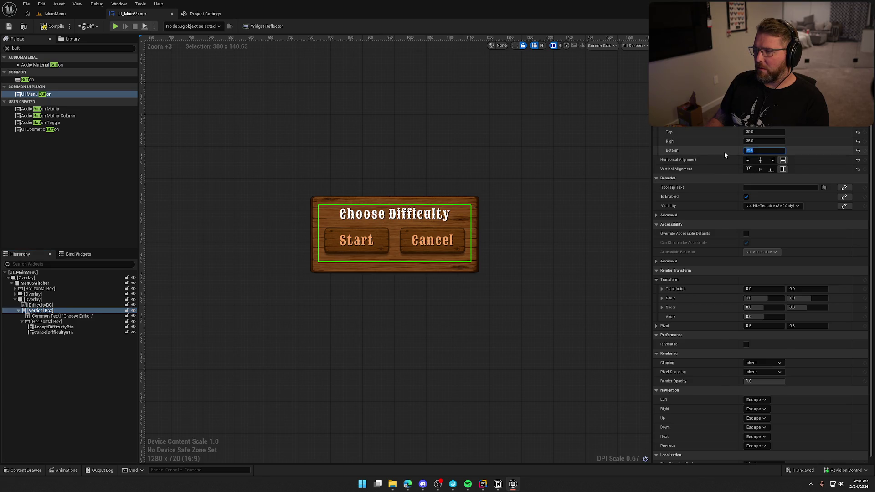
pyautogui.press('Return')
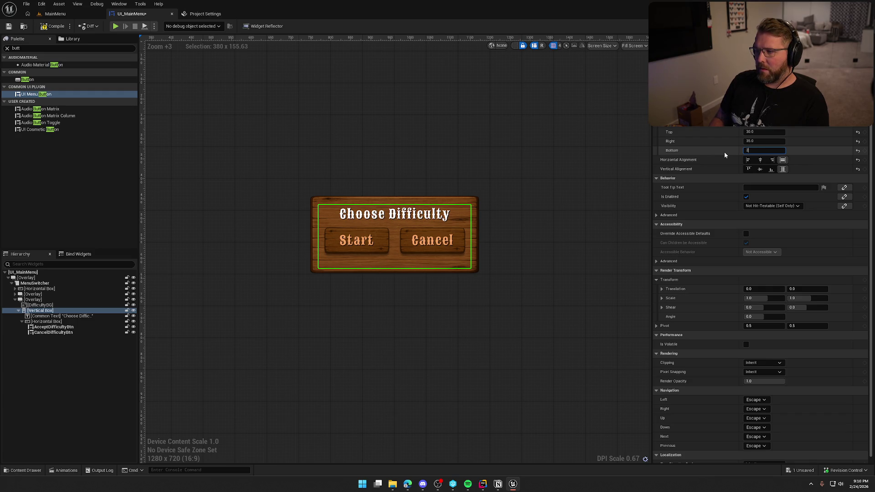
pyautogui.write('25')
pyautogui.press('Return')
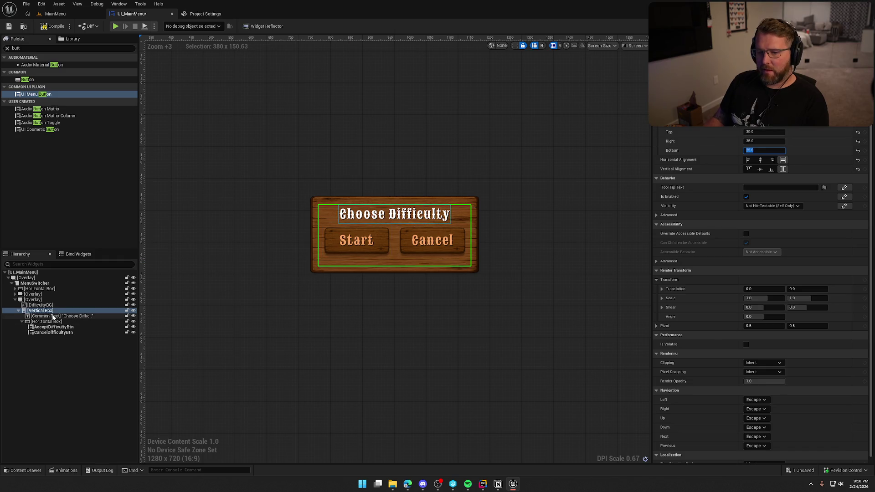
# - Change the button row's vertical alignment to drop Start and Cancel lower, then compile and save
pyautogui.click(41, 316)
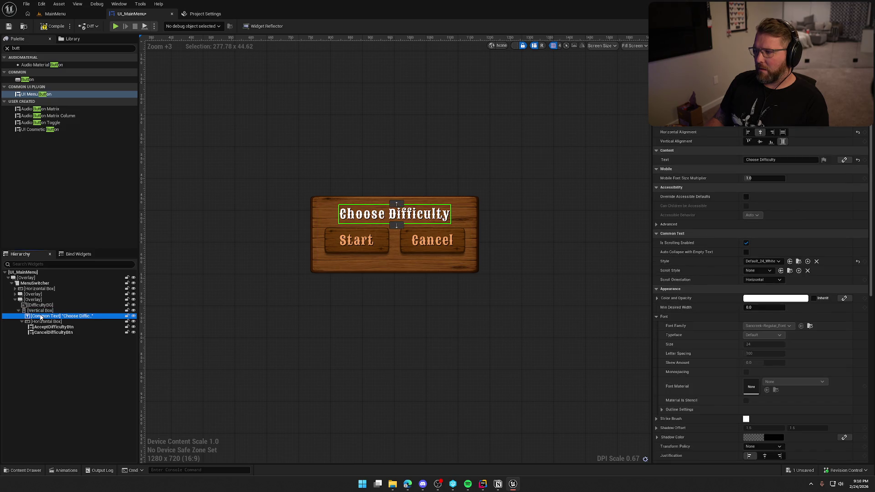
pyautogui.click(41, 321)
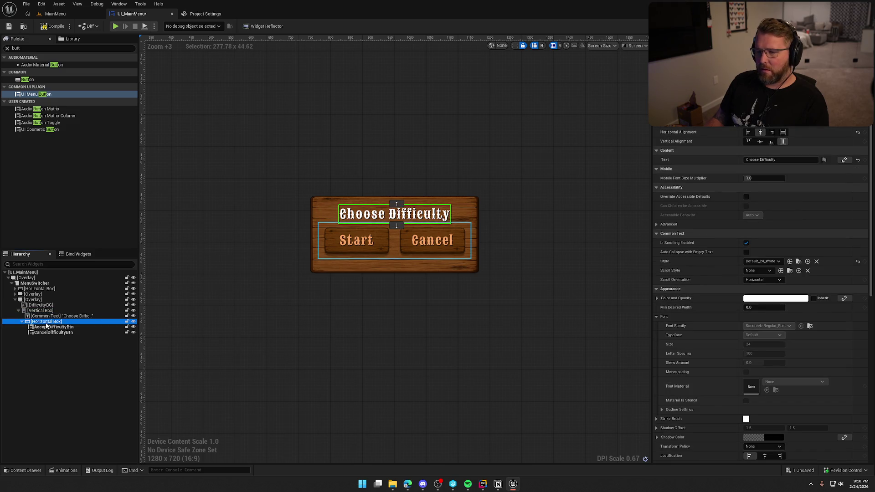
pyautogui.click(785, 132)
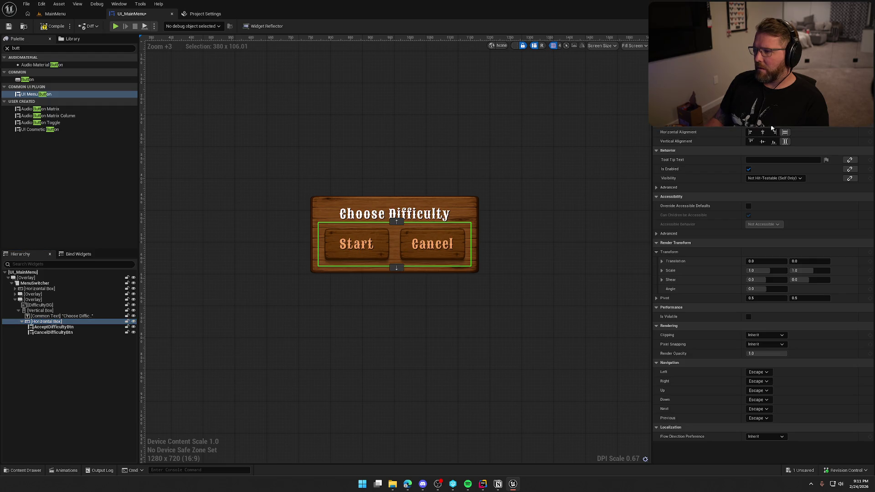
pyautogui.click(773, 142)
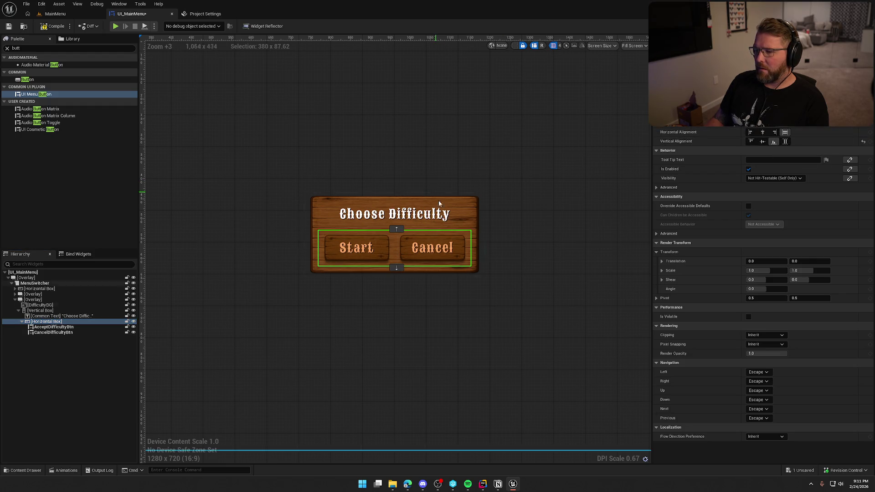
pyautogui.click(483, 360)
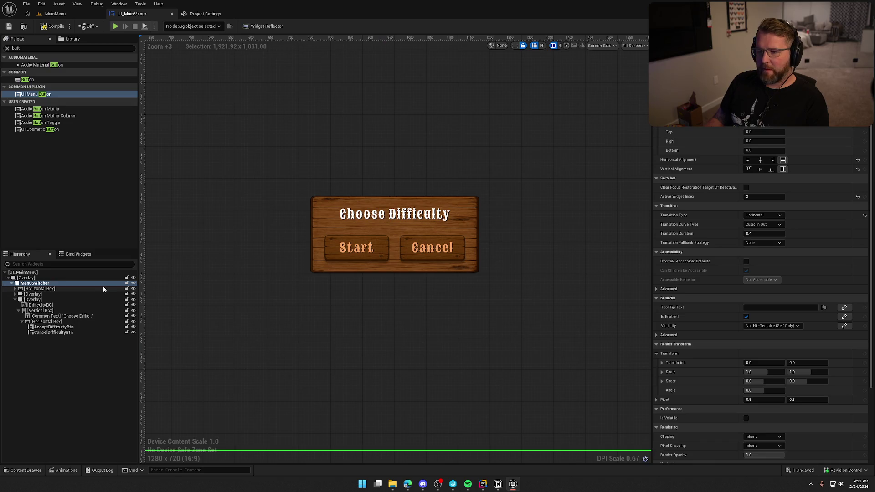
pyautogui.click(47, 29)
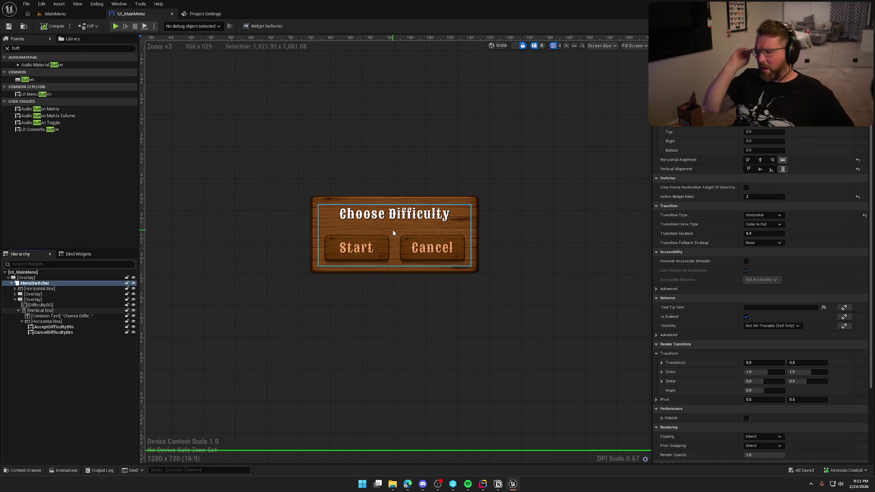
pyautogui.scroll(-5, 456, 227)
pyautogui.scroll(2, 517, 272)
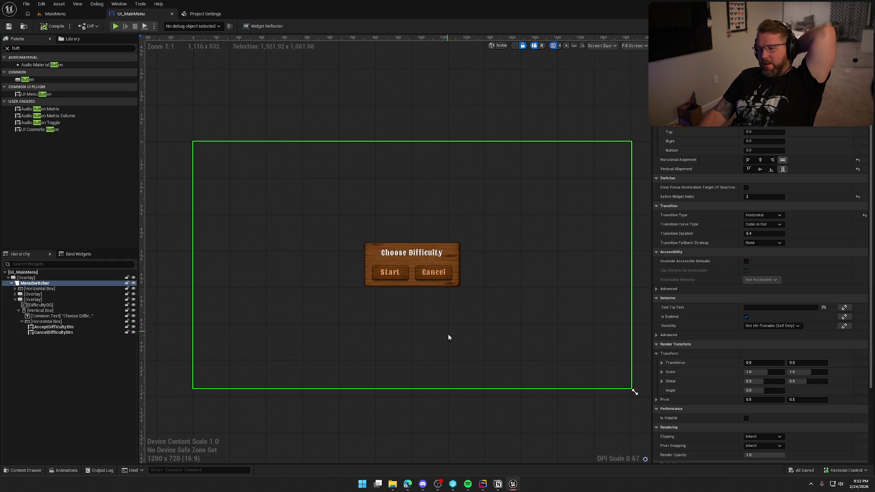
pyautogui.click(415, 256)
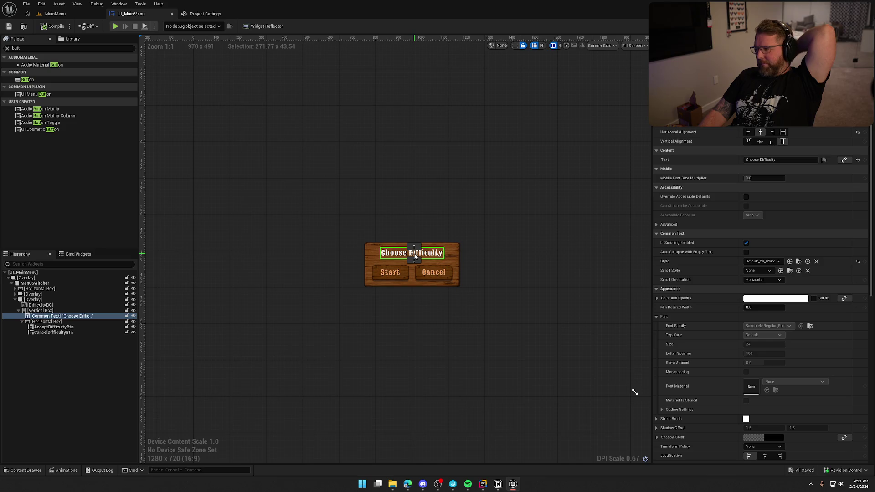
pyautogui.click(770, 261)
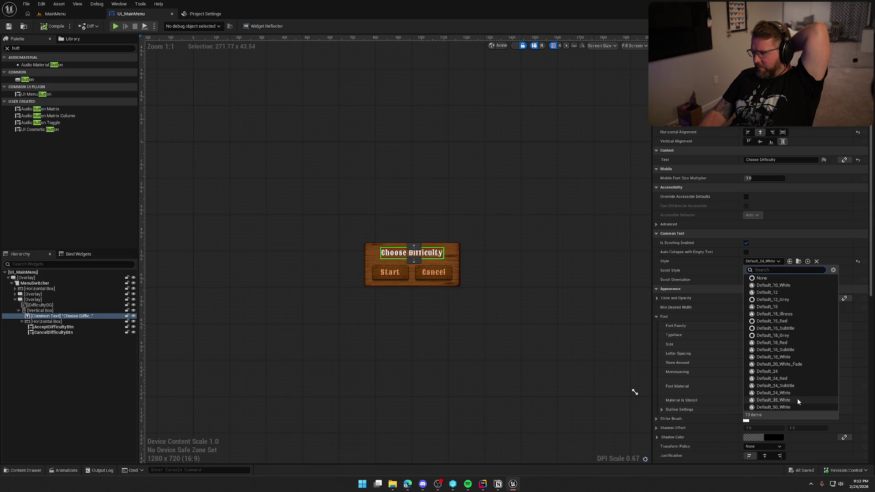
pyautogui.click(773, 406)
pyautogui.click(775, 261)
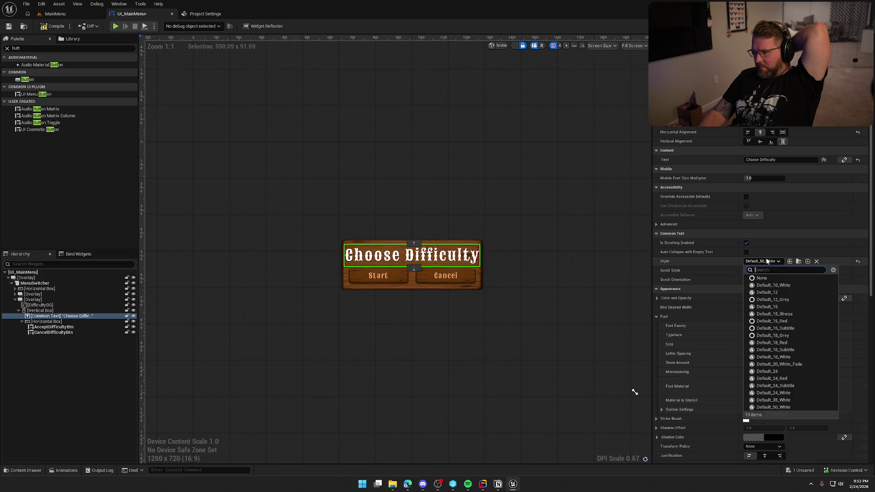
pyautogui.click(799, 403)
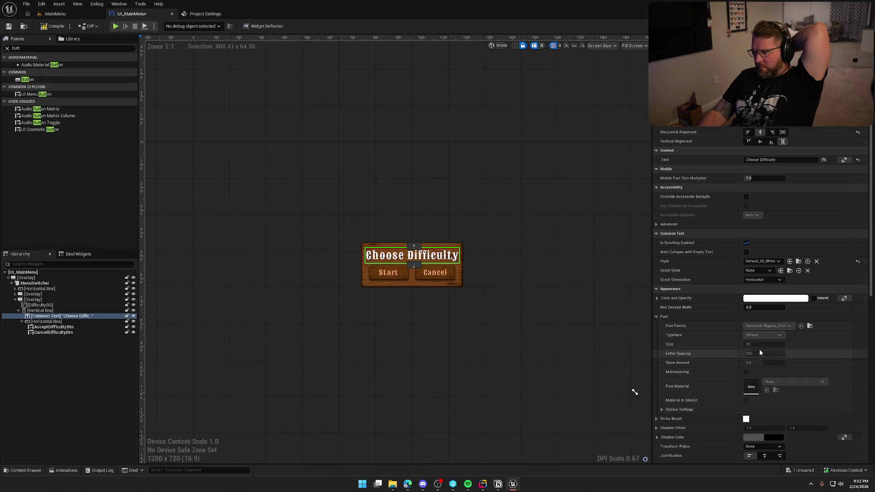
pyautogui.click(760, 261)
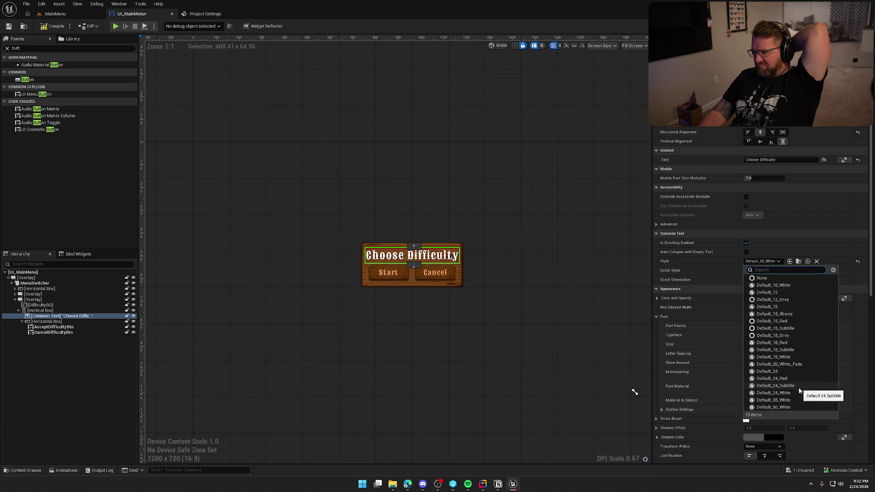
pyautogui.click(798, 393)
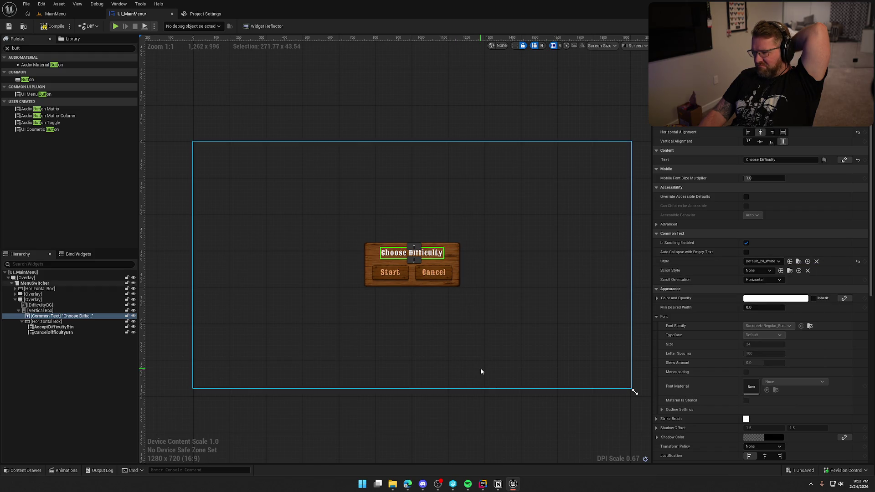
pyautogui.click(454, 118)
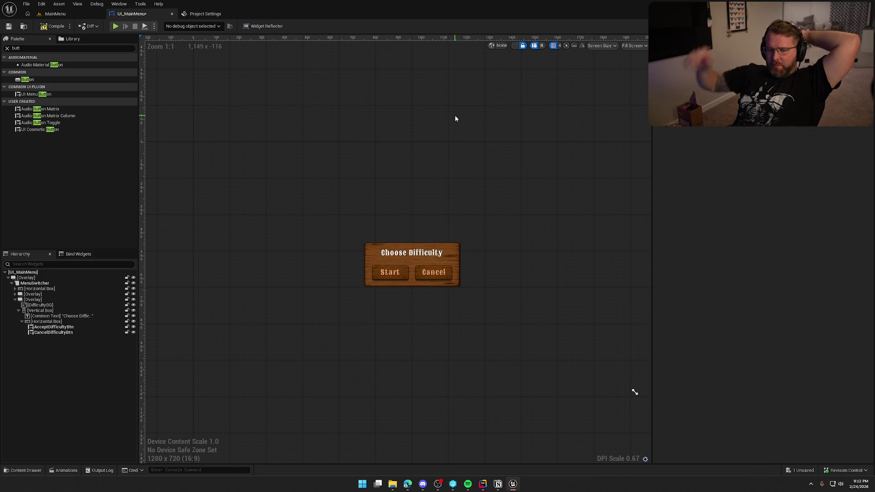
# - Search the Palette for 'list' and add a Common List View named DifficultyList above the button row
pyautogui.click(43, 311)
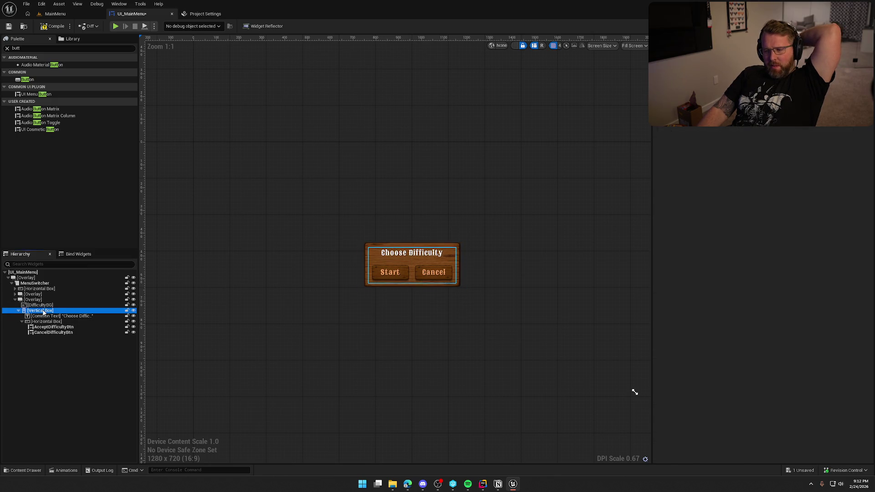
pyautogui.click(22, 321)
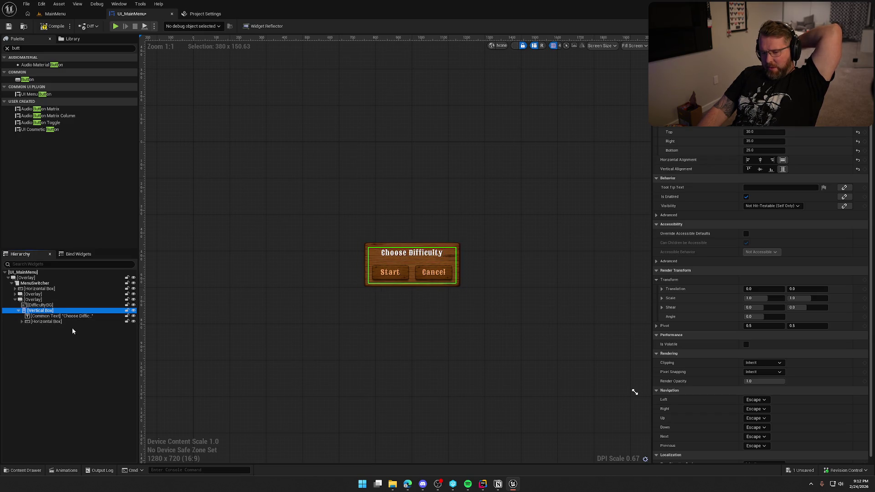
pyautogui.click(27, 48)
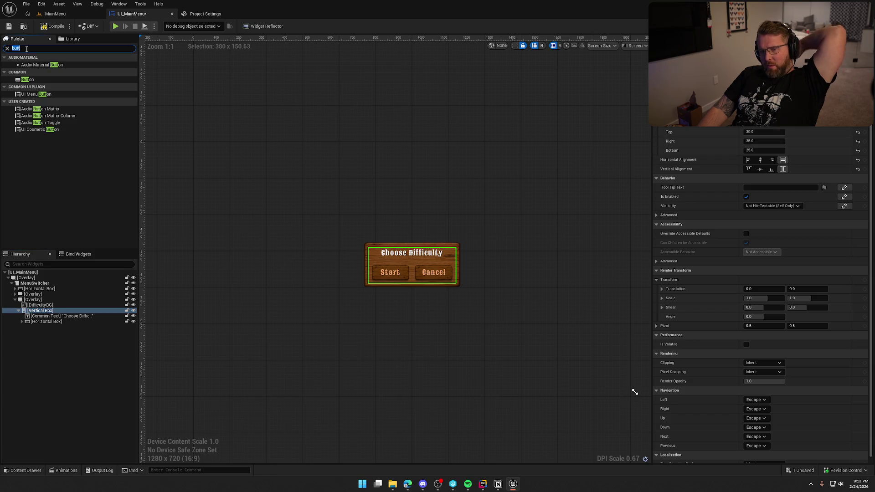
pyautogui.press('BackSpace')
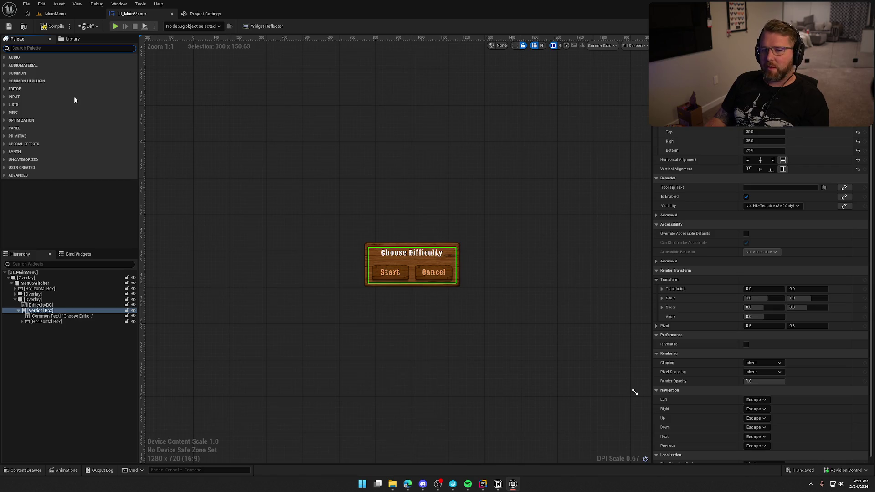
pyautogui.write('list')
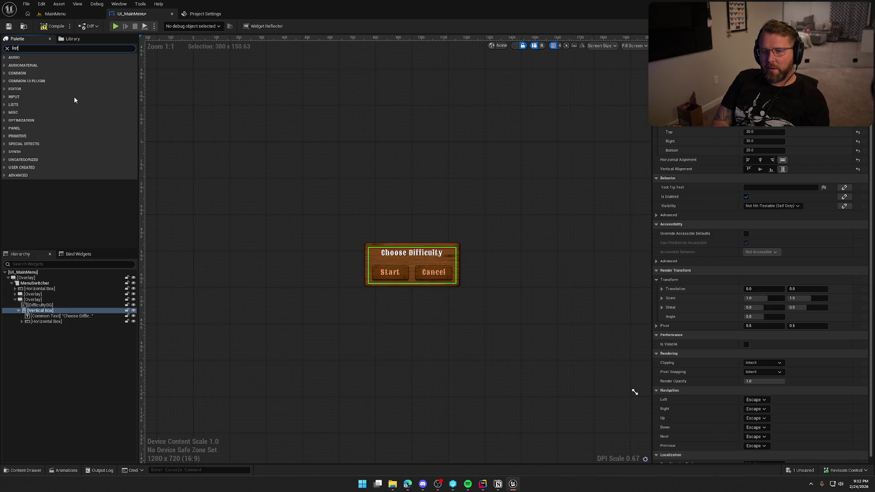
pyautogui.moveTo(50, 65)
pyautogui.mouseDown()
pyautogui.moveTo(87, 281)
pyautogui.moveTo(58, 318)
pyautogui.mouseUp()
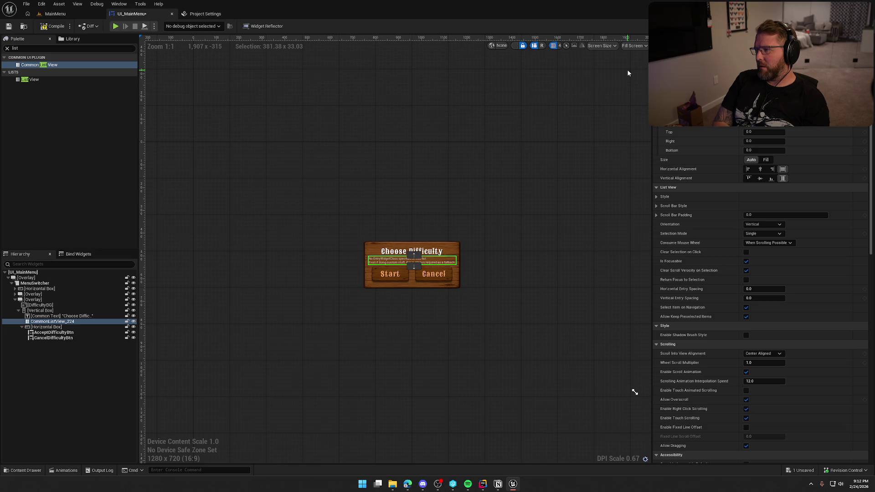
pyautogui.write('DifficultyList')
pyautogui.press('Return')
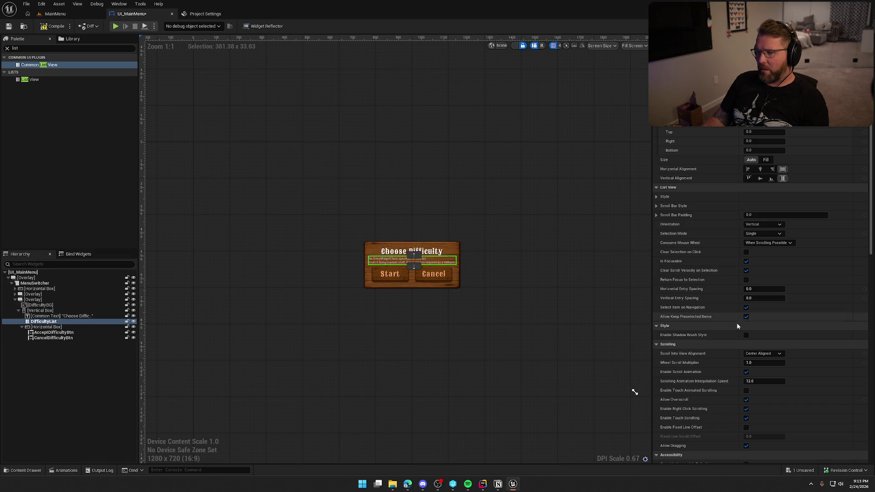
pyautogui.scroll(-5, 737, 328)
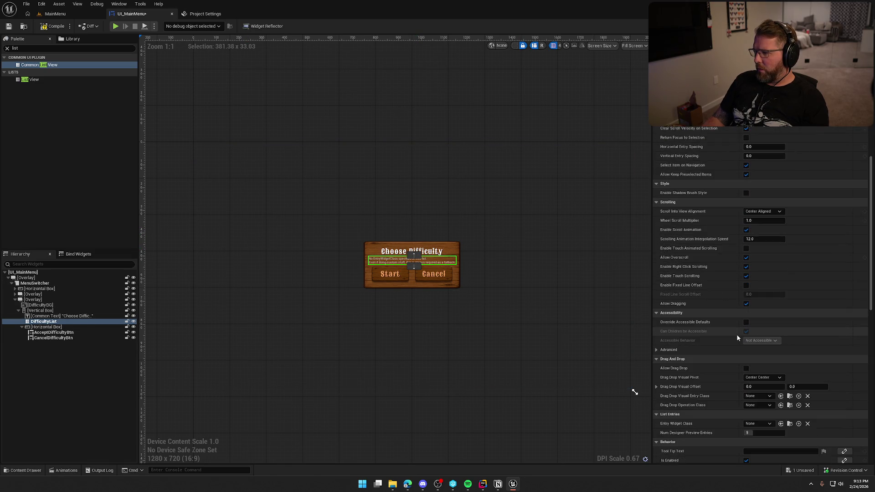
pyautogui.scroll(-6, 736, 334)
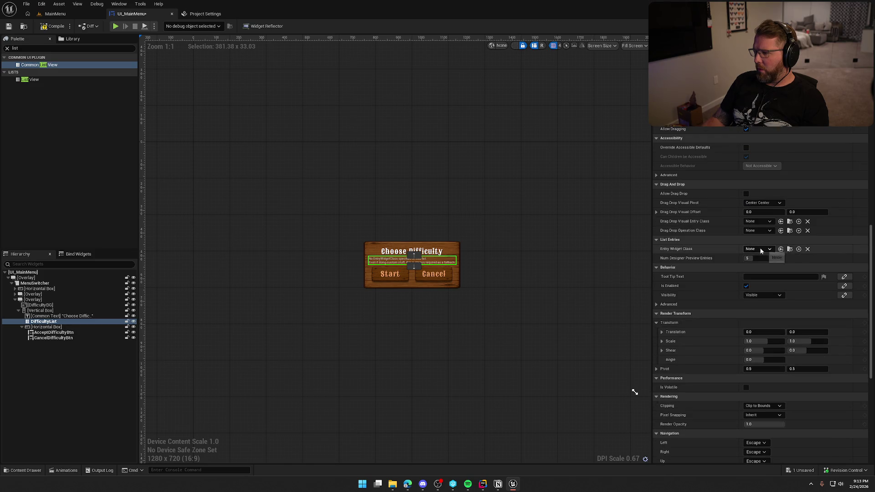
# - Create a DifficultyCard widget blueprint in UI/MainMenu as DifficultyList's Entry Widget Class
pyautogui.click(798, 249)
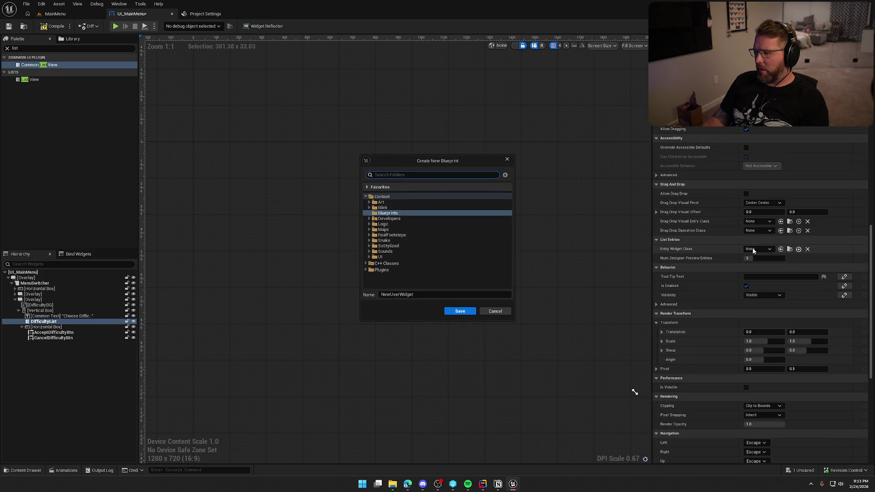
pyautogui.click(369, 256)
pyautogui.scroll(-2, 403, 272)
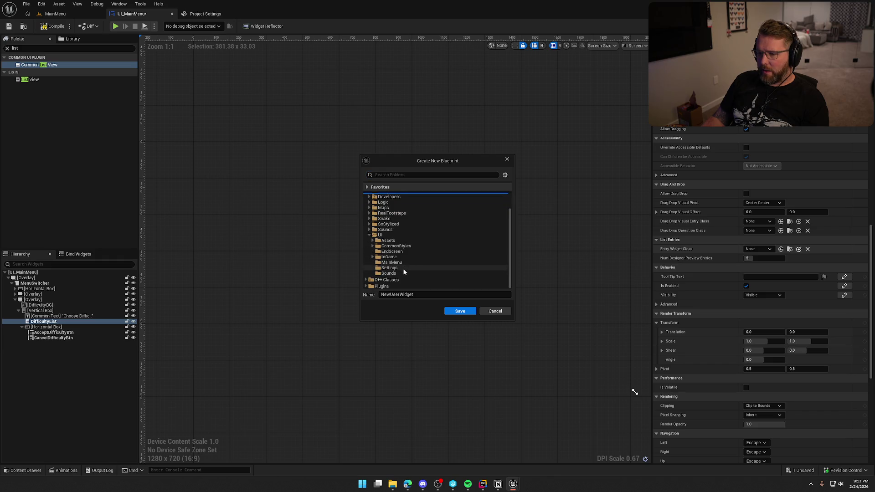
pyautogui.click(393, 263)
pyautogui.click(398, 294)
pyautogui.write('DifficultyCard')
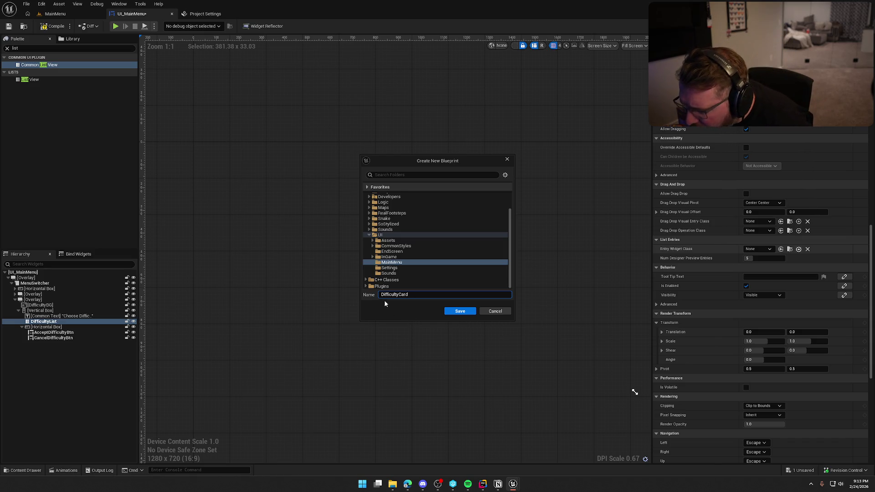
pyautogui.click(461, 311)
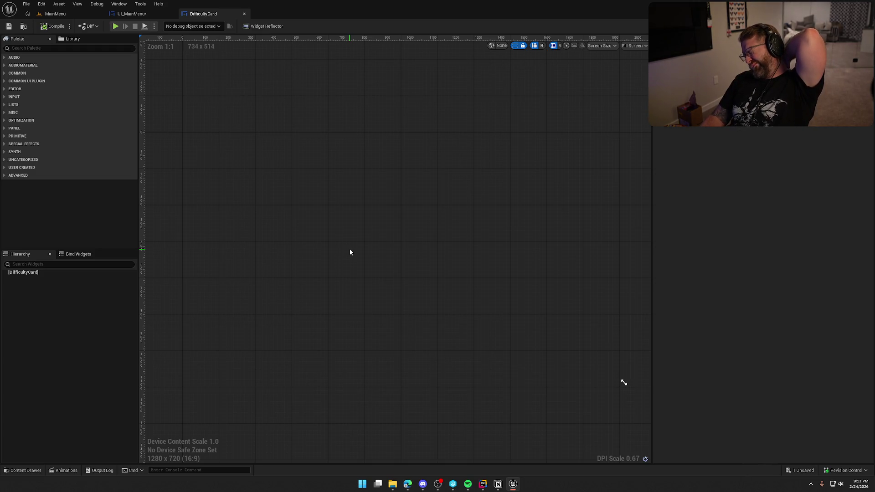
# - Change DifficultyList's Num Designer Preview Entries in UI_MainMenu, then return to the DifficultyCard widget
pyautogui.click(127, 14)
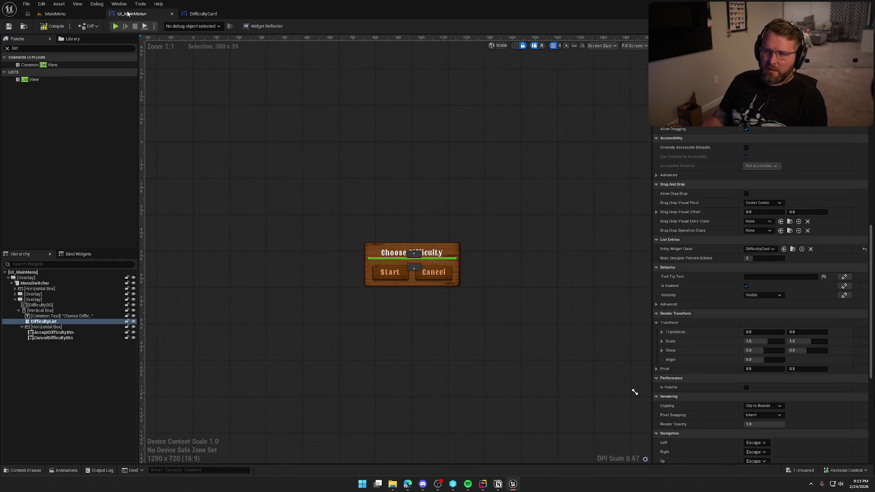
pyautogui.scroll(1, 399, 294)
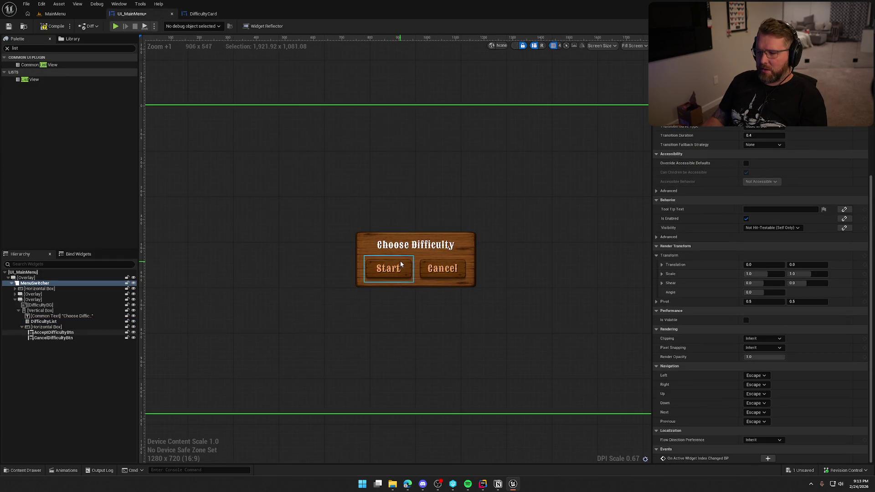
pyautogui.click(50, 316)
pyautogui.click(45, 321)
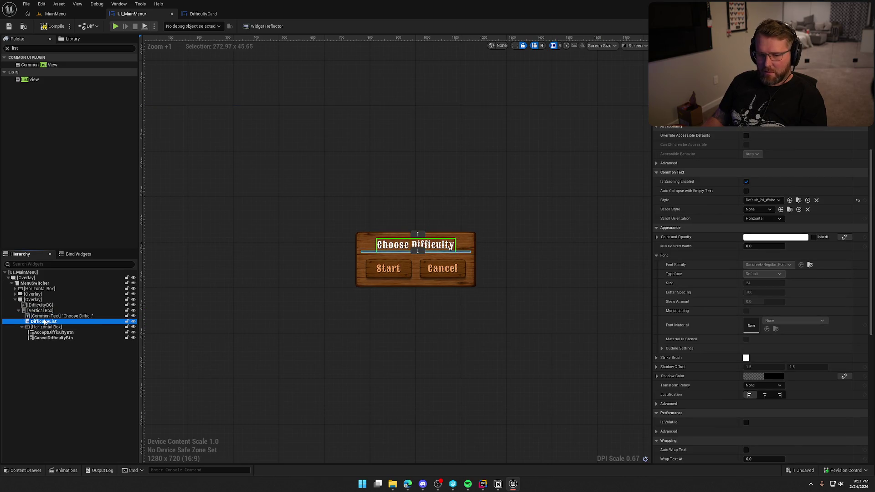
pyautogui.scroll(-5, 797, 289)
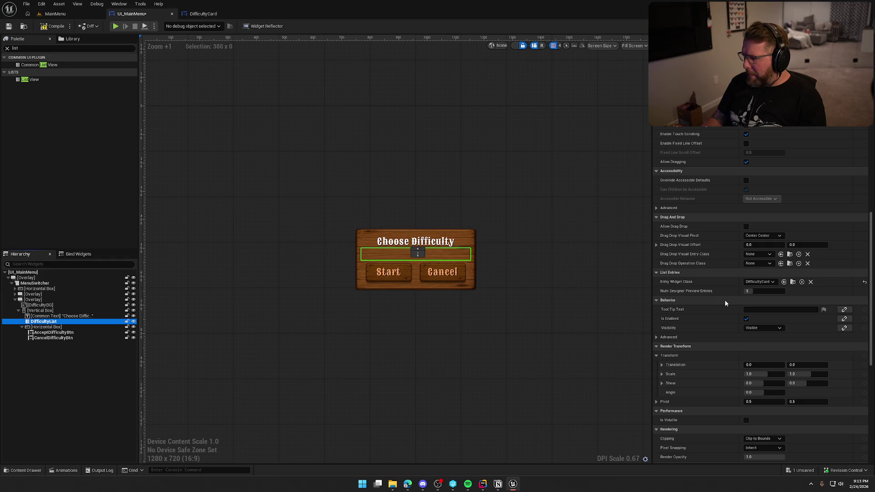
pyautogui.moveTo(747, 290)
pyautogui.mouseDown()
pyautogui.moveTo(733, 290)
pyautogui.moveTo(748, 291)
pyautogui.mouseUp()
pyautogui.click(761, 291)
pyautogui.write('3')
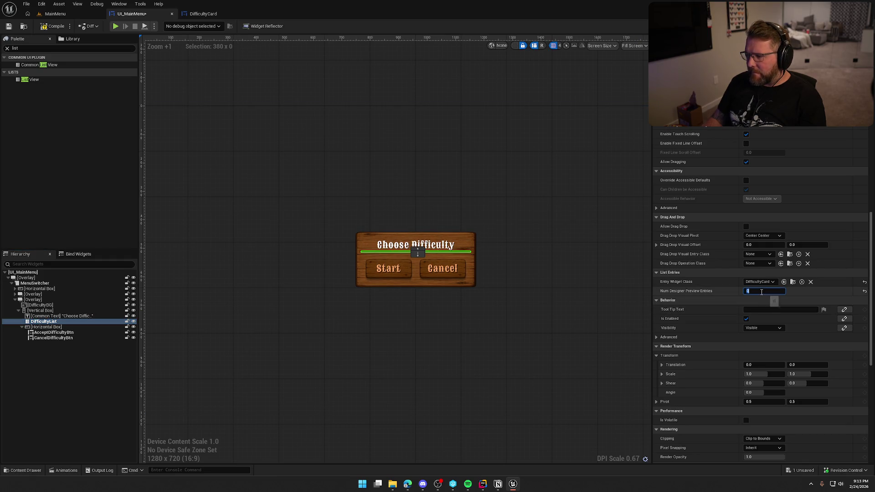
pyautogui.press('Return')
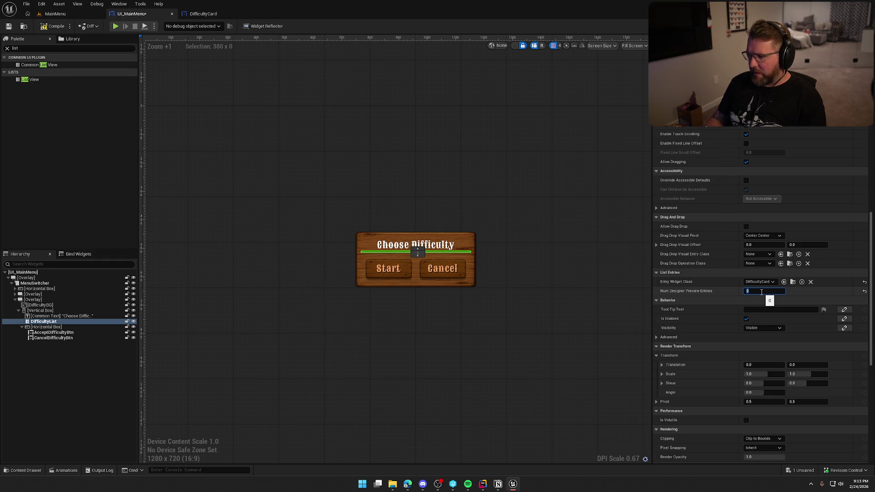
pyautogui.click(564, 211)
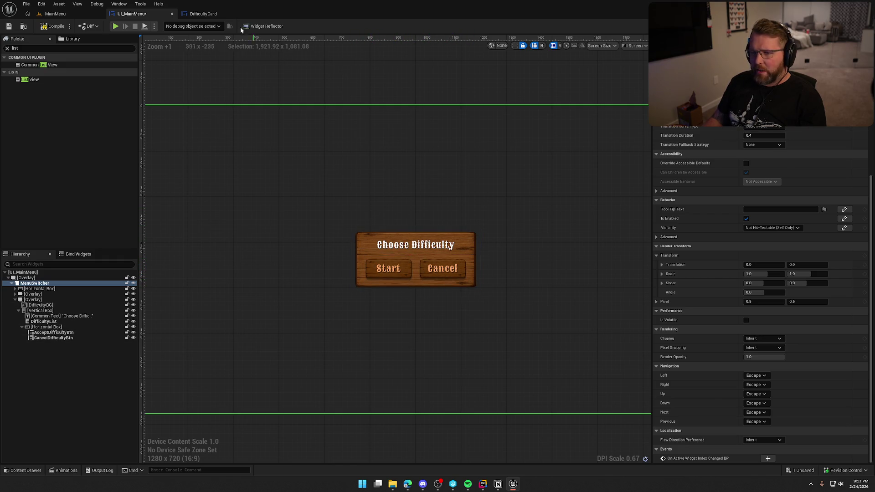
pyautogui.click(203, 13)
# - Add an Overlay to the DifficultyCard widget
pyautogui.click(57, 49)
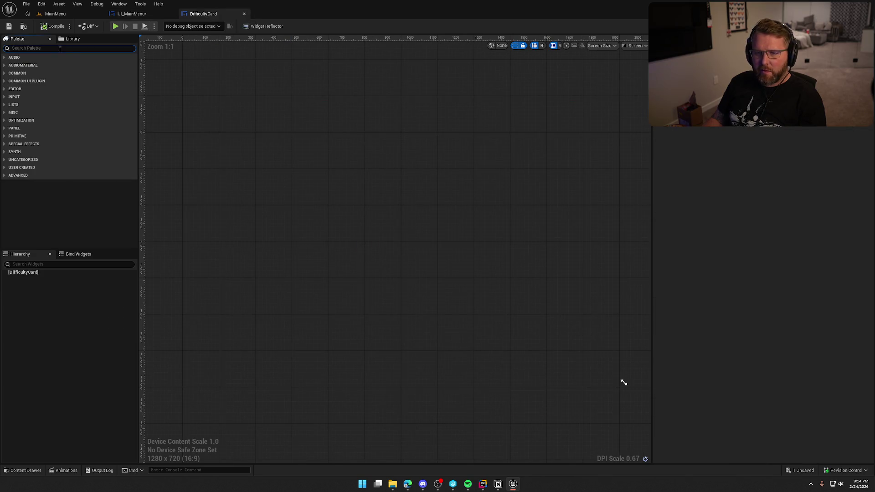
pyautogui.write('overlay')
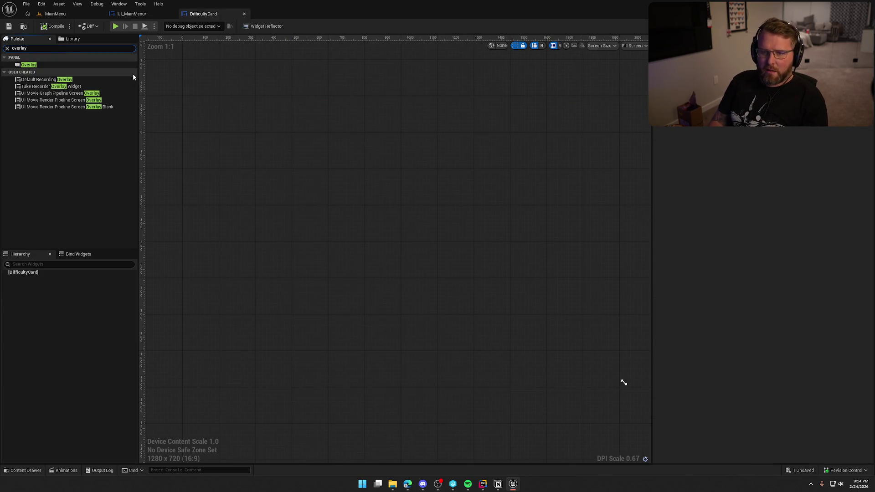
pyautogui.click(22, 58)
pyautogui.click(23, 58)
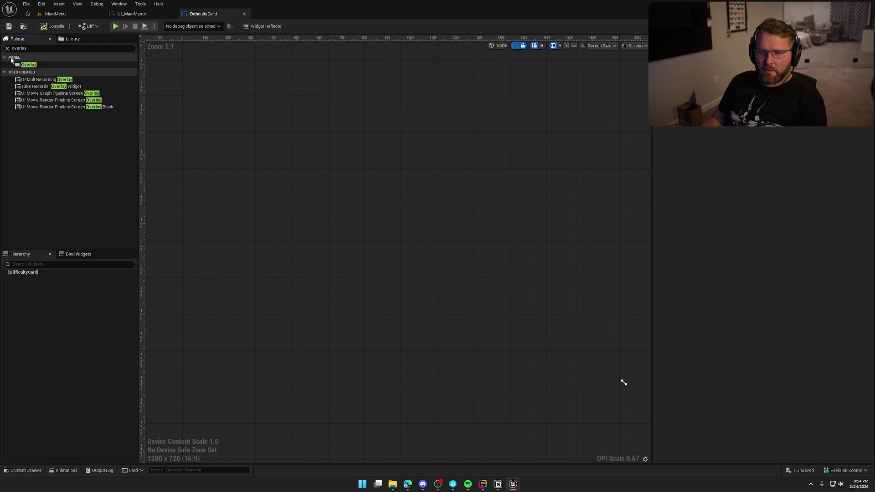
pyautogui.doubleClick(29, 64)
# - Add an Image inside the Overlay, filling it horizontally and vertically
pyautogui.click(33, 50)
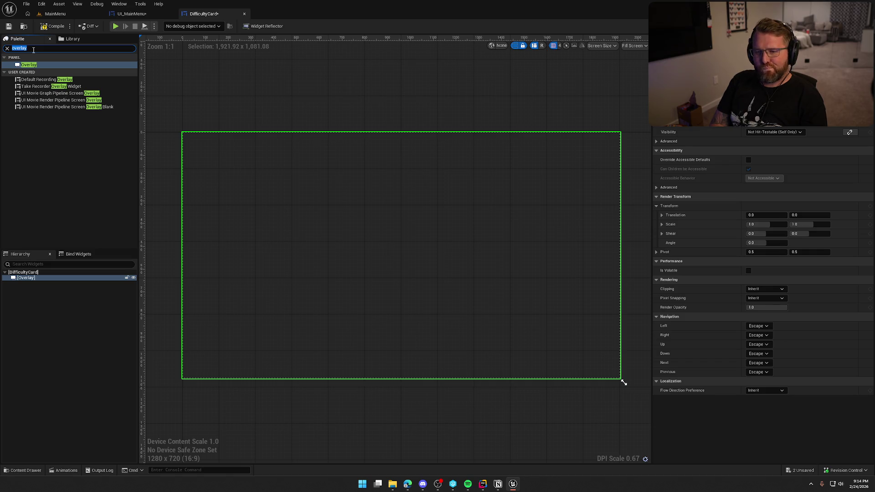
pyautogui.write('ima')
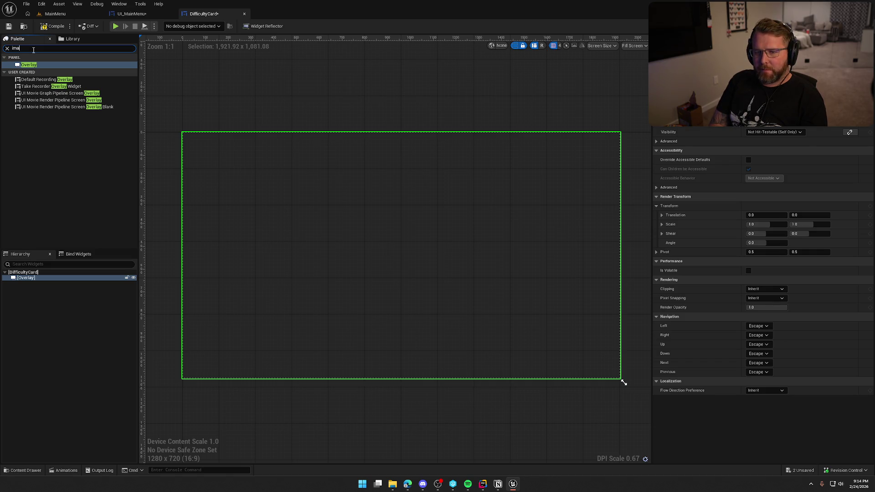
pyautogui.moveTo(27, 65)
pyautogui.mouseDown()
pyautogui.moveTo(95, 244)
pyautogui.moveTo(47, 282)
pyautogui.mouseUp()
pyautogui.click(30, 283)
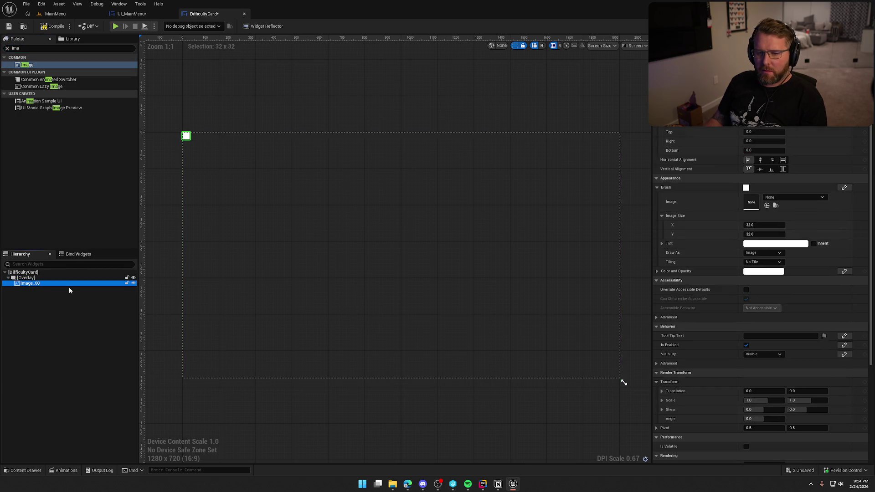
pyautogui.click(782, 160)
pyautogui.click(782, 169)
# - Set the image to the LargeWoodBG texture, preview at Desired size, and compile DifficultyCard
pyautogui.hotkey('ctrl', 'space')
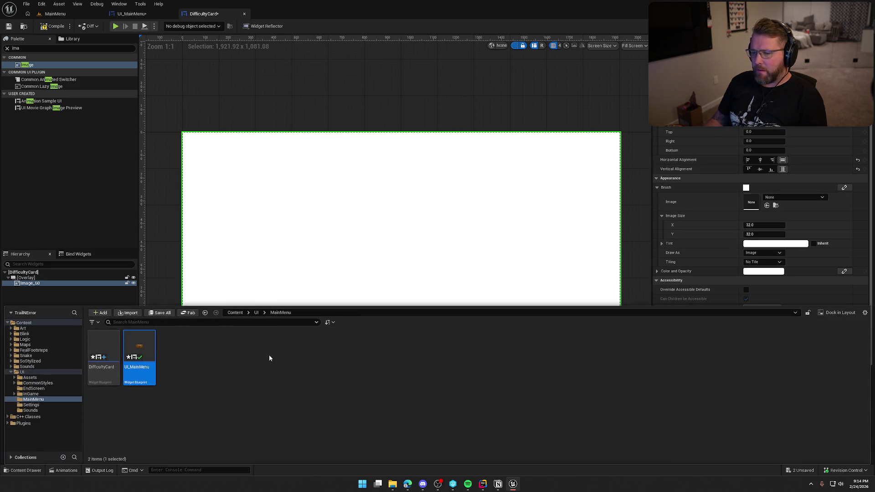
pyautogui.click(30, 377)
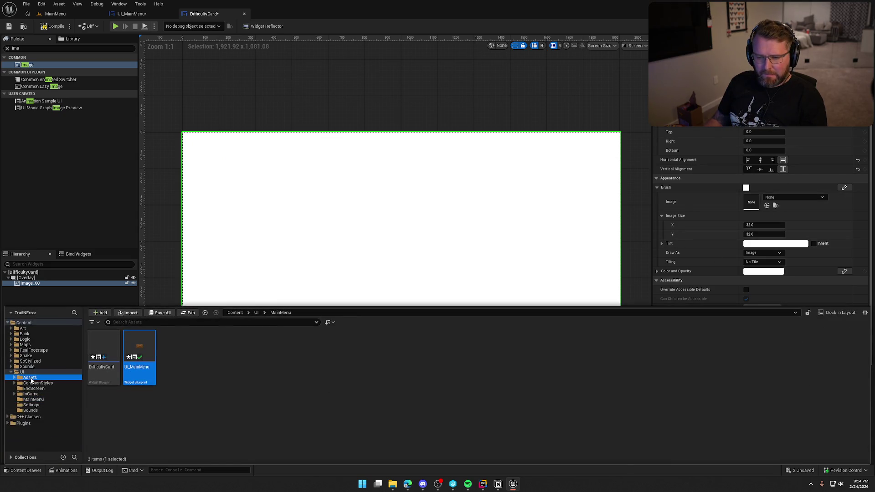
pyautogui.moveTo(350, 354)
pyautogui.mouseDown()
pyautogui.moveTo(759, 219)
pyautogui.moveTo(750, 202)
pyautogui.mouseUp()
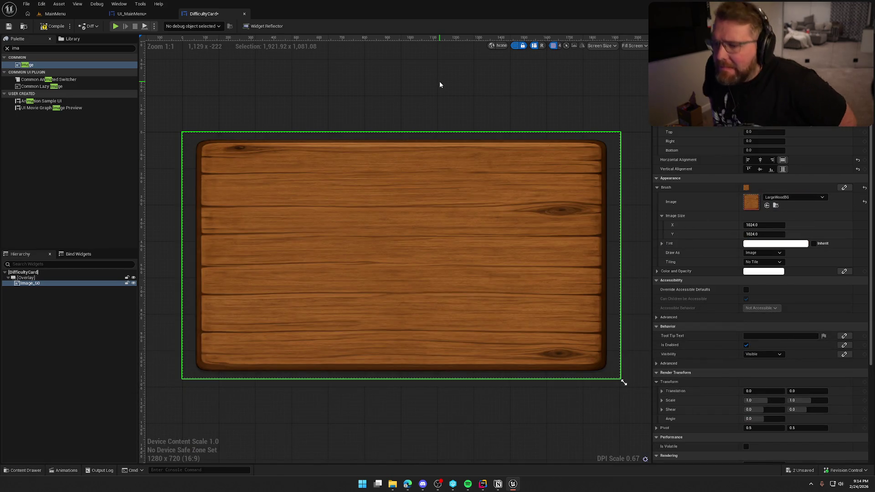
pyautogui.click(633, 46)
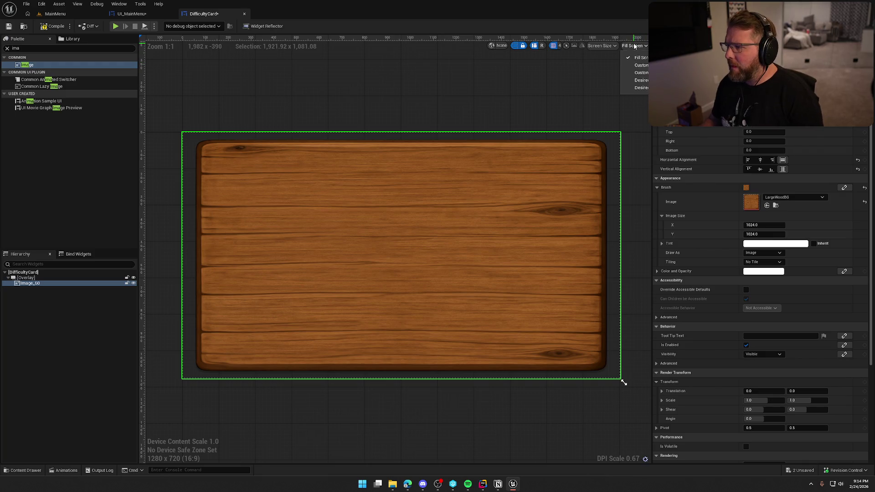
pyautogui.click(634, 82)
pyautogui.scroll(-2, 524, 262)
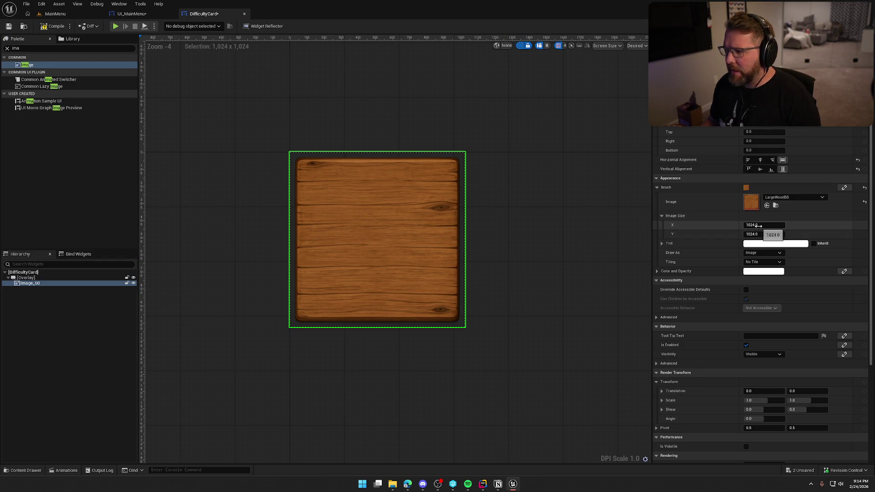
pyautogui.click(53, 26)
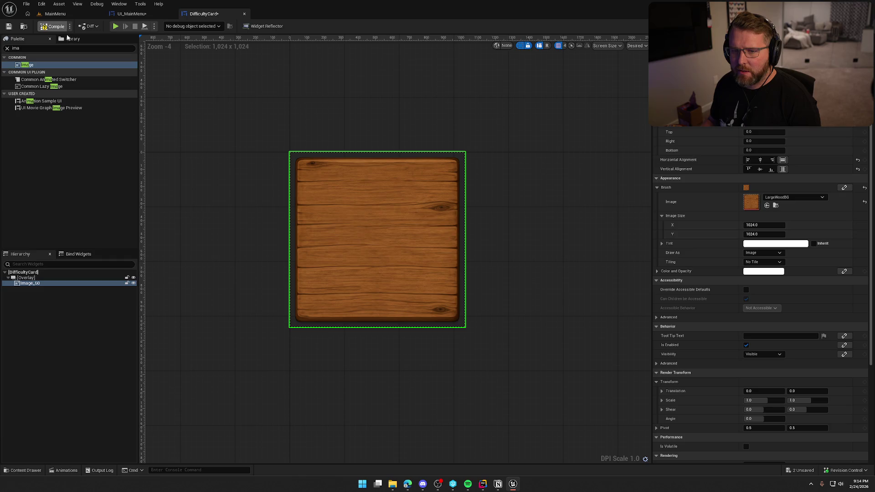
pyautogui.click(132, 14)
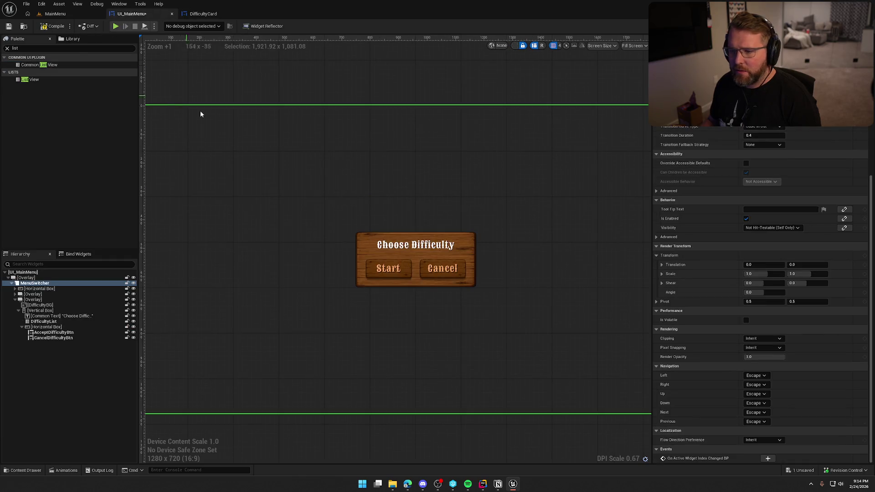
# - Set DifficultyList's Num Designer Preview Entries to 3
pyautogui.click(61, 322)
pyautogui.scroll(-2, 788, 350)
pyautogui.scroll(-3, 787, 350)
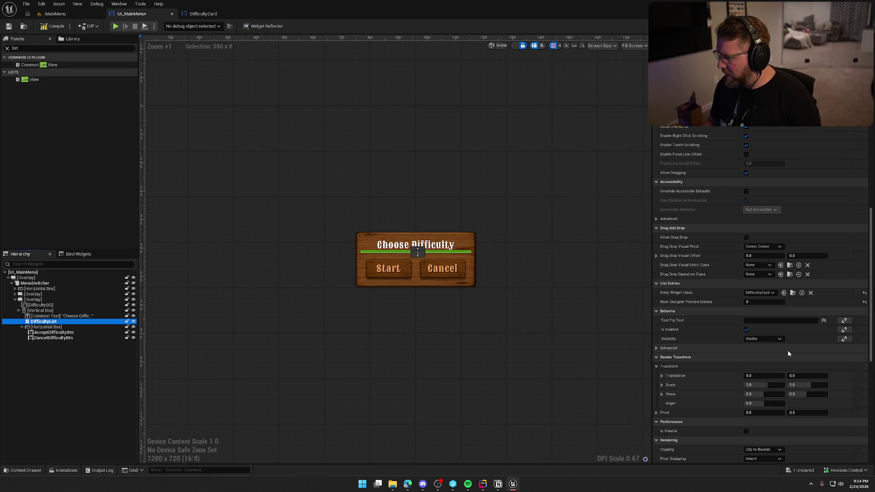
pyautogui.click(751, 303)
pyautogui.write('3')
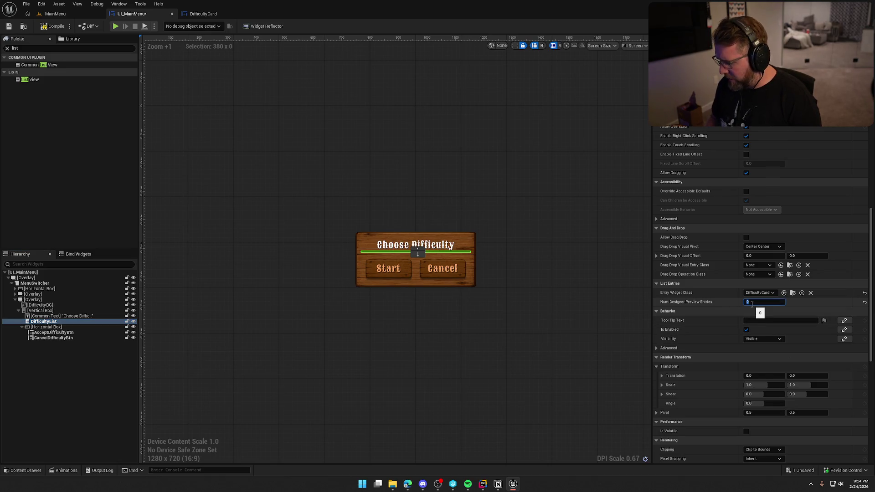
pyautogui.press('Return')
# - Change the list Orientation to Horizontal and save the main menu
pyautogui.scroll(-4, 644, 305)
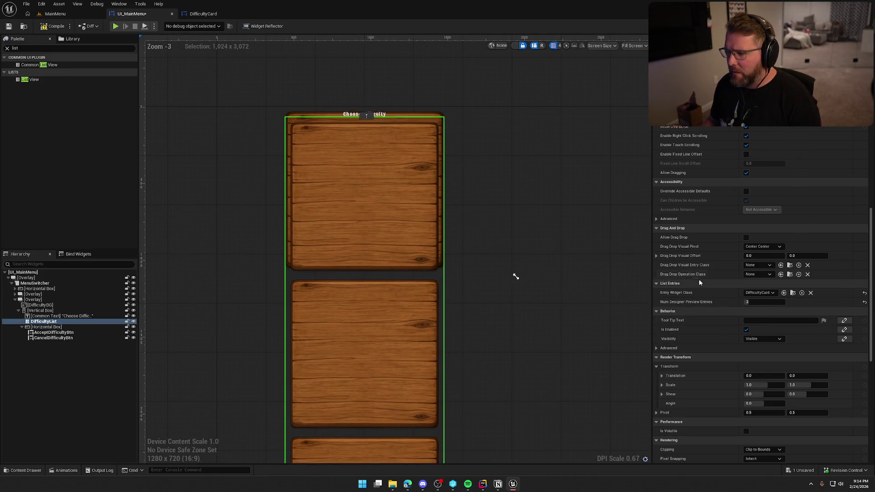
pyautogui.scroll(5, 723, 299)
pyautogui.scroll(3, 727, 285)
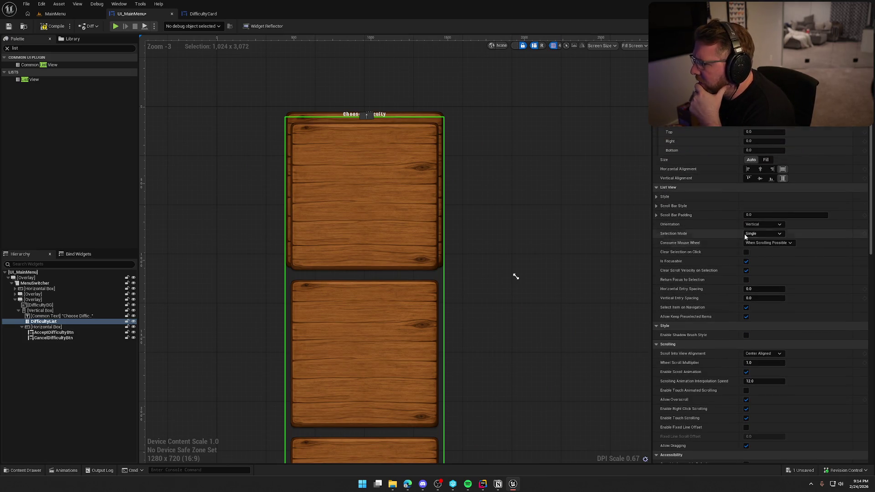
pyautogui.click(761, 223)
pyautogui.click(763, 231)
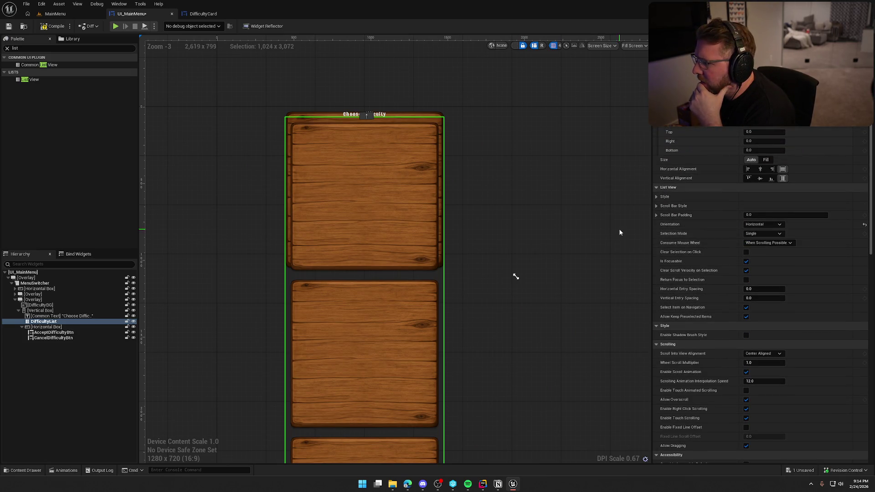
pyautogui.hotkey('ctrl', 's')
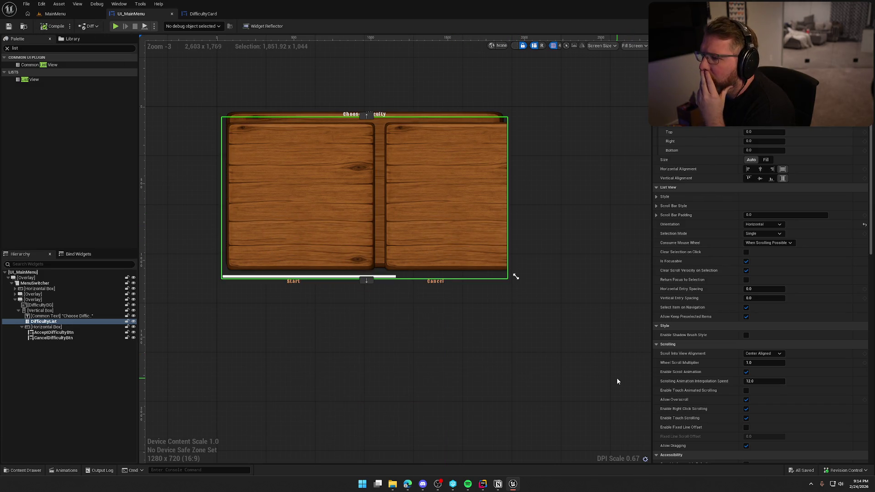
pyautogui.scroll(-2, 533, 374)
pyautogui.scroll(1, 522, 362)
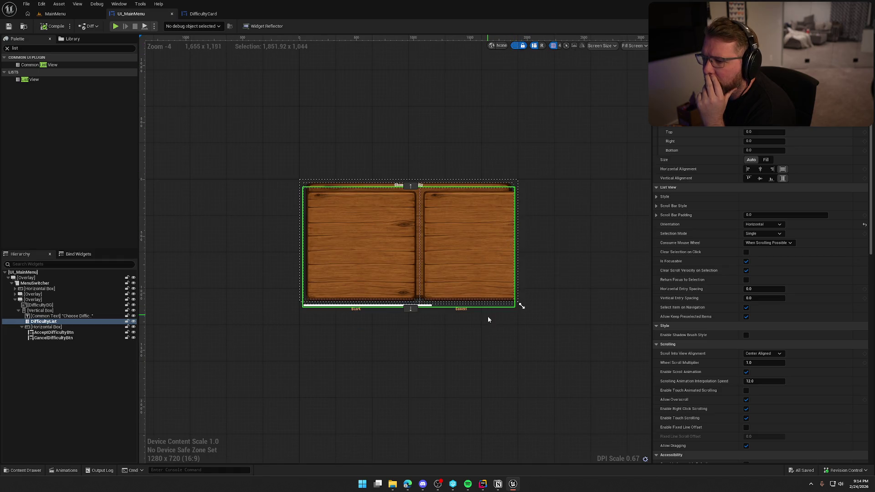
pyautogui.scroll(2, 489, 319)
# - Size DifficultyCard's wood background image to 400 × 600 and compile the widget
pyautogui.click(203, 14)
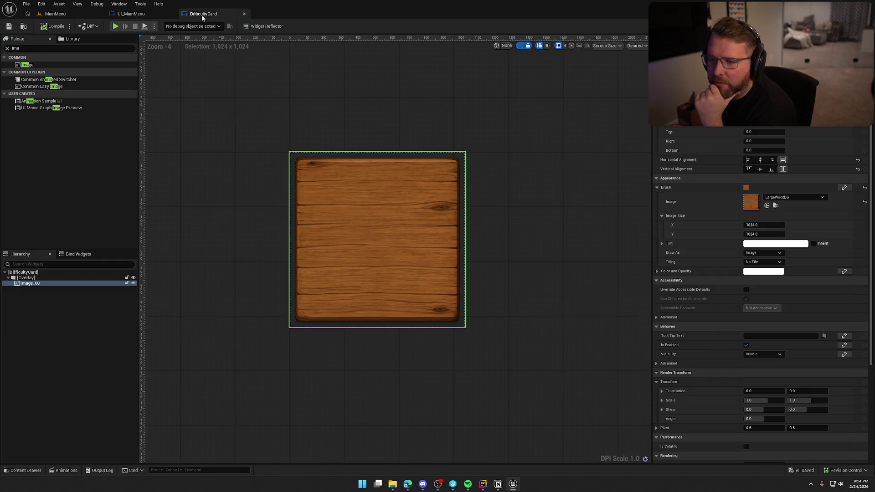
pyautogui.click(764, 225)
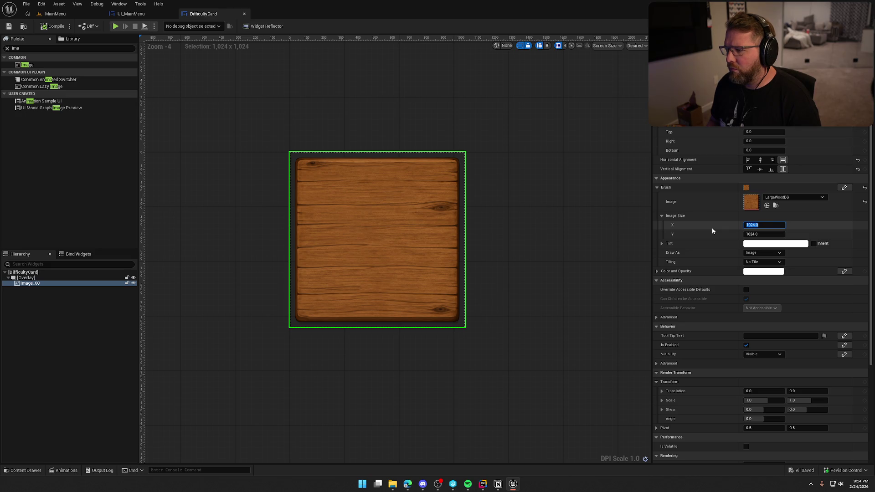
pyautogui.write('300')
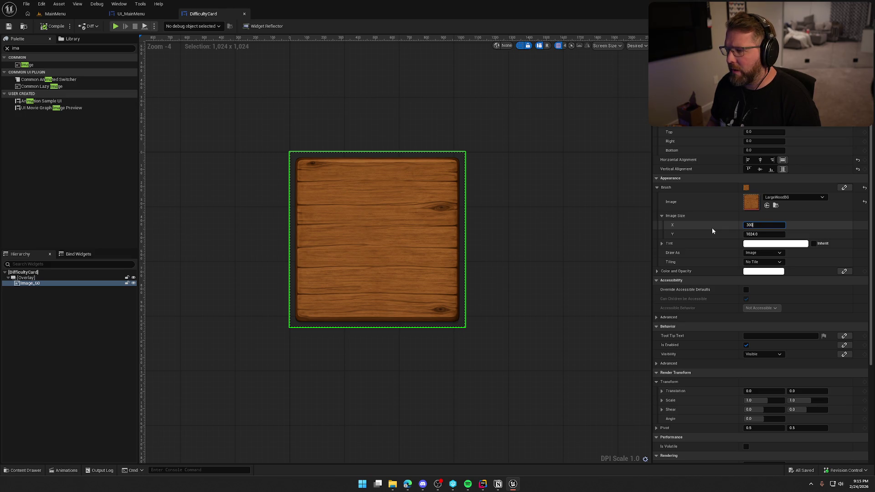
pyautogui.press('Return')
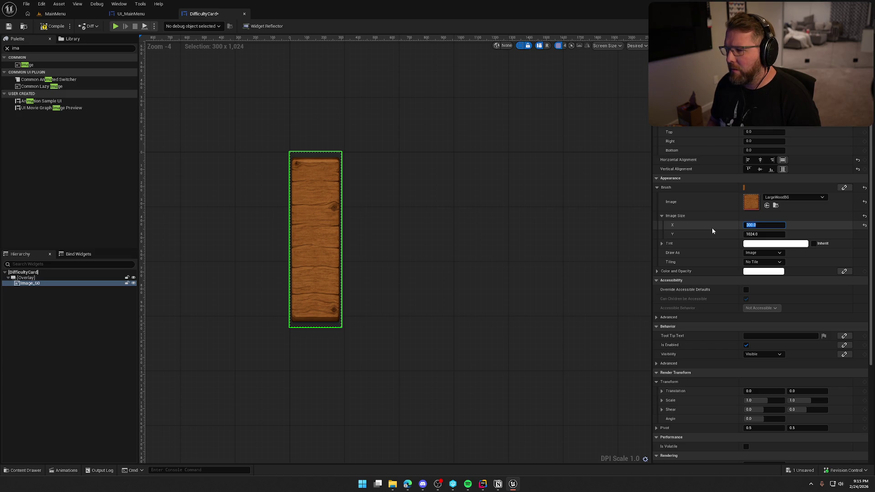
pyautogui.write('400')
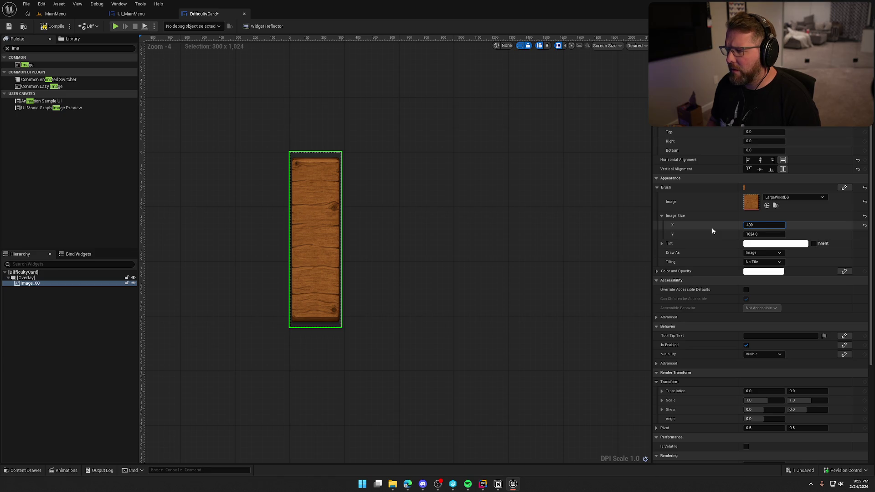
pyautogui.press('Return')
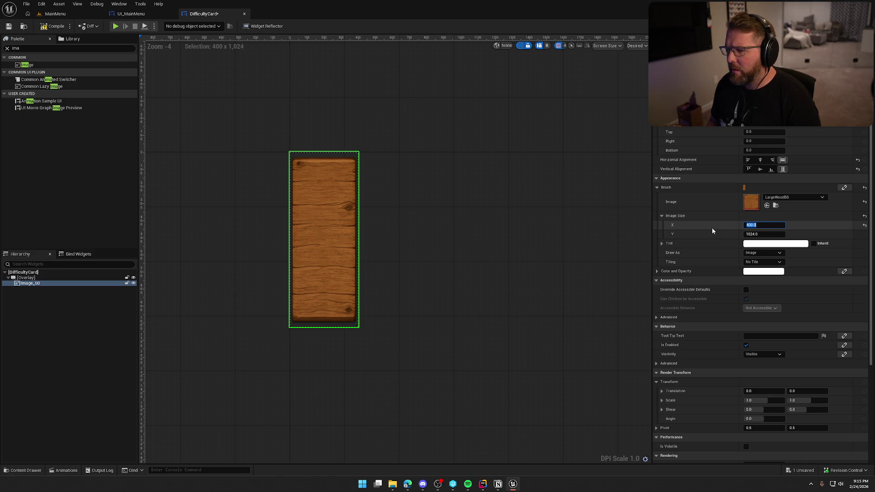
pyautogui.press('Tab')
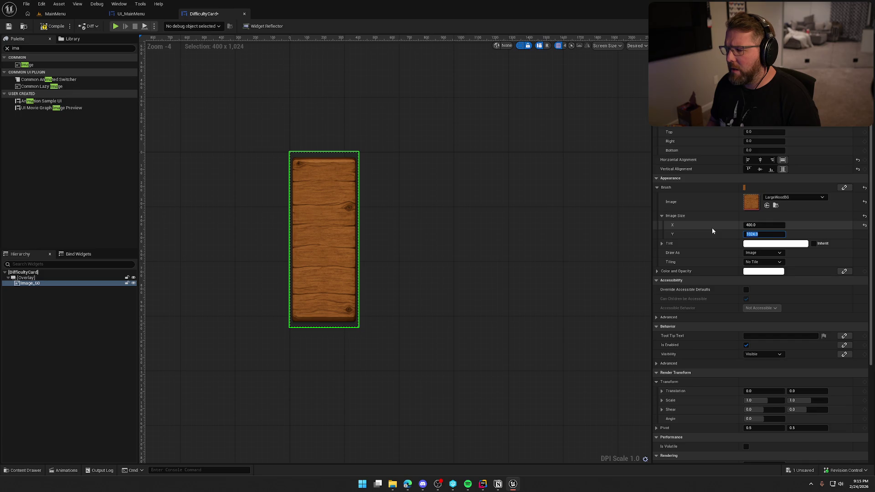
pyautogui.write('600')
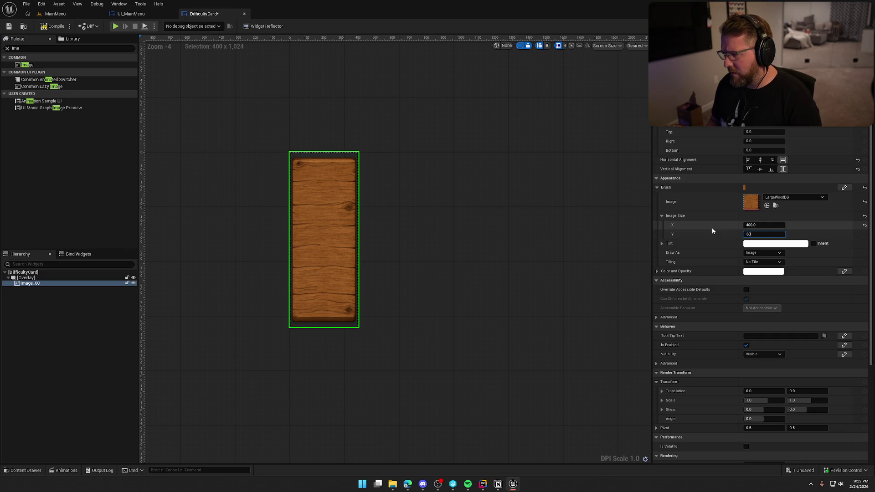
pyautogui.press('Return')
pyautogui.click(50, 30)
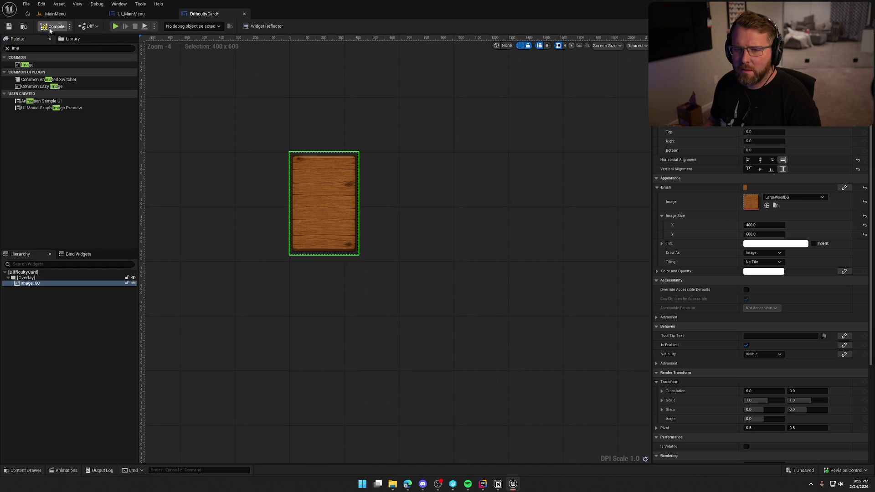
# - Set the padding of UI_MainMenu's panel Vertical Box to 100
pyautogui.click(130, 14)
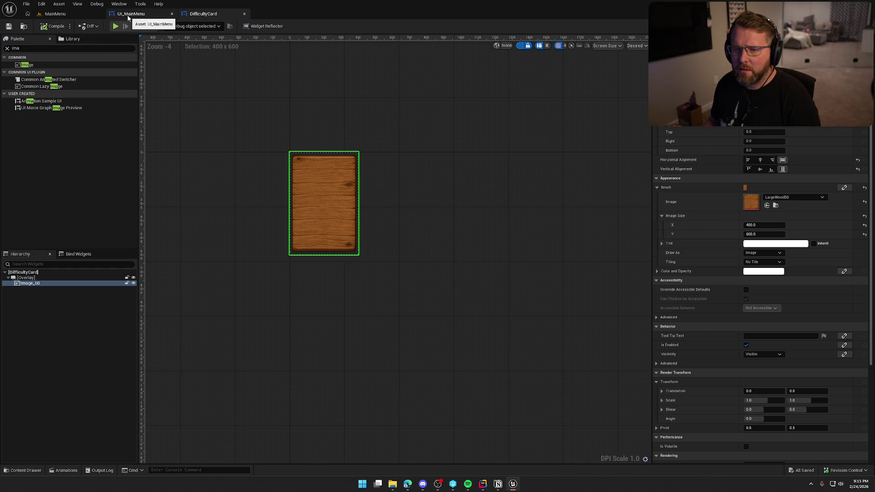
pyautogui.scroll(1, 422, 125)
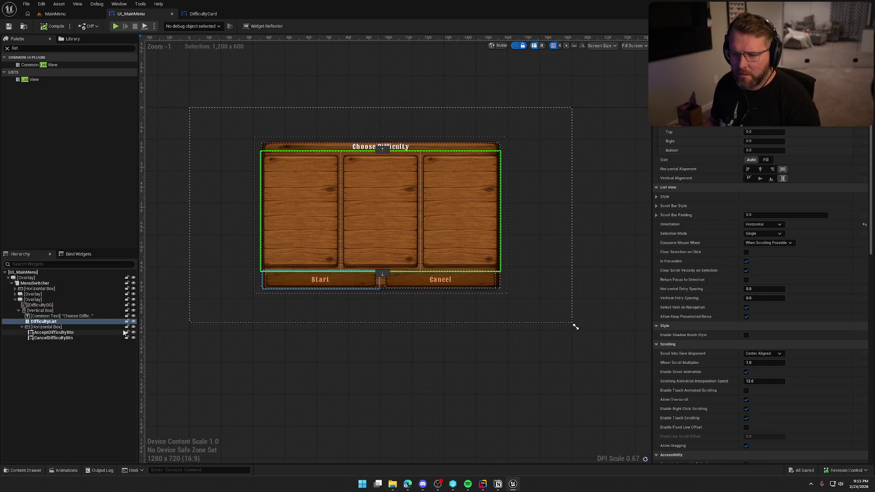
pyautogui.click(39, 310)
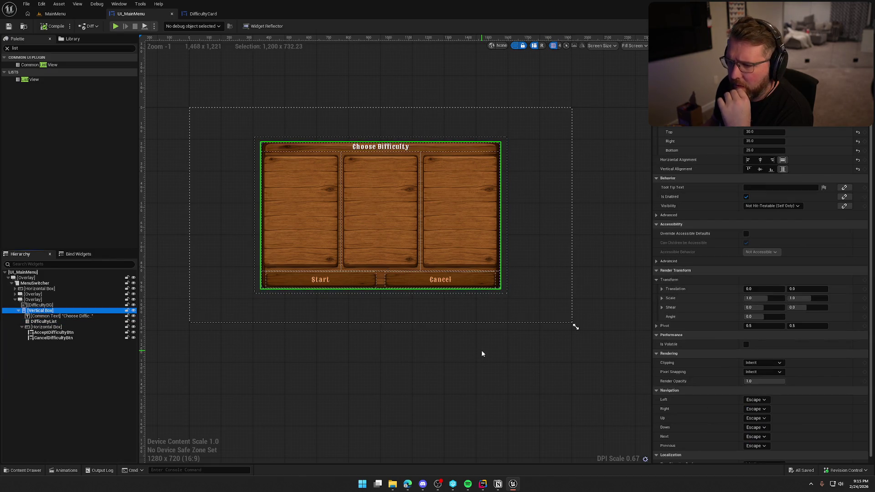
pyautogui.click(575, 327)
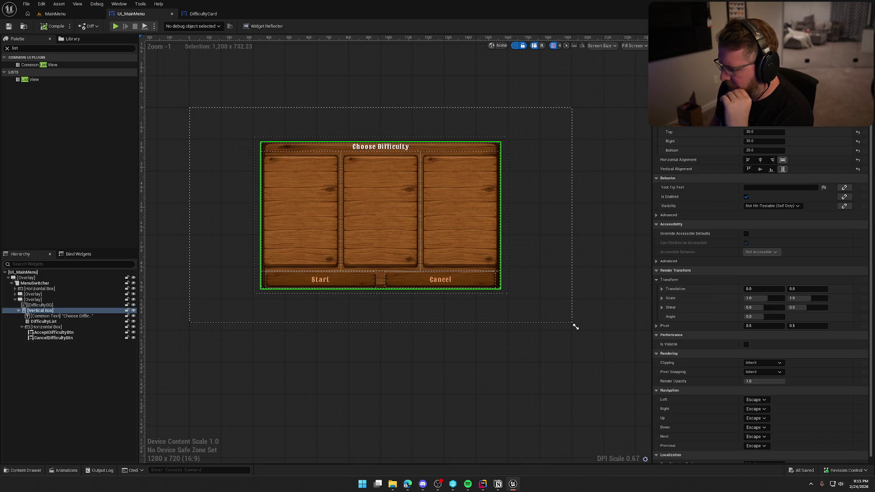
pyautogui.hotkey('ctrl', 'z')
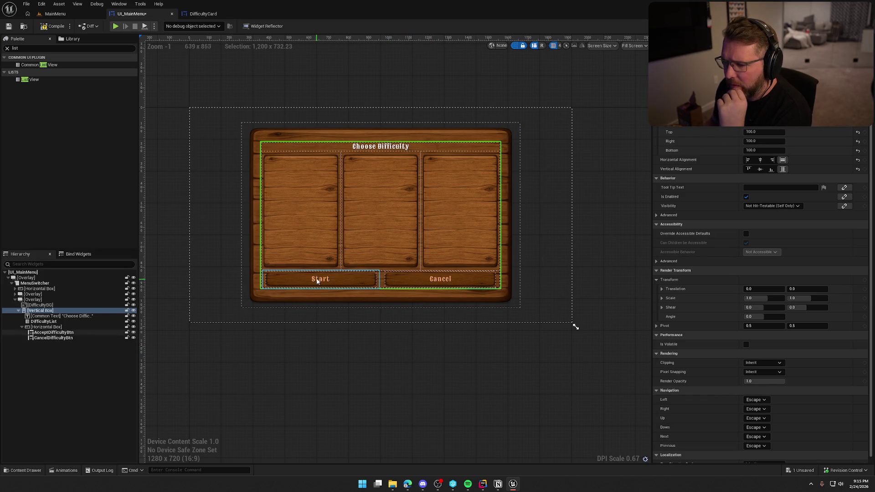
# - Select the Start and Cancel buttons, keeping them set to fill their slots
pyautogui.click(336, 280)
pyautogui.keyDown('ctrl'); pyautogui.click(406, 280); pyautogui.keyUp('ctrl')
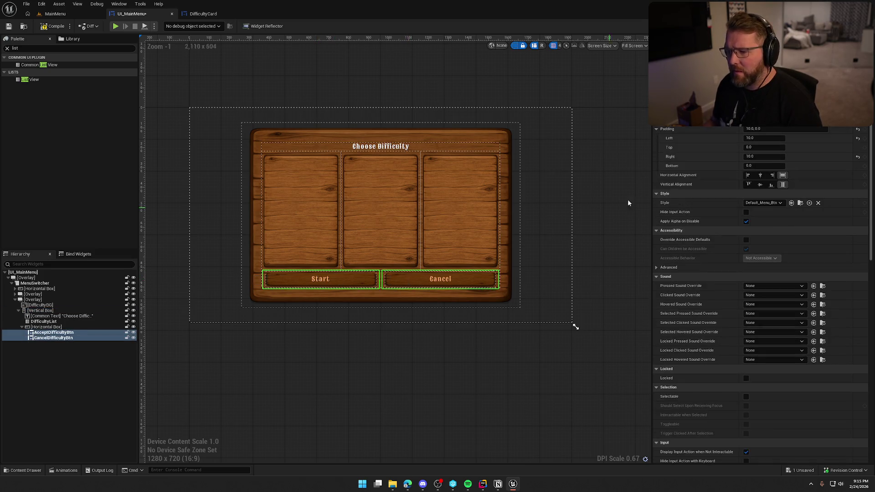
pyautogui.click(760, 175)
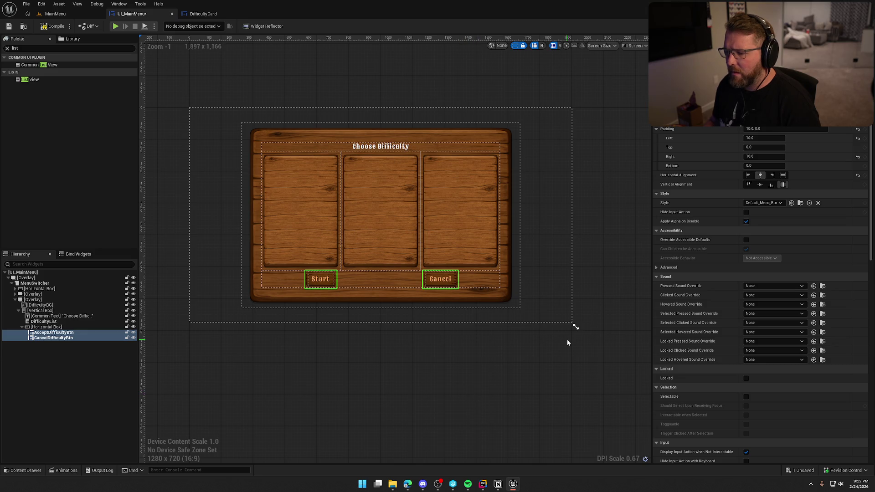
pyautogui.click(782, 176)
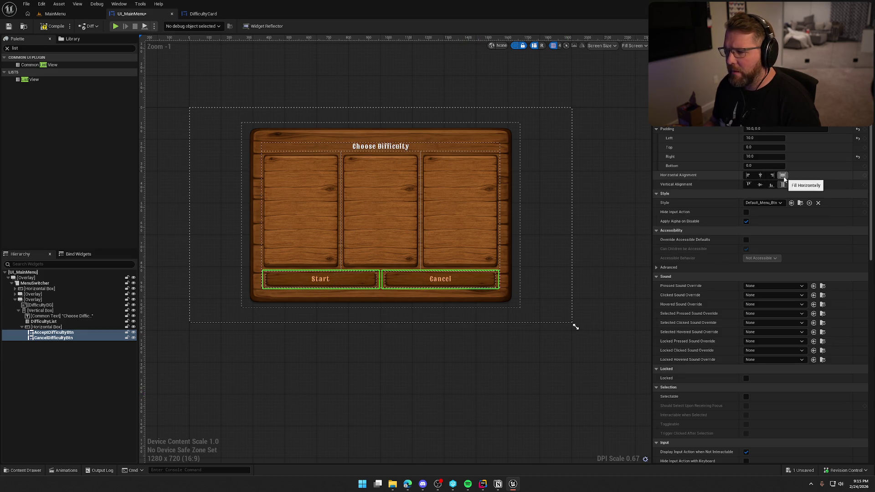
# - Give the Start and Cancel buttons left and right padding of 100
pyautogui.click(761, 138)
pyautogui.write('50')
pyautogui.press('Return')
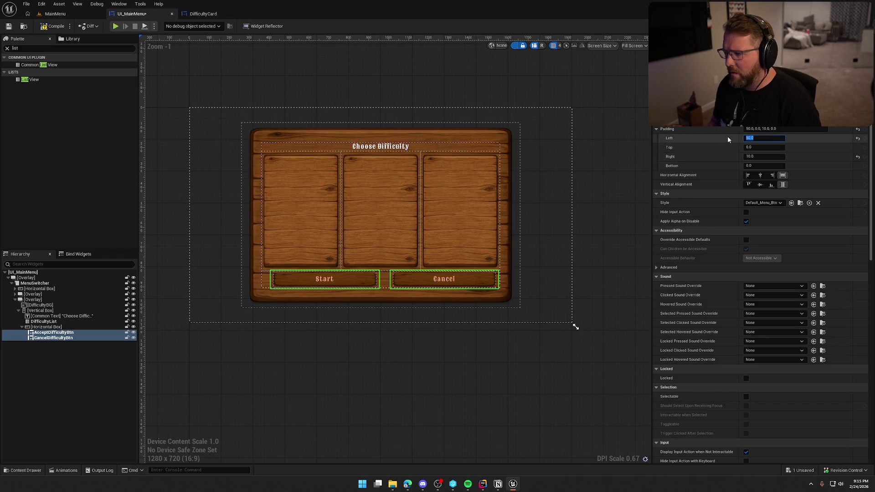
pyautogui.press('Tab')
pyautogui.press('Tab')
pyautogui.write('50')
pyautogui.press('Return')
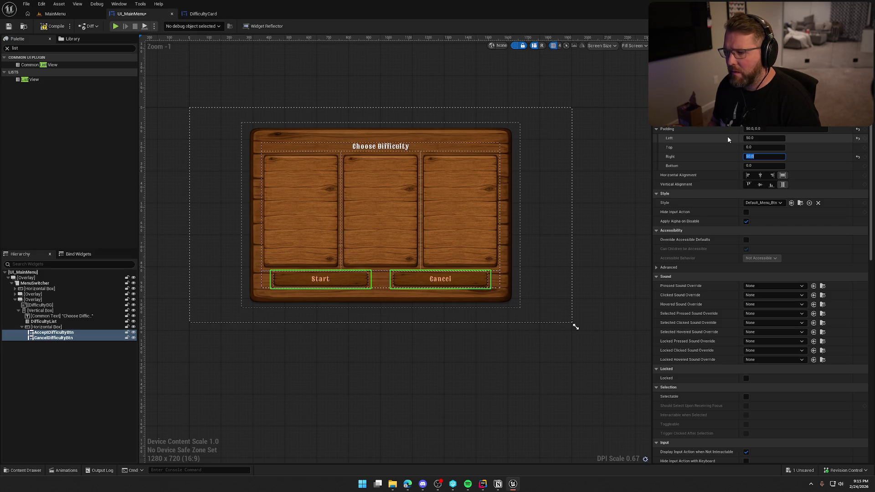
pyautogui.hotkey('shift', 'Tab')
pyautogui.hotkey('shift', 'Tab')
pyautogui.write('100')
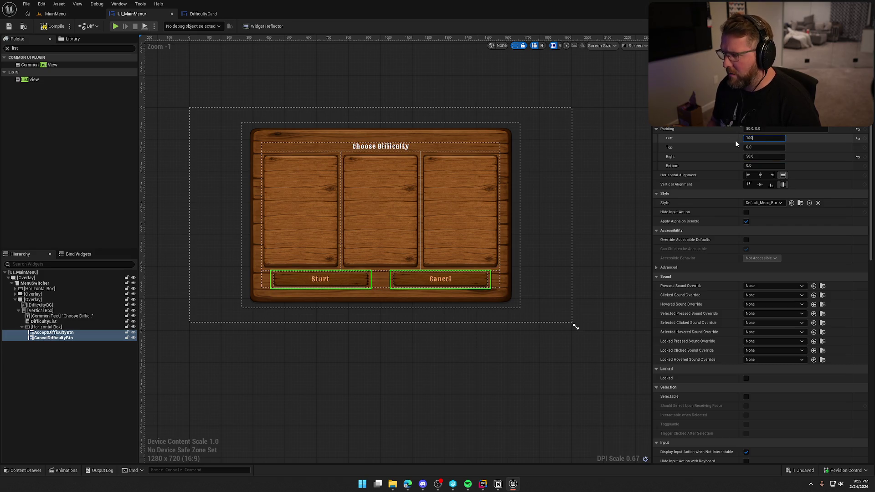
pyautogui.press('Tab')
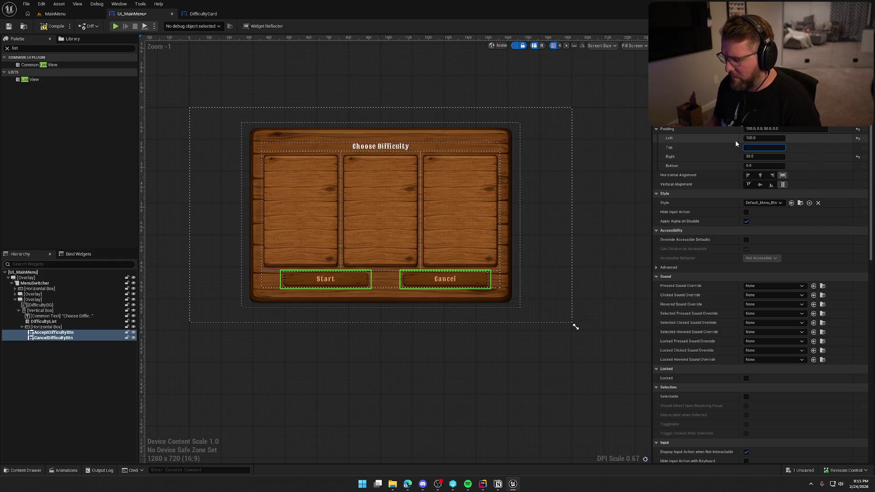
pyautogui.press('BackSpace')
pyautogui.press('Tab')
pyautogui.write('100')
pyautogui.press('Return')
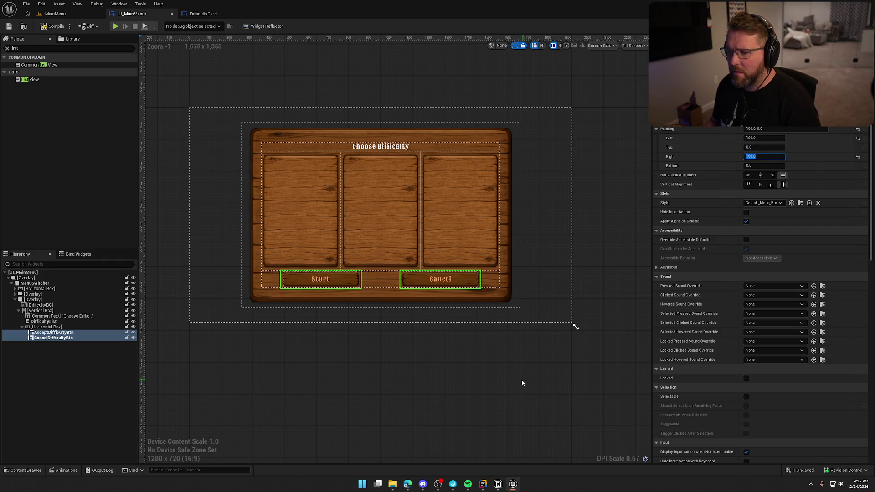
# - Deselect the buttons and hide the dashed widget outlines on the canvas
pyautogui.click(521, 379)
pyautogui.click(515, 45)
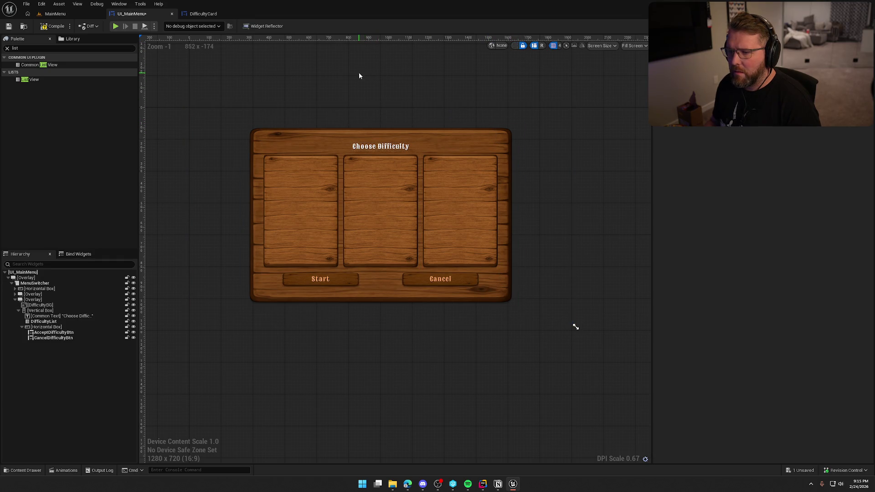
pyautogui.click(203, 13)
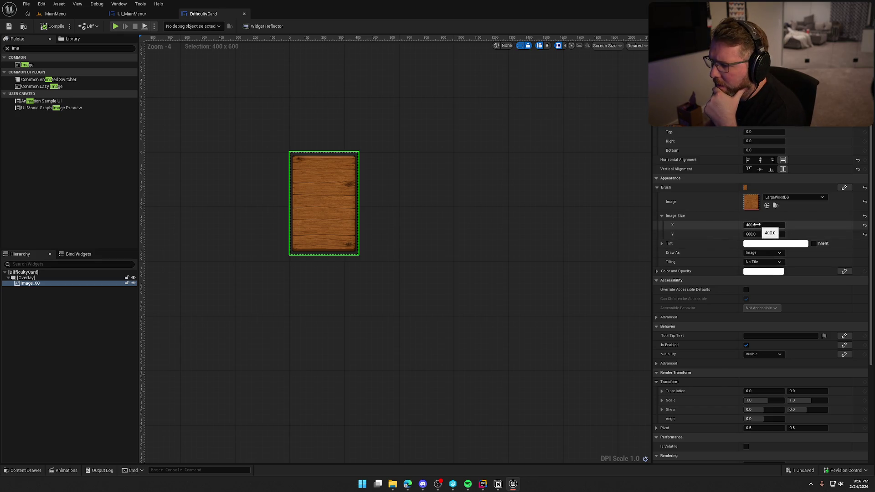
# - Set the DifficultyCard image height to 500 and compile
pyautogui.click(133, 14)
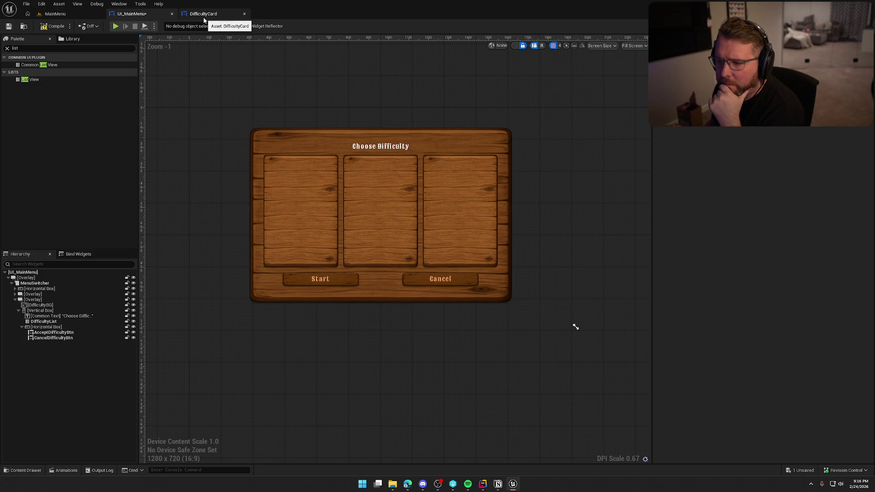
pyautogui.click(204, 14)
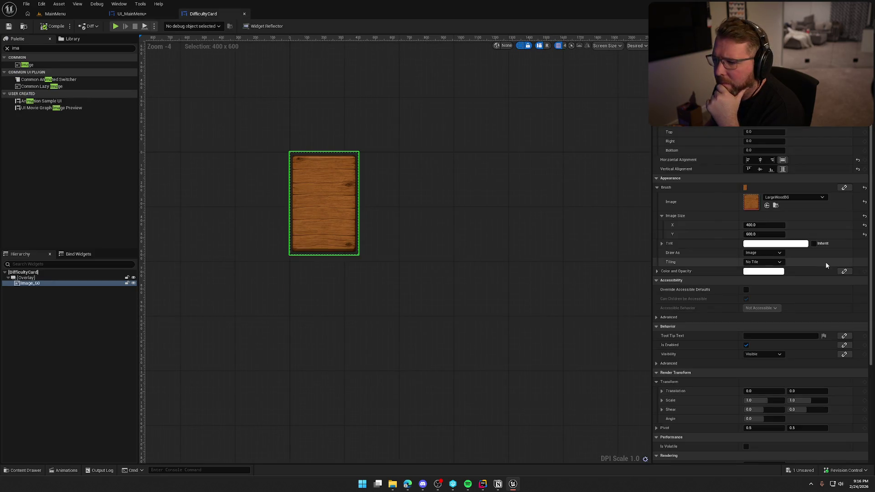
pyautogui.click(757, 234)
pyautogui.write('500')
pyautogui.press('Return')
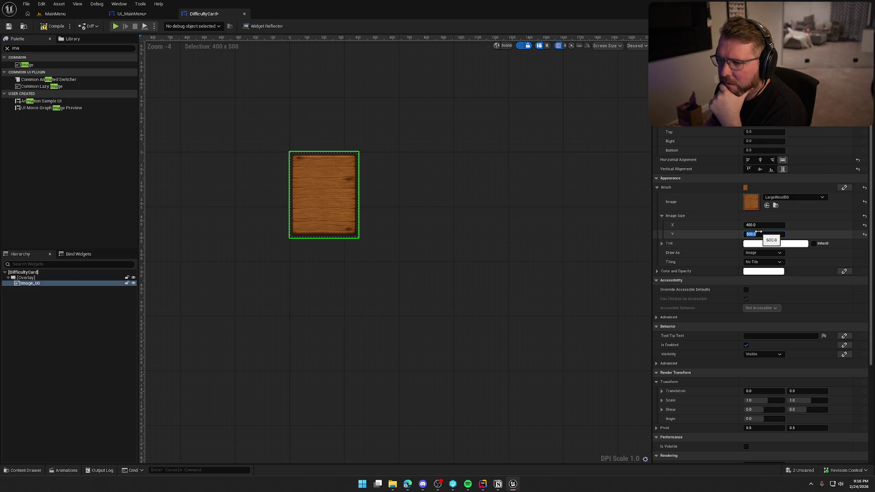
pyautogui.click(47, 27)
# - Tint the card image grey and view the darker cards in UI_MainMenu
pyautogui.click(131, 14)
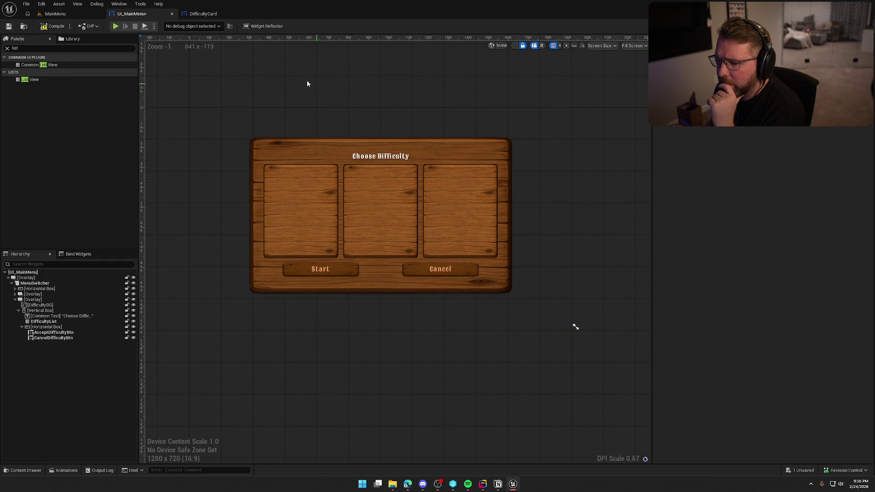
pyautogui.click(203, 13)
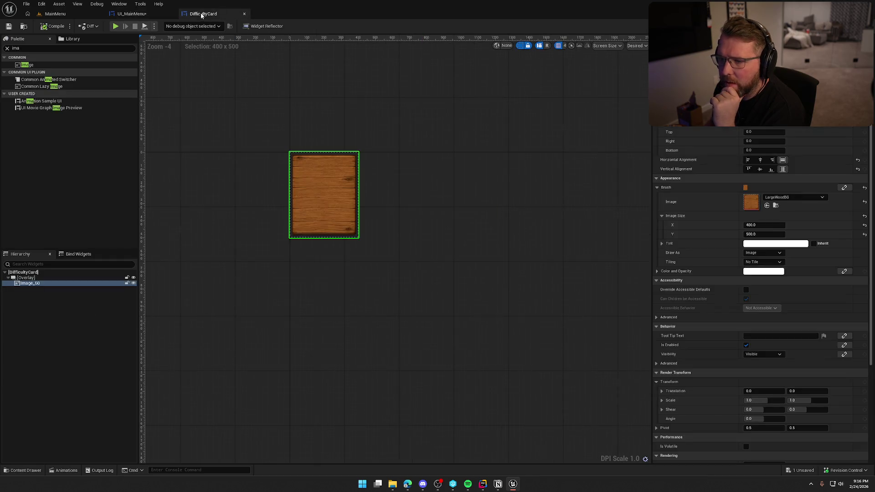
pyautogui.click(766, 247)
pyautogui.moveTo(710, 273); pyautogui.dragTo(712, 292)
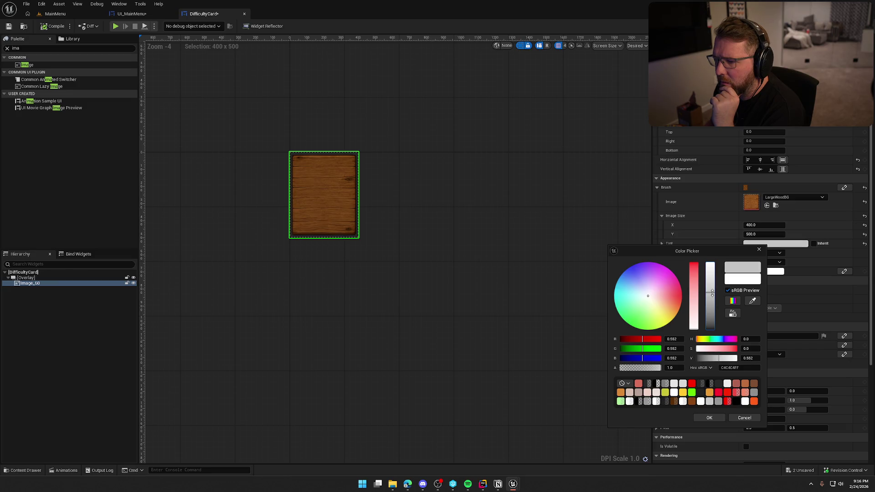
pyautogui.click(698, 417)
pyautogui.click(457, 233)
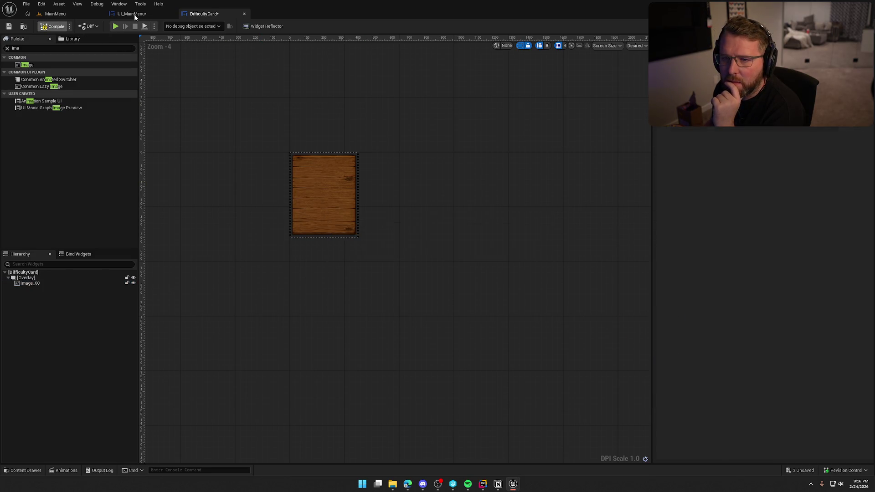
pyautogui.click(134, 15)
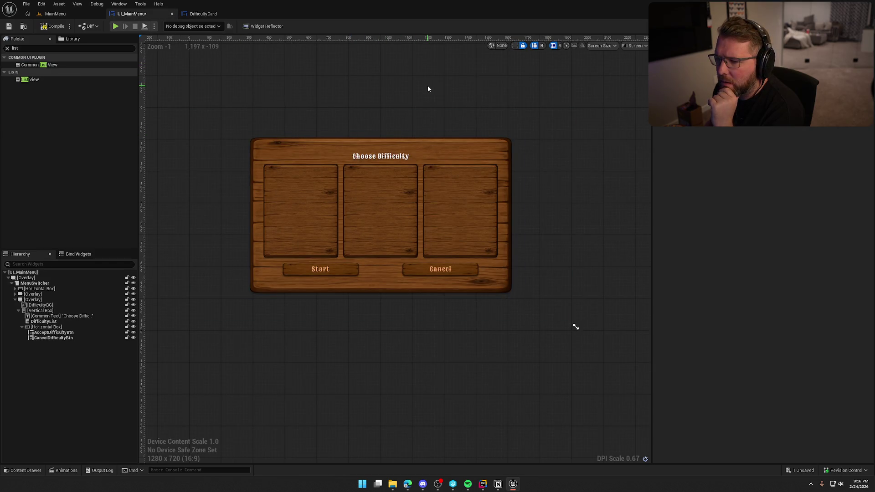
pyautogui.scroll(1, 432, 89)
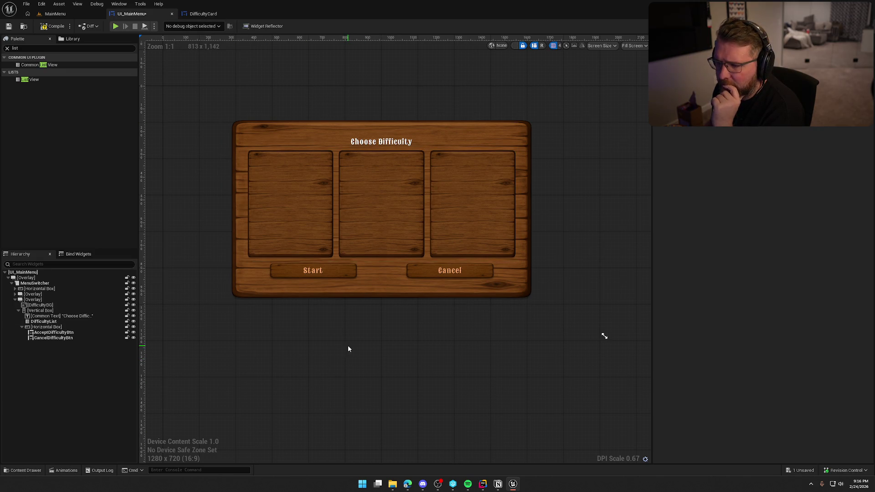
# - Darken the wooden card image's Brush Tint and compare it in UI_MainMenu
pyautogui.click(203, 13)
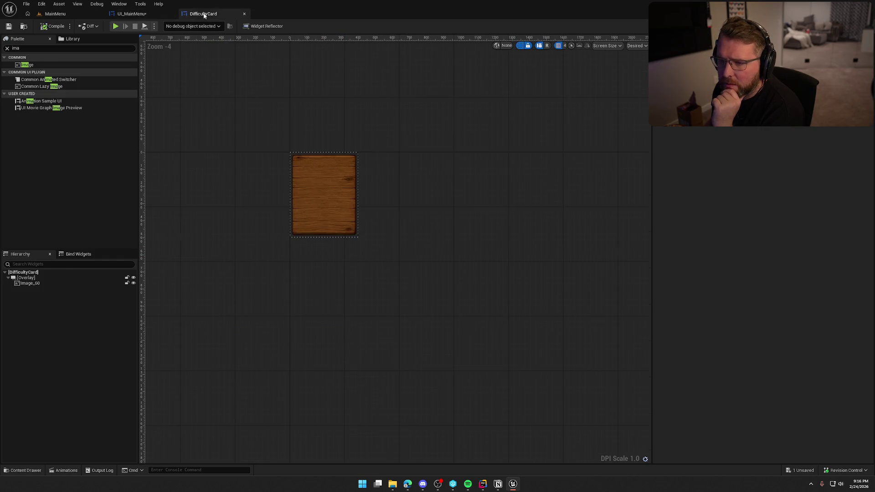
pyautogui.click(30, 283)
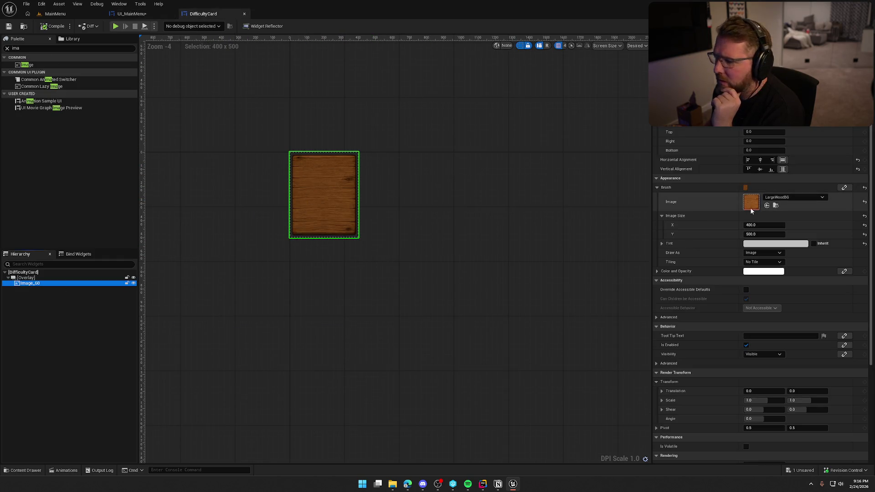
pyautogui.click(775, 243)
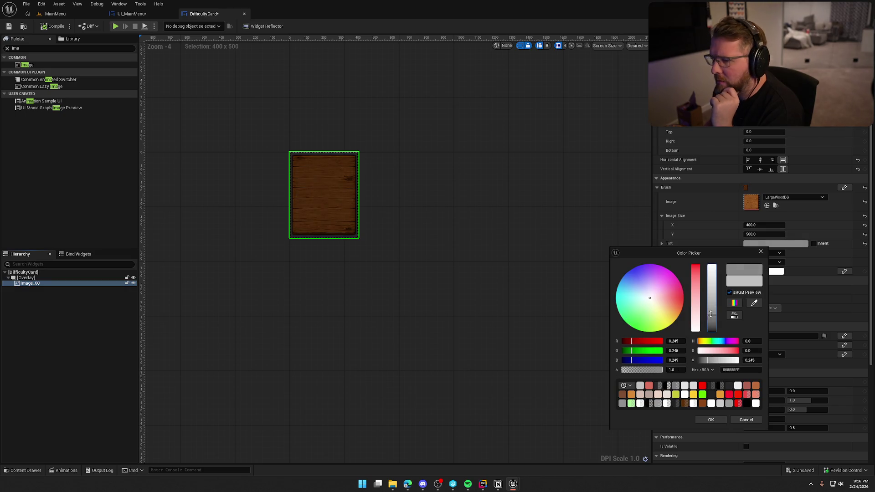
pyautogui.click(723, 400)
pyautogui.click(711, 419)
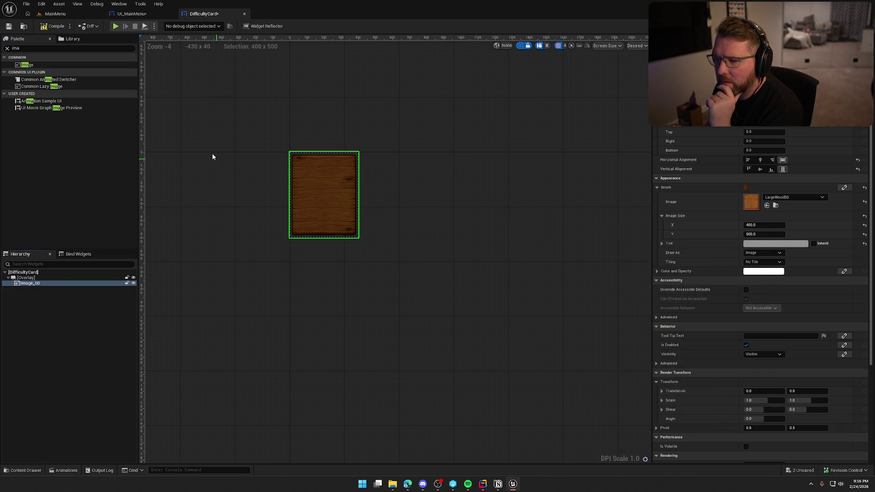
pyautogui.click(131, 13)
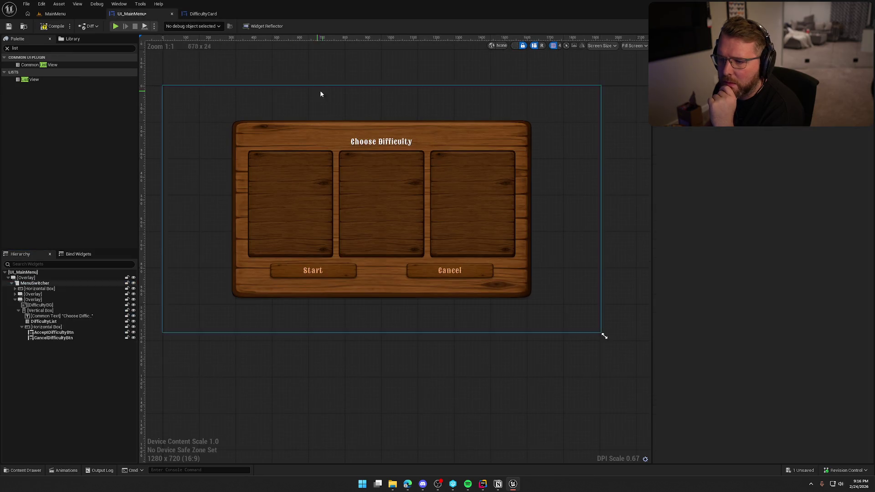
pyautogui.click(533, 182)
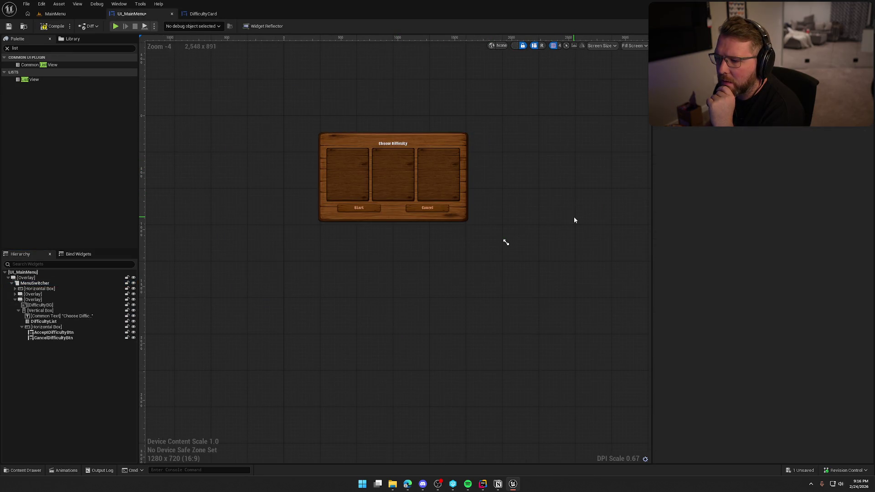
pyautogui.scroll(4, 562, 224)
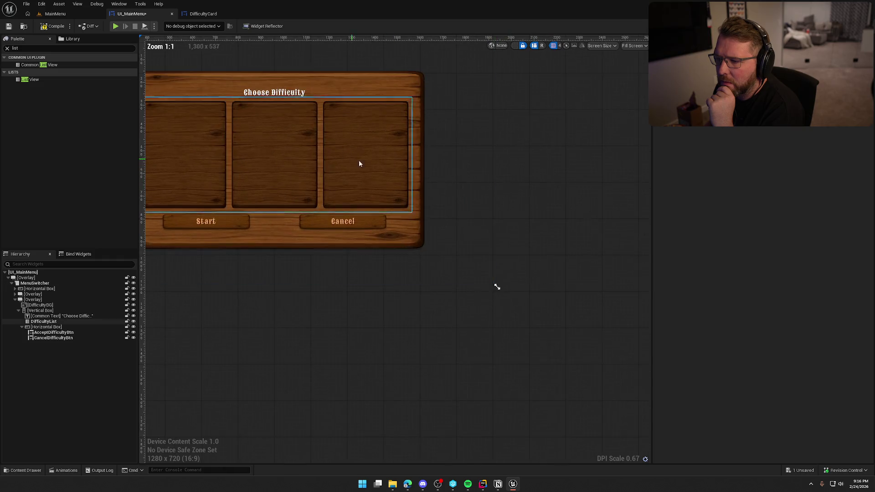
# - Brighten the card image's tint to a 0.417 grey
pyautogui.hotkey('ctrl', 'Tab')
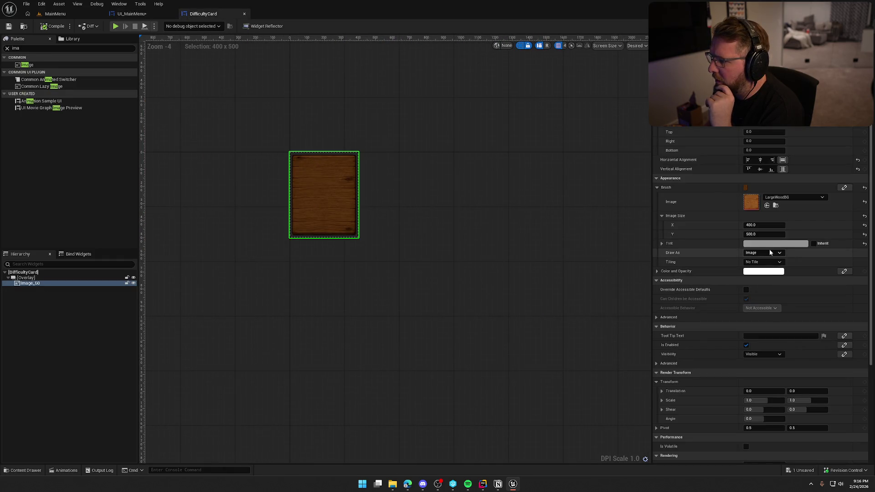
pyautogui.click(770, 244)
pyautogui.click(716, 267)
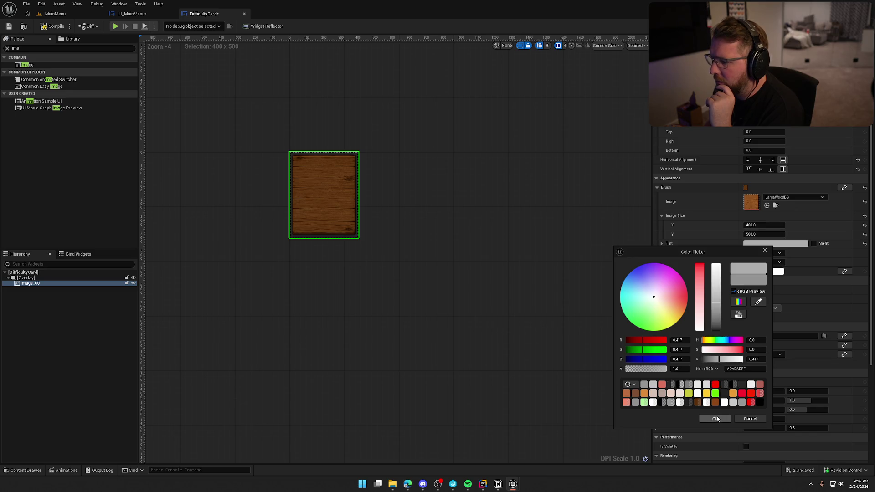
pyautogui.click(714, 419)
pyautogui.click(453, 181)
pyautogui.scroll(3, 410, 182)
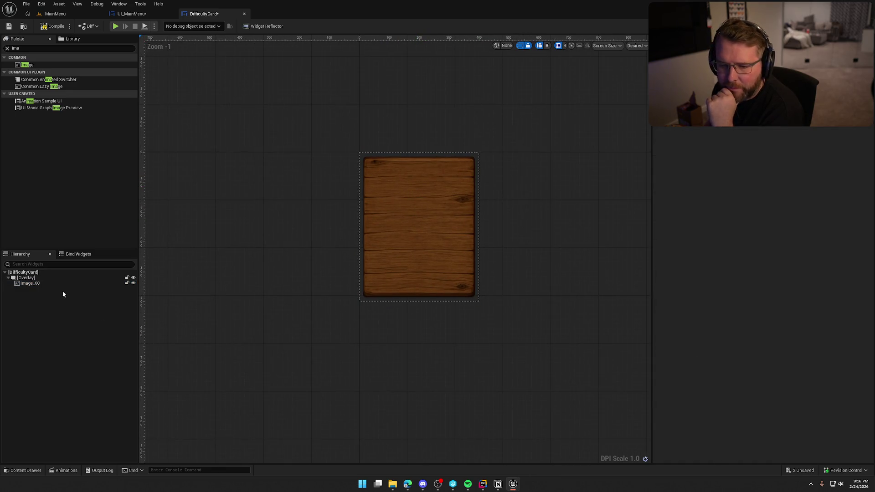
pyautogui.click(35, 48)
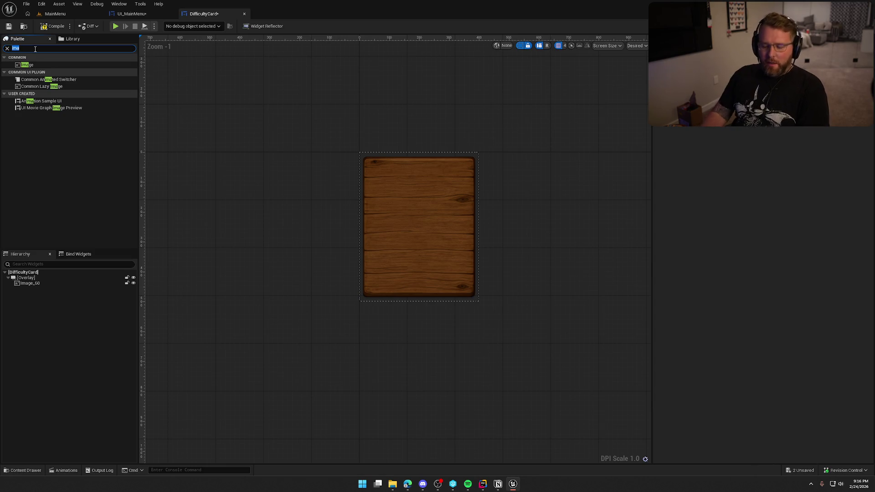
# - Add a Vertical Box to the card's Overlay with Fill alignment both ways and padding 45
pyautogui.write('vert')
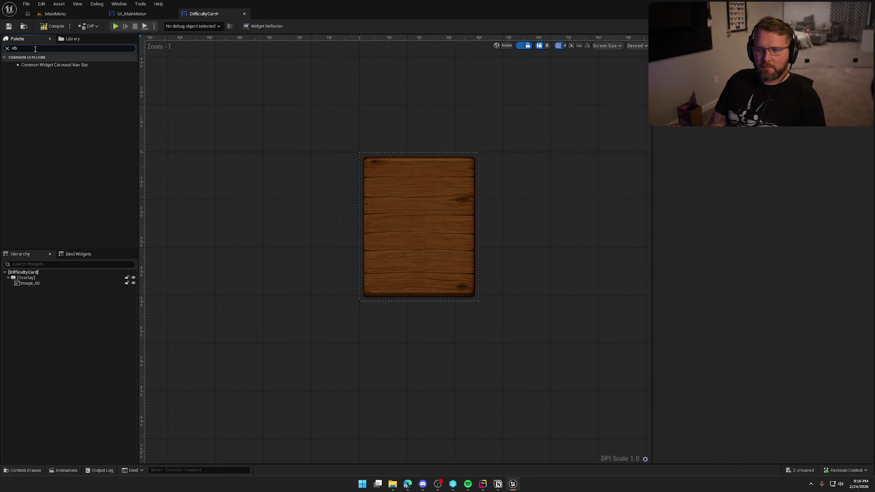
pyautogui.moveTo(45, 68)
pyautogui.mouseDown()
pyautogui.moveTo(93, 243)
pyautogui.moveTo(24, 281)
pyautogui.moveTo(38, 289)
pyautogui.mouseUp()
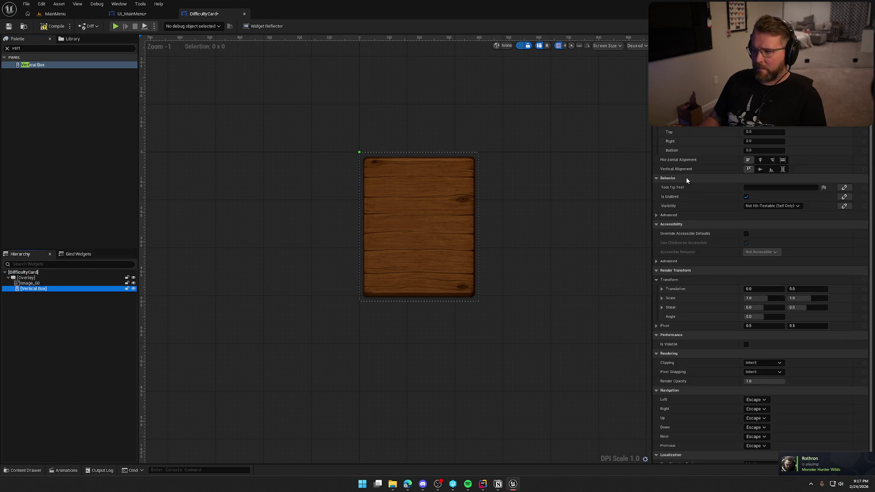
pyautogui.click(782, 160)
pyautogui.click(782, 169)
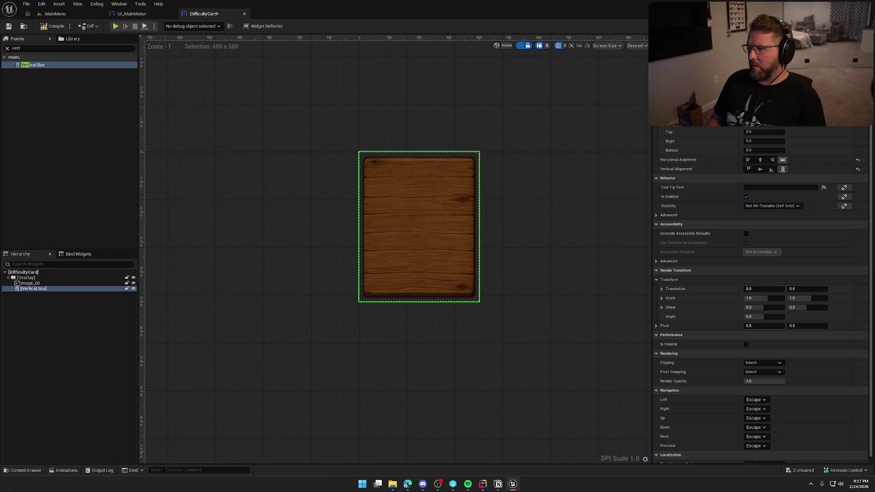
pyautogui.press('Return')
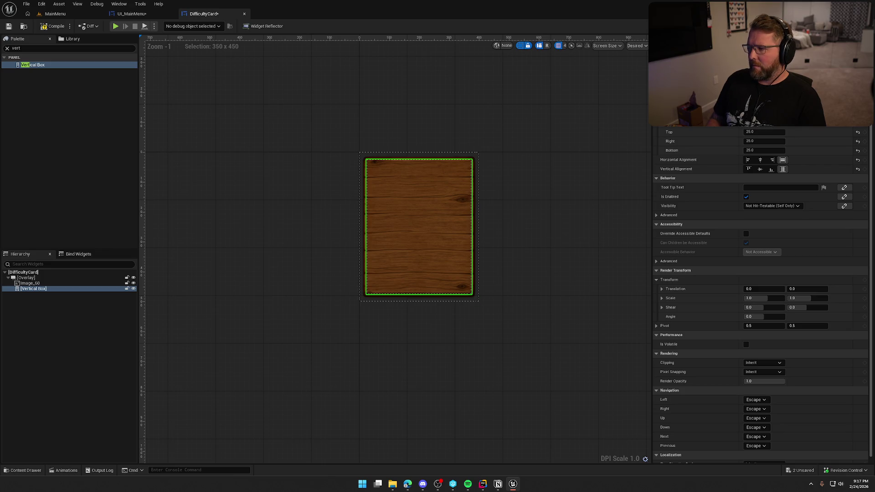
pyautogui.press('Return')
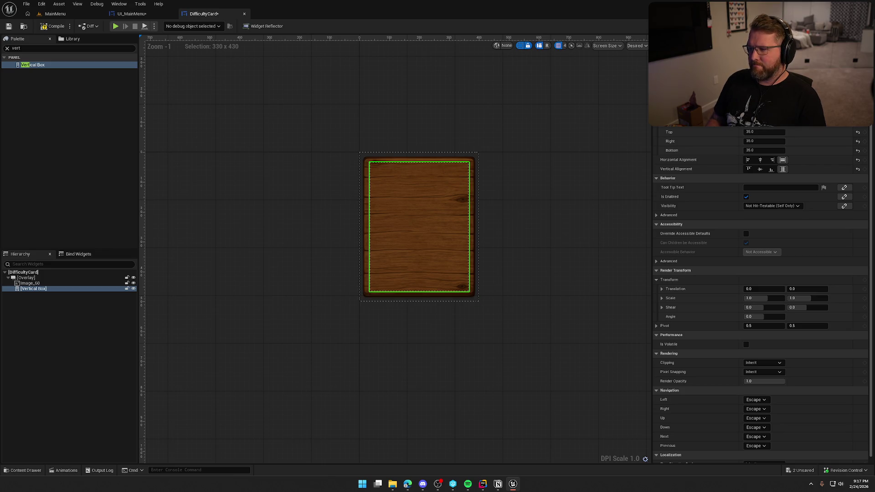
pyautogui.press('Return')
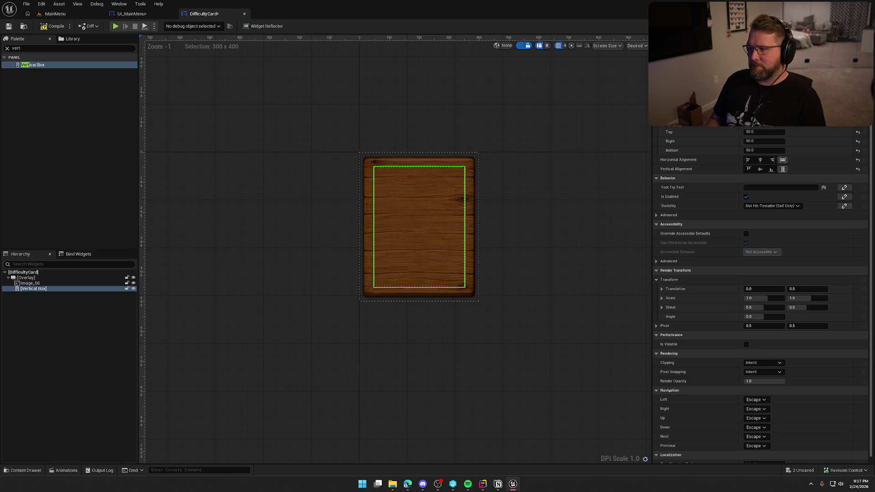
pyautogui.press('Return')
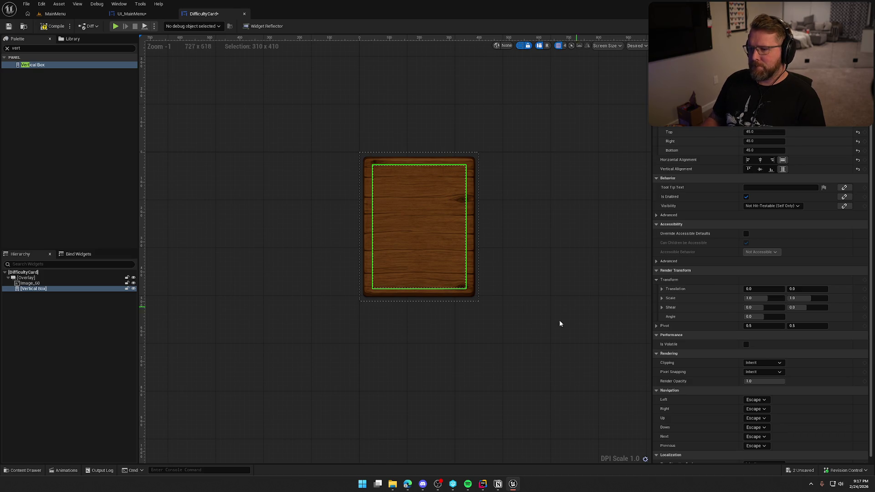
pyautogui.moveTo(499, 342); pyautogui.dragTo(466, 341)
pyautogui.scroll(3, 465, 346)
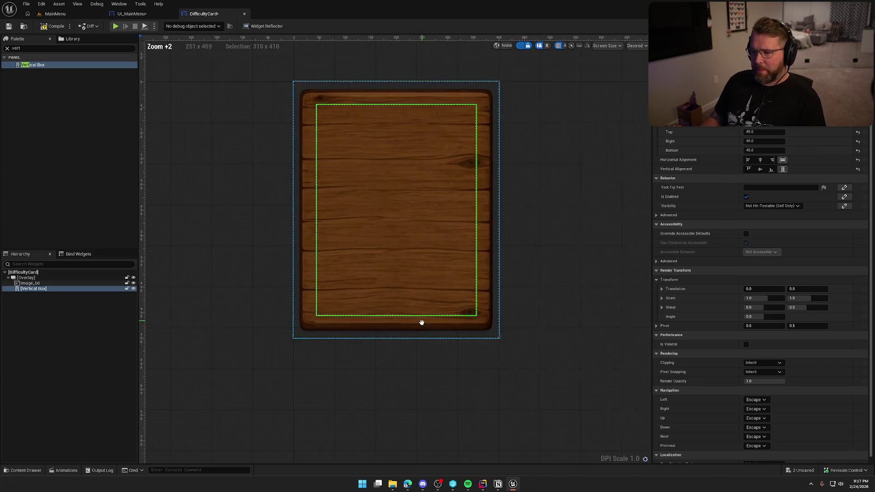
# - Add a Common Text block to the Vertical Box, centred horizontally
pyautogui.click(28, 48)
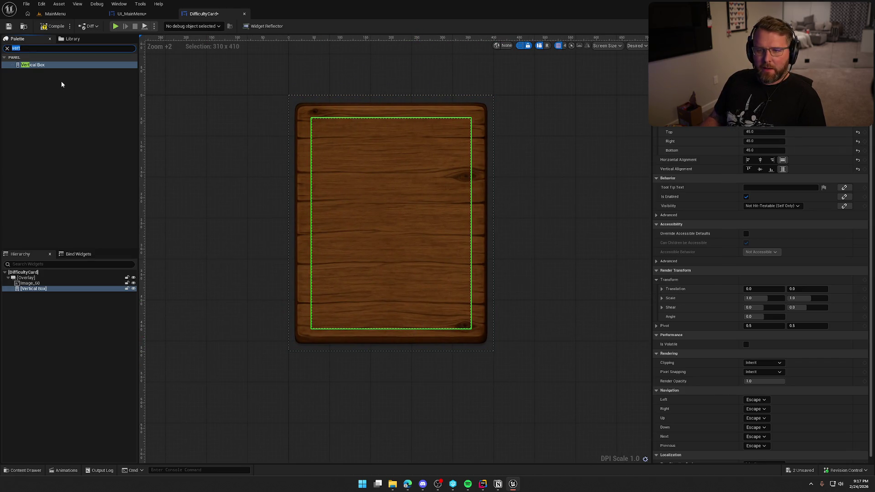
pyautogui.press('BackSpace')
pyautogui.press('BackSpace')
pyautogui.press('BackSpace')
pyautogui.write('Comon')
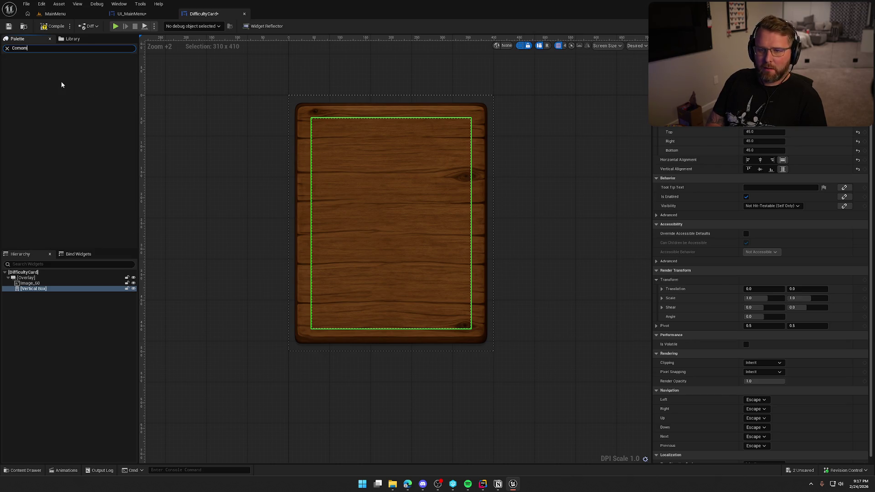
pyautogui.press('BackSpace')
pyautogui.press('BackSpace')
pyautogui.write('mon text')
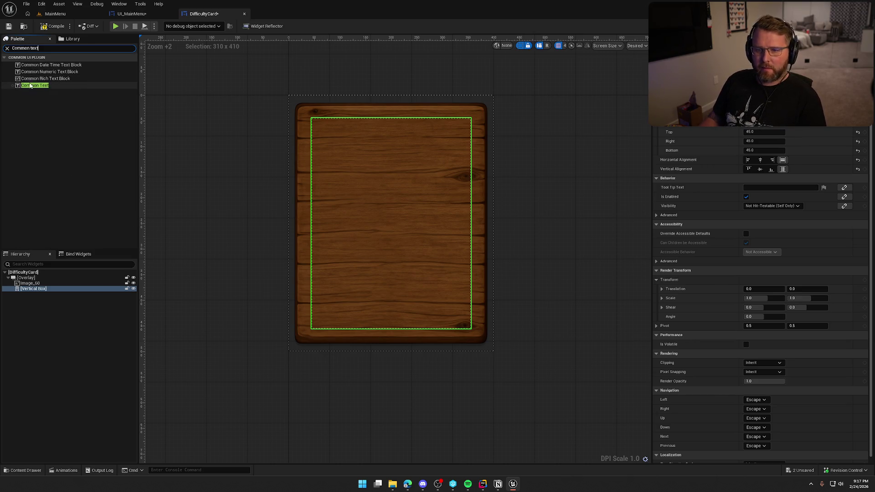
pyautogui.moveTo(34, 86)
pyautogui.mouseDown()
pyautogui.moveTo(52, 253)
pyautogui.moveTo(31, 291)
pyautogui.mouseUp()
pyautogui.click(34, 295)
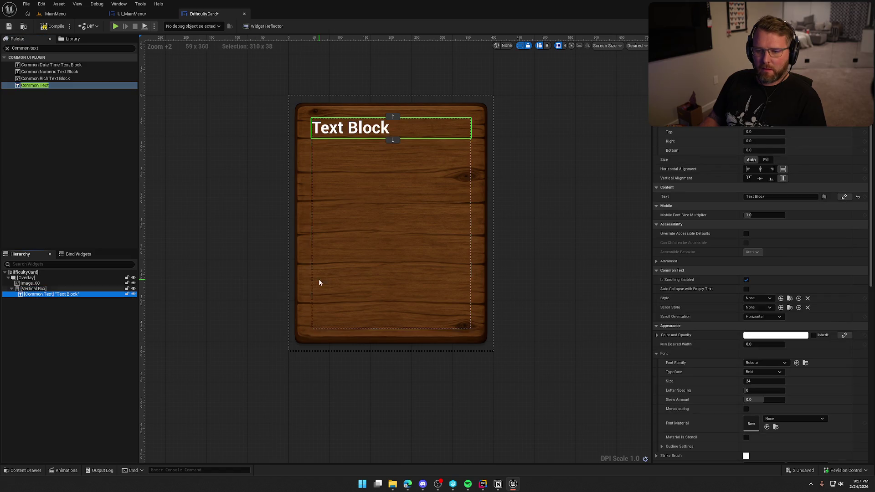
pyautogui.click(759, 169)
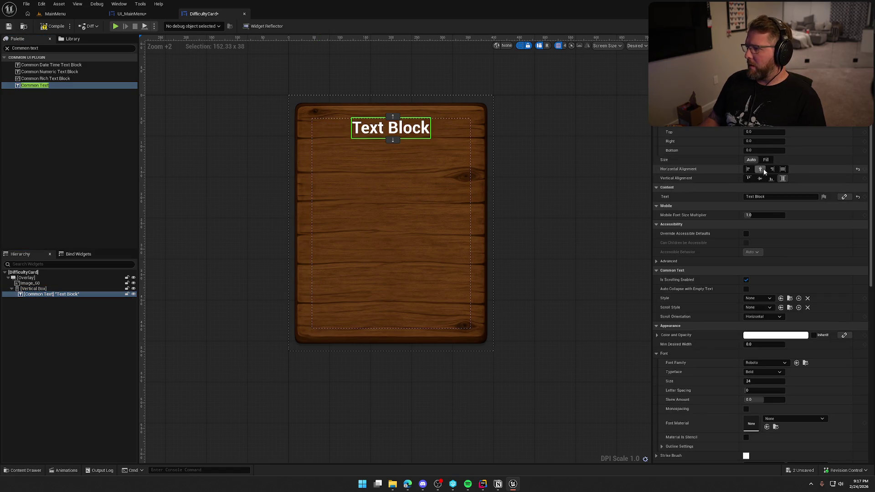
# - Apply the Default_24 text style to the Common Text block
pyautogui.click(761, 362)
pyautogui.click(761, 362)
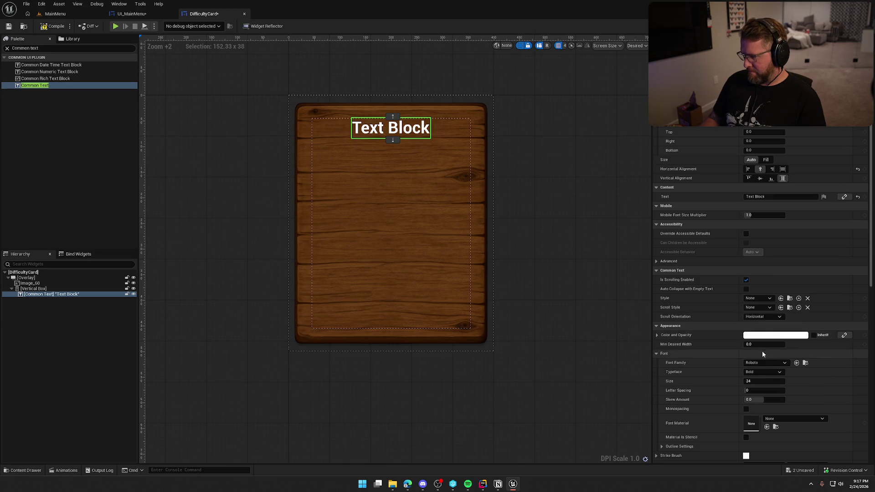
pyautogui.click(756, 297)
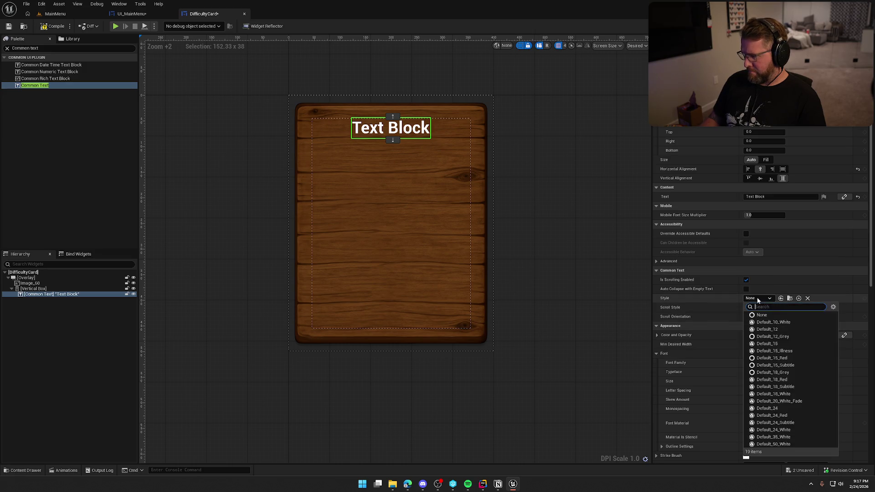
pyautogui.click(789, 409)
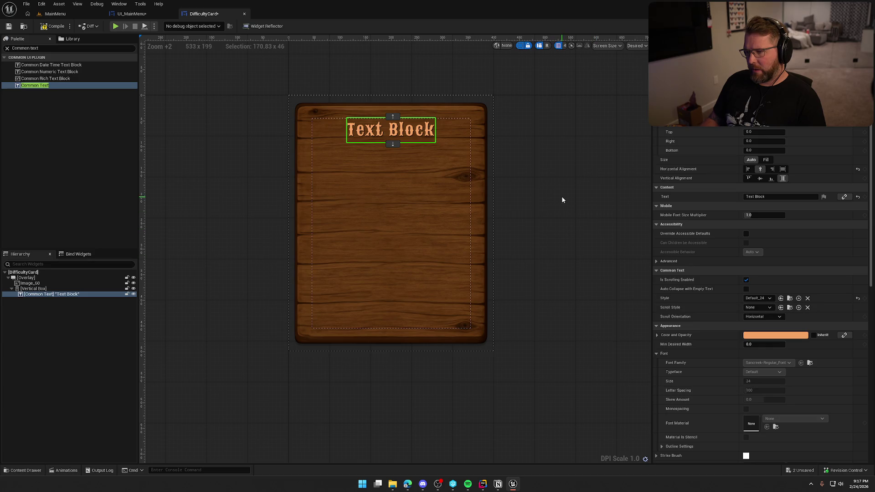
pyautogui.click(769, 196)
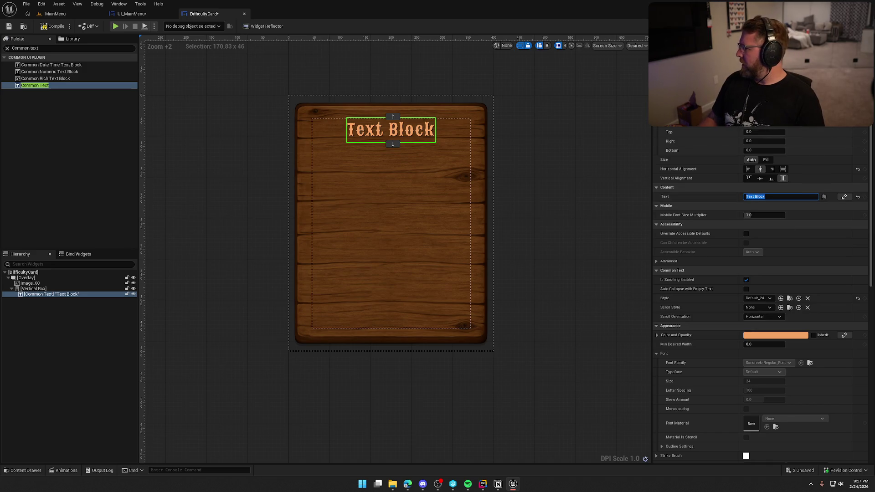
pyautogui.click(483, 483)
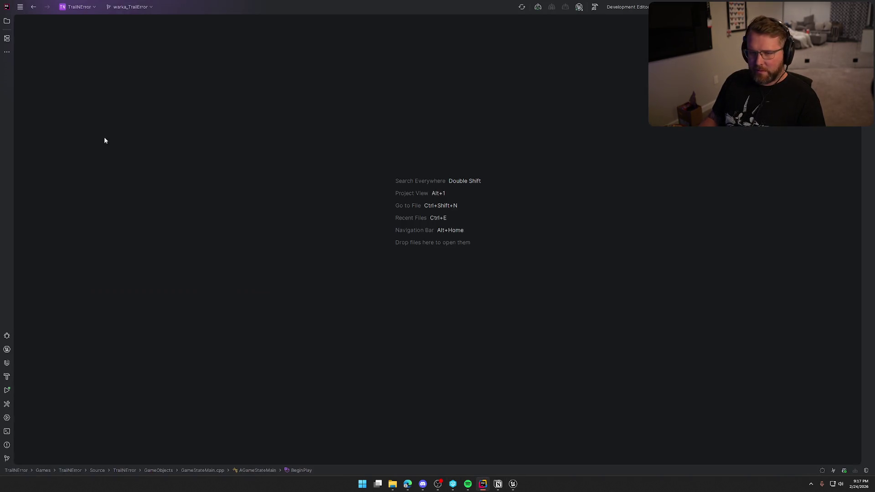
# - Open TrailNErrorData.h and copy the Probably Fine and Statistically Concerning display names
pyautogui.click(6, 21)
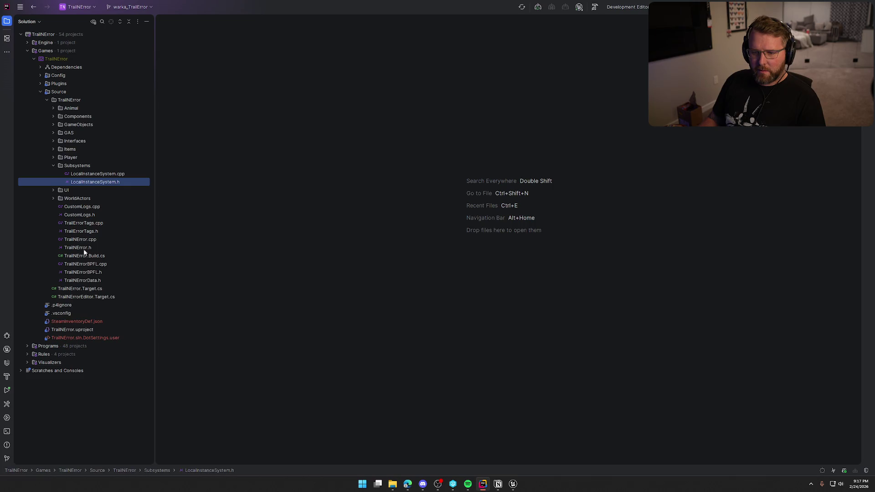
pyautogui.doubleClick(90, 280)
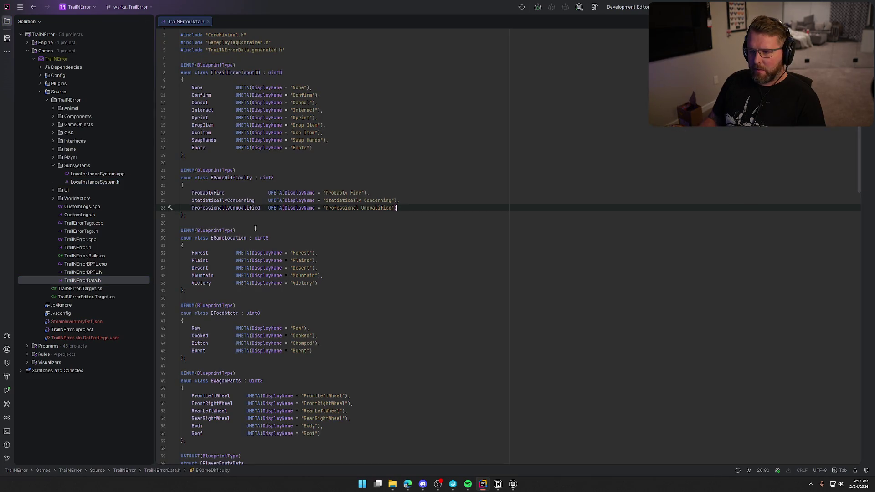
pyautogui.moveTo(326, 193); pyautogui.dragTo(370, 192)
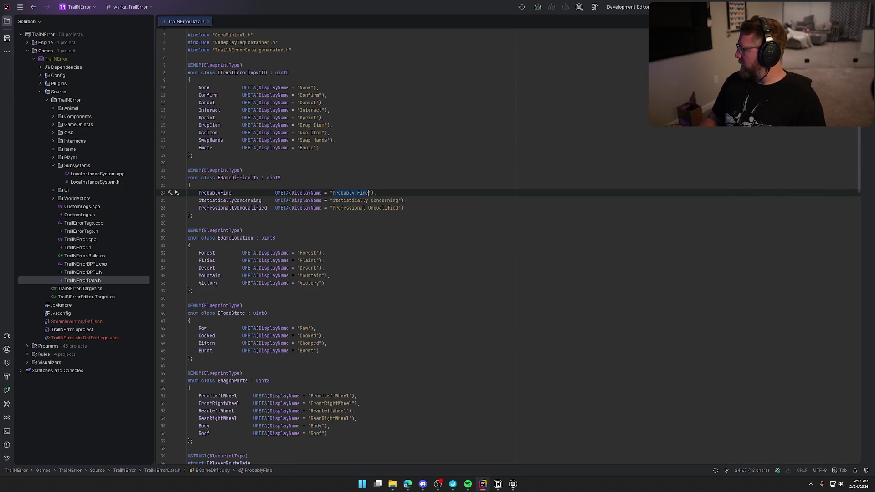
pyautogui.hotkey('alt', 'Tab')
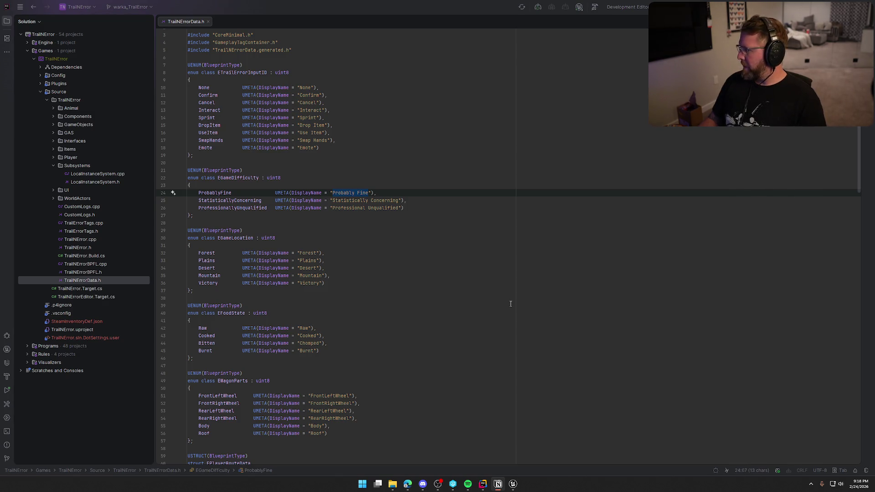
pyautogui.moveTo(332, 202); pyautogui.dragTo(398, 201)
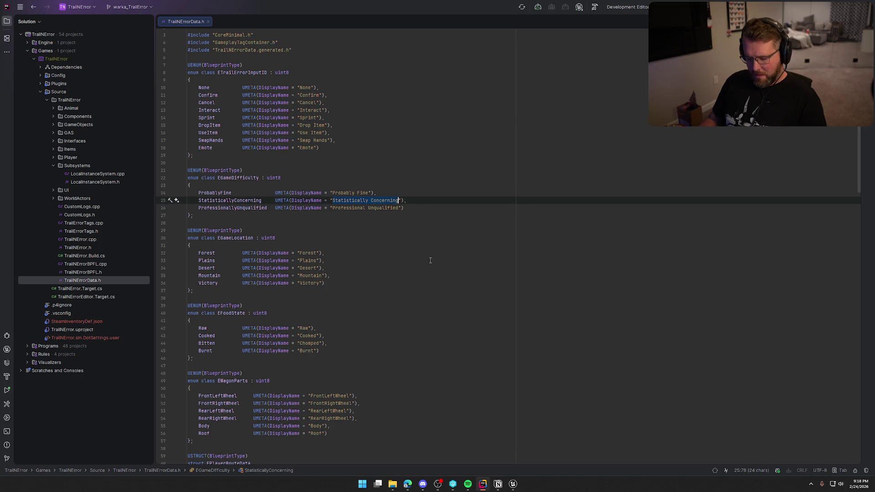
pyautogui.hotkey('alt', 'Tab')
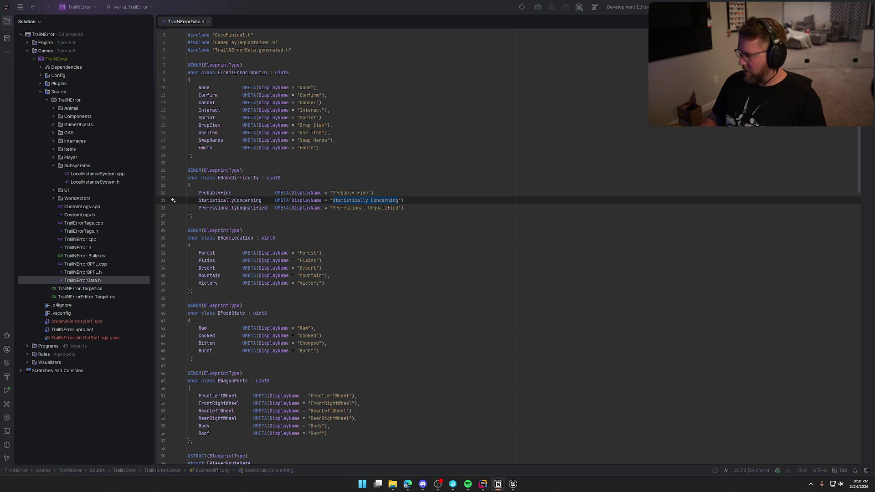
# - Correct the third name to 'Professionally Unqualified' and copy it
pyautogui.moveTo(333, 208); pyautogui.dragTo(388, 208)
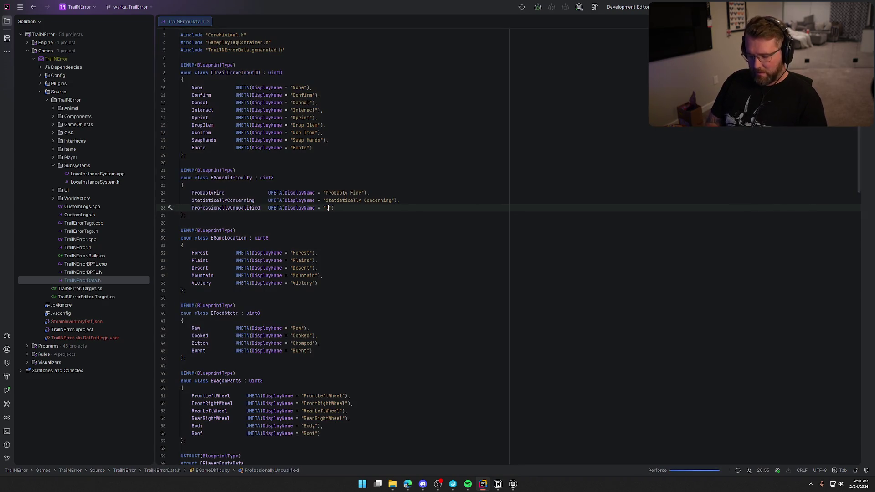
pyautogui.click(365, 208)
pyautogui.write('Professional Unqualified')
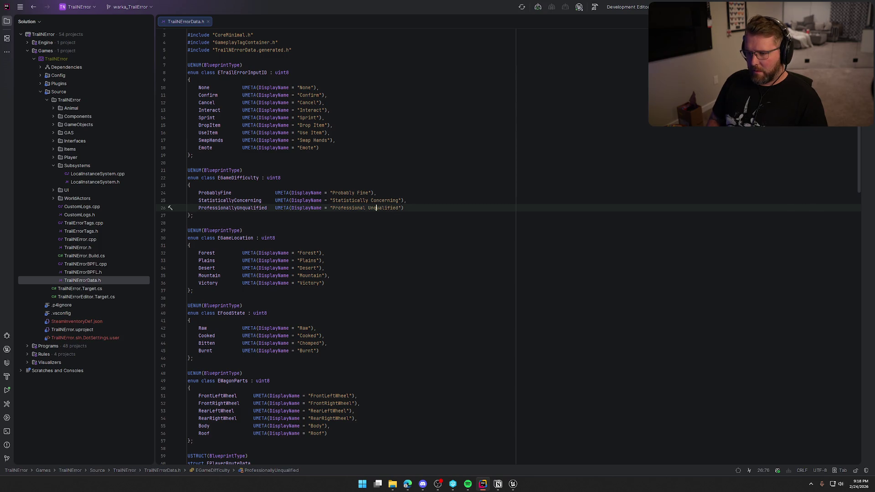
pyautogui.click(368, 208)
pyautogui.write('ly')
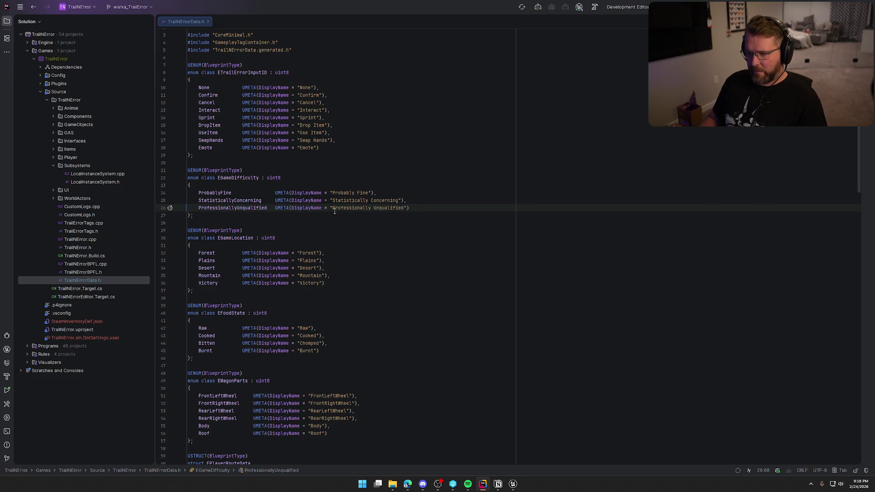
pyautogui.keyDown('shift'); pyautogui.click(404, 207); pyautogui.keyUp('shift')
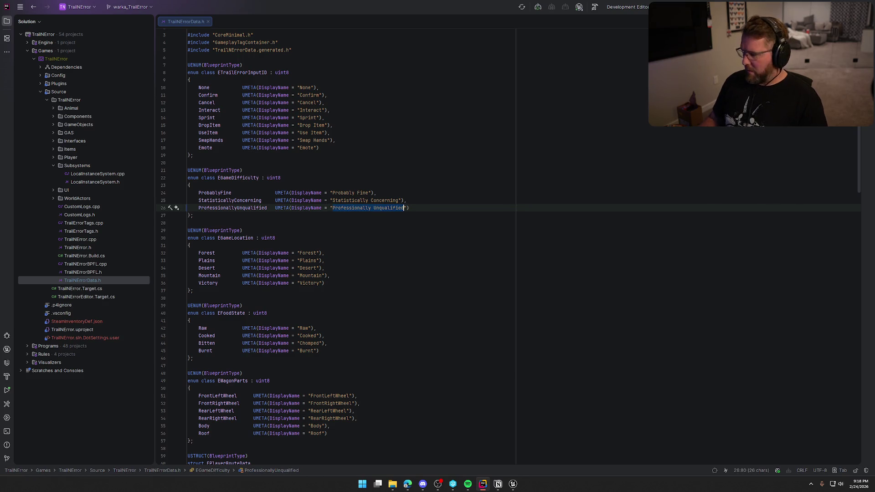
pyautogui.hotkey('alt', 'Tab')
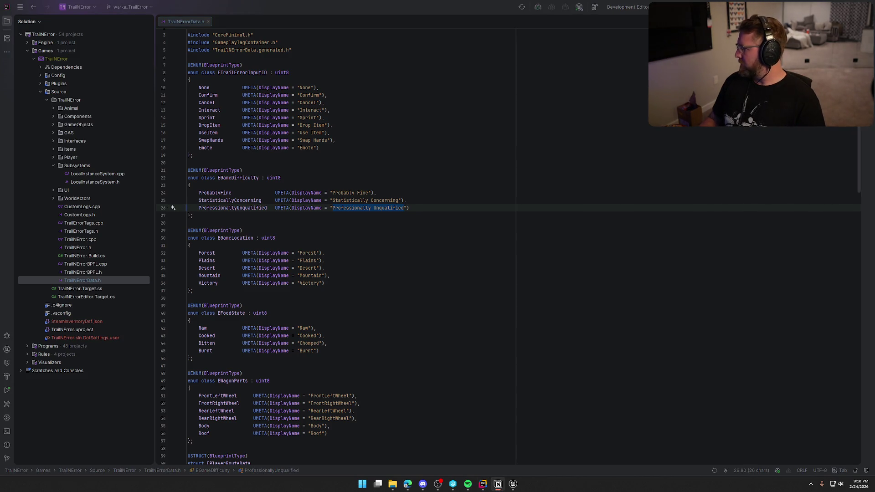
pyautogui.click(512, 483)
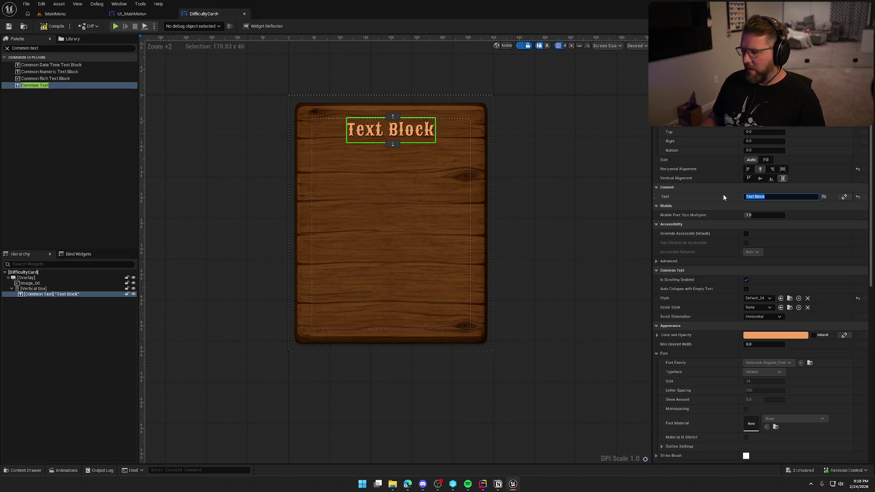
# - Paste 'Professionally Unqualified' as the card title and settle on the Default_15 text style
pyautogui.write('Professionally Unqualified')
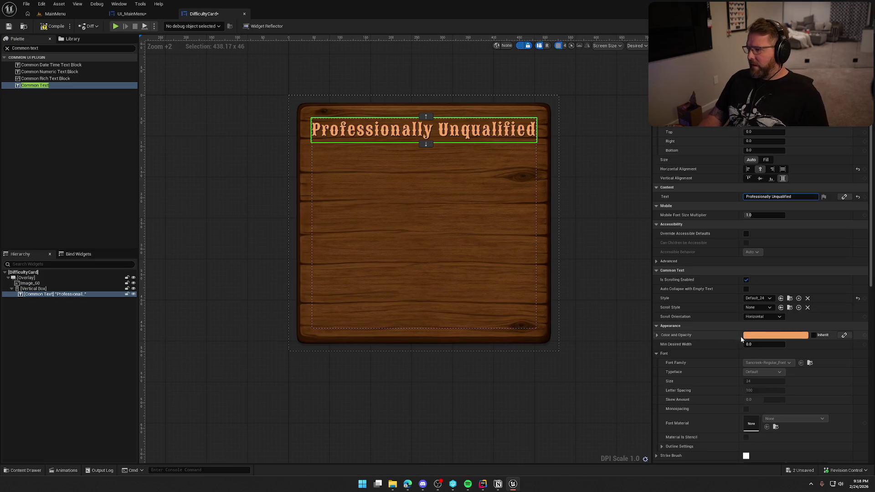
pyautogui.click(759, 299)
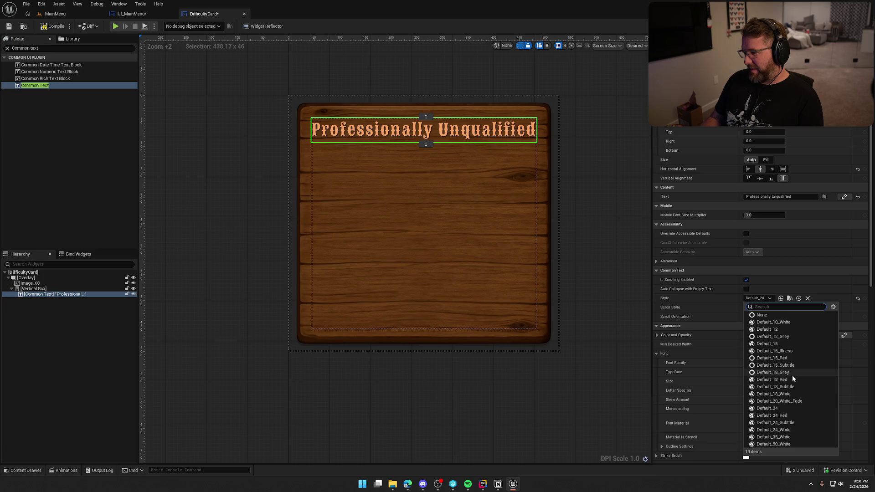
pyautogui.click(798, 386)
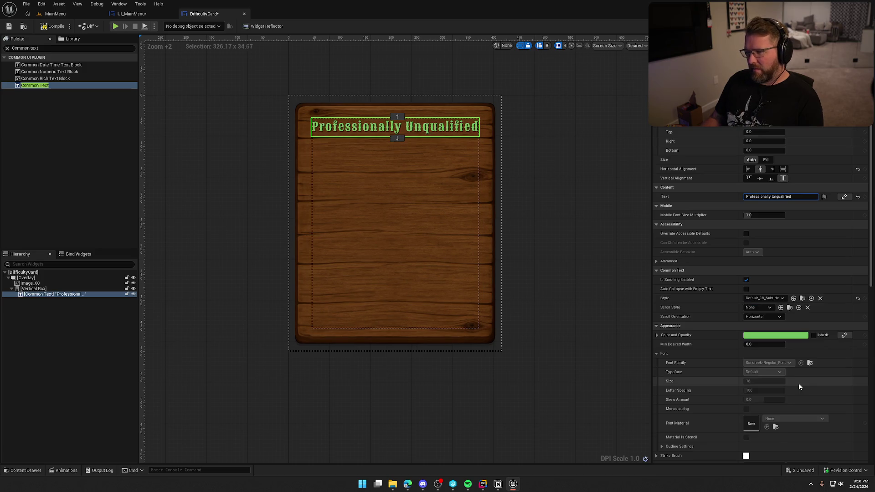
pyautogui.click(771, 298)
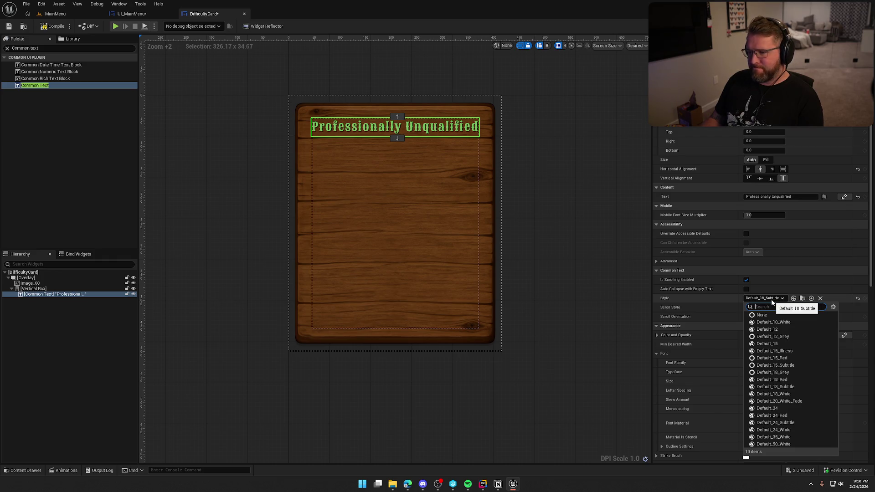
pyautogui.click(791, 365)
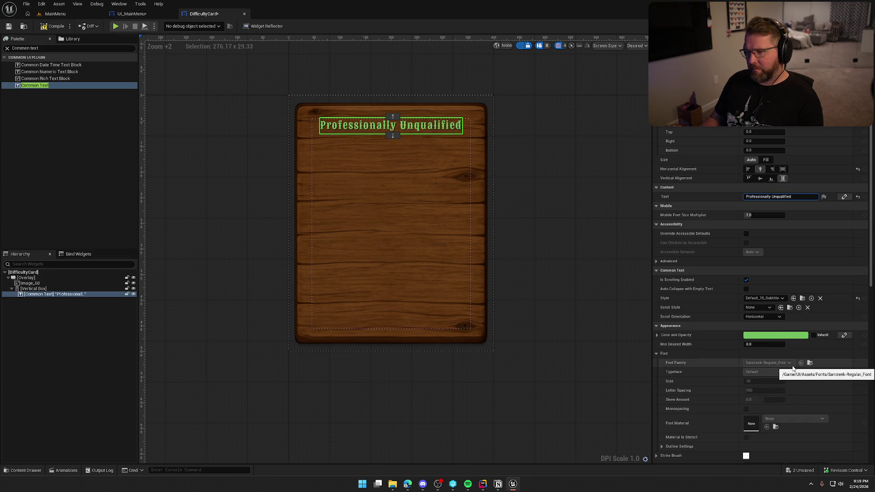
pyautogui.click(764, 299)
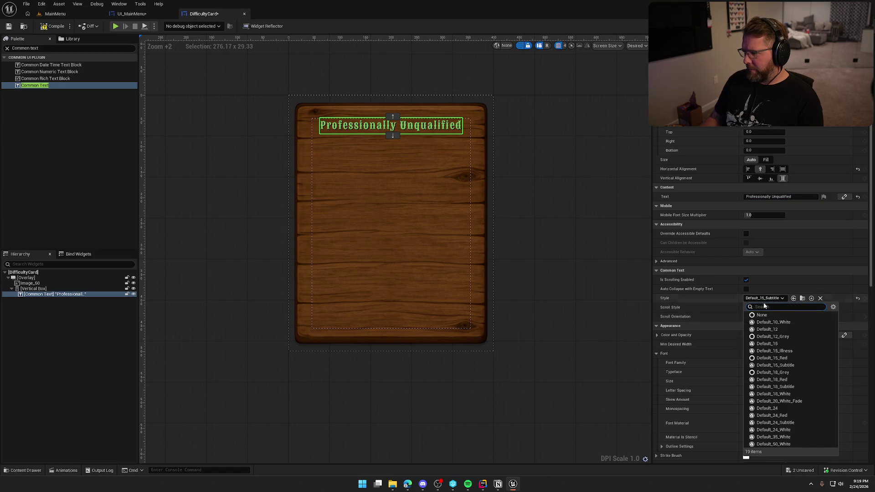
pyautogui.click(794, 343)
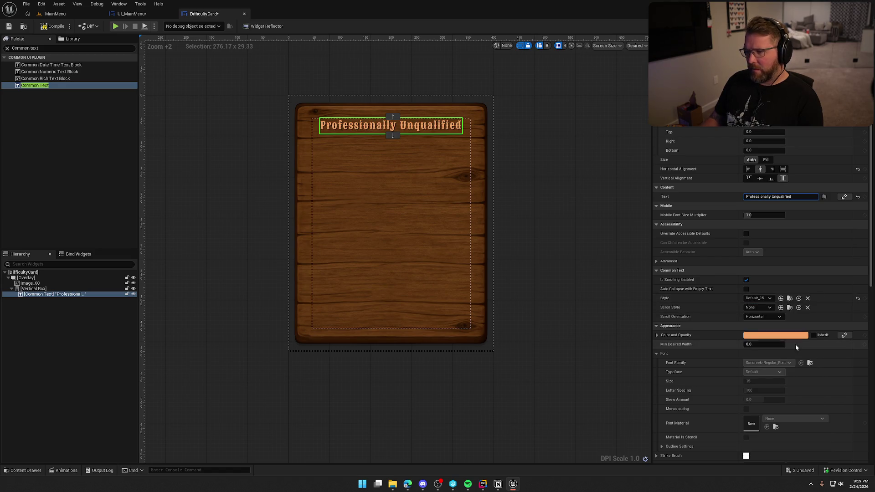
pyautogui.click(557, 184)
pyautogui.click(478, 156)
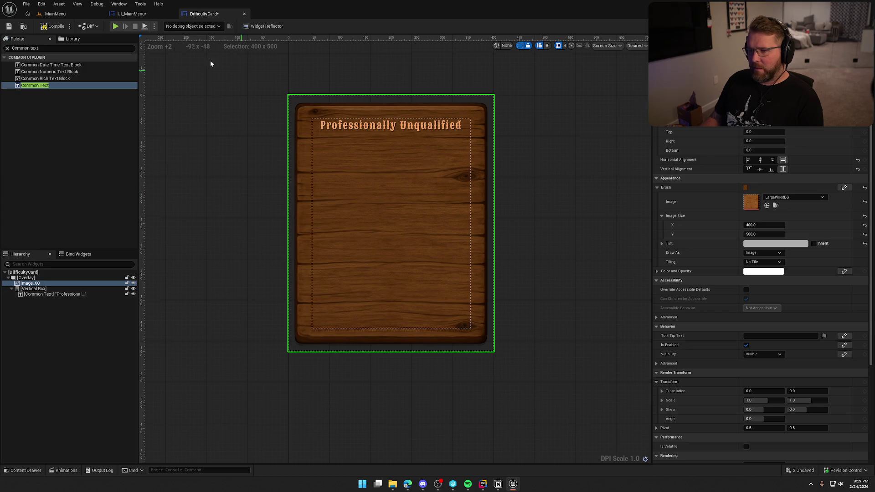
# - Preview the cards in UI_MainMenu, then switch the title to the Default_15_Red style
pyautogui.click(130, 14)
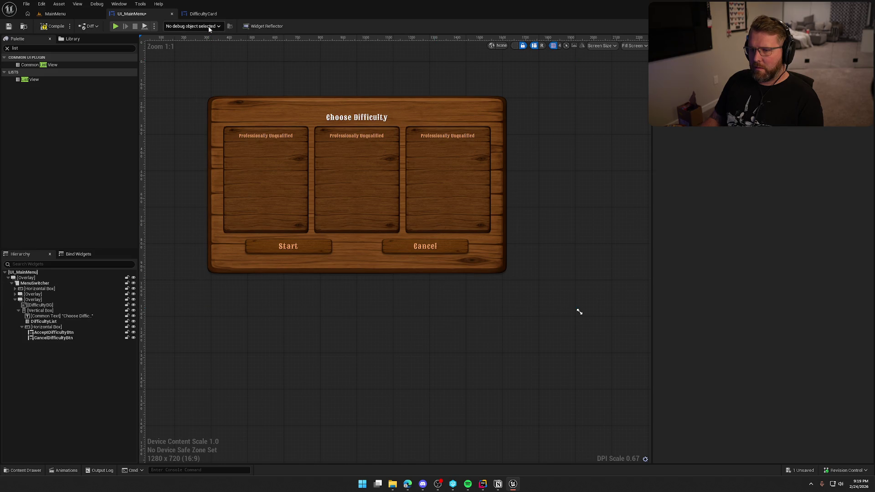
pyautogui.click(203, 14)
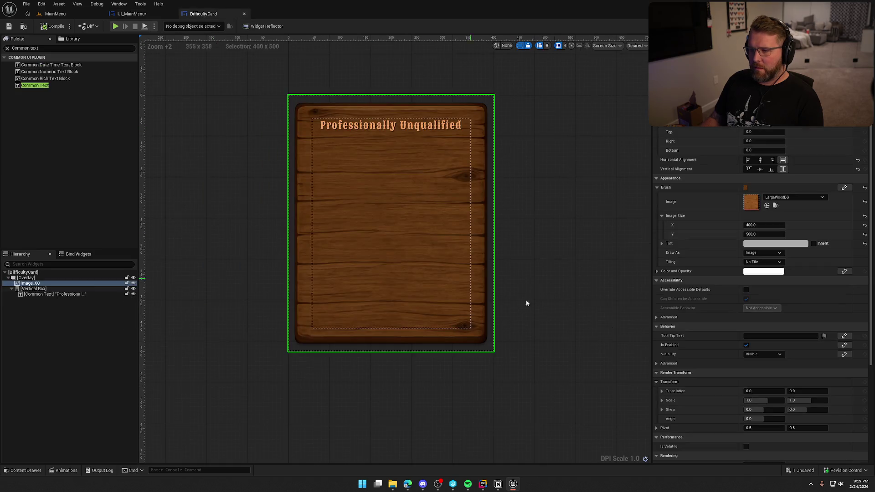
pyautogui.click(405, 129)
pyautogui.click(764, 299)
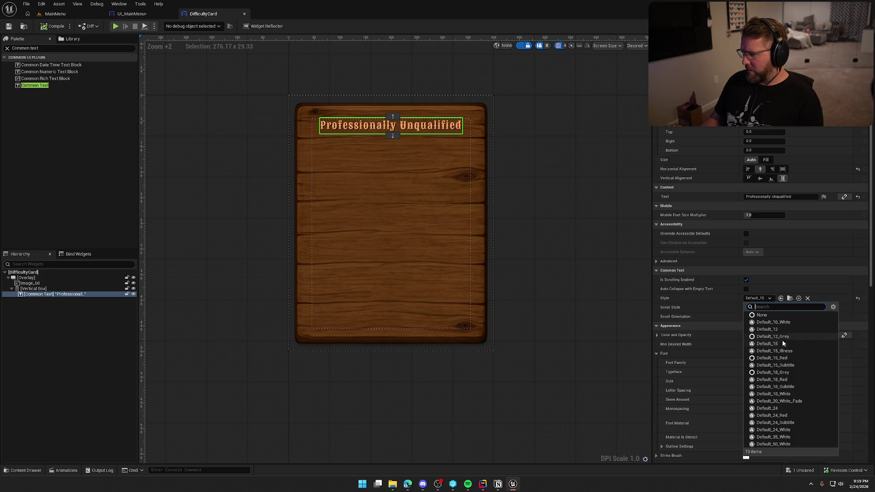
pyautogui.click(797, 358)
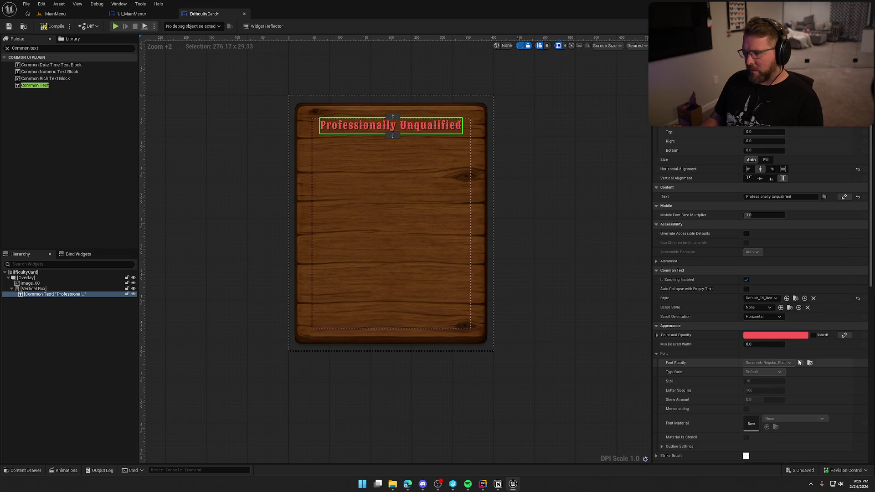
# - Duplicate Default_15_Red as Default_15_White, set its colour to white (FFFFFFFF) and compile
pyautogui.click(795, 298)
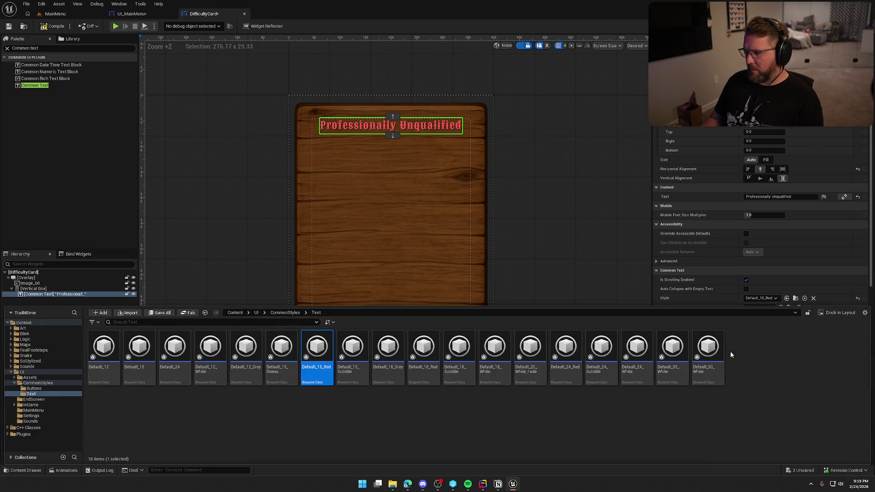
pyautogui.hotkey('ctrl', 'd')
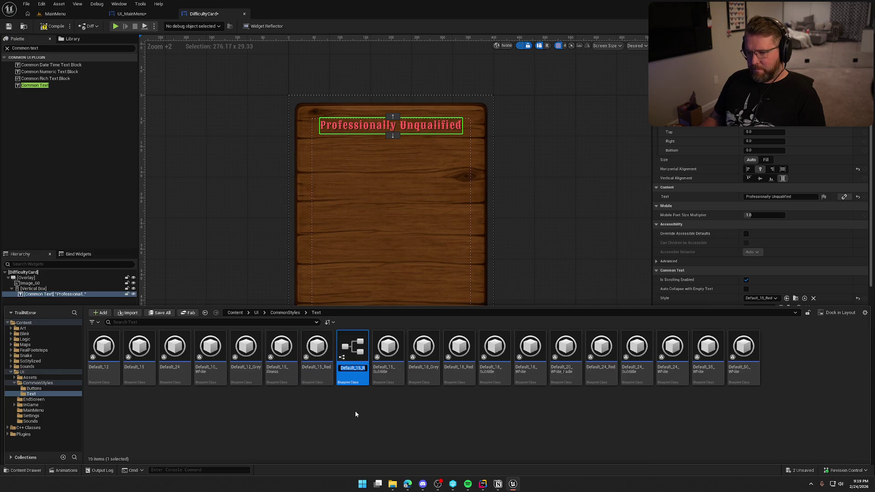
pyautogui.press('BackSpace')
pyautogui.press('BackSpace')
pyautogui.press('BackSpace')
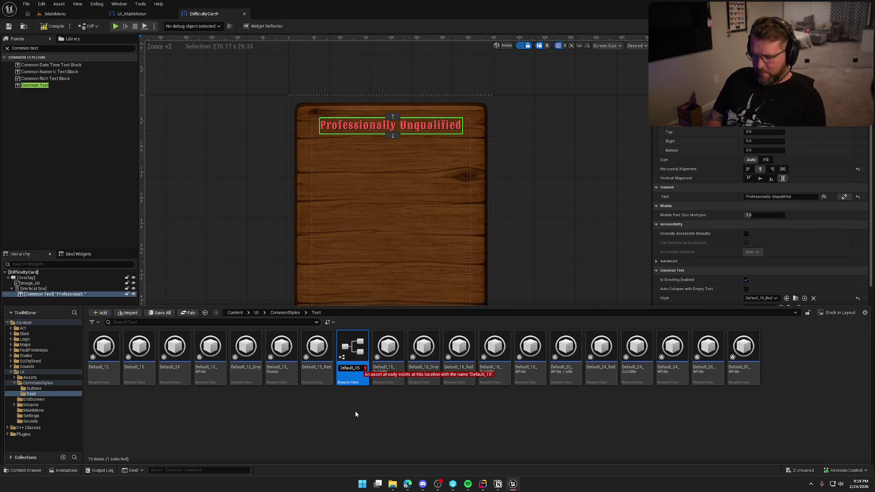
pyautogui.write('White')
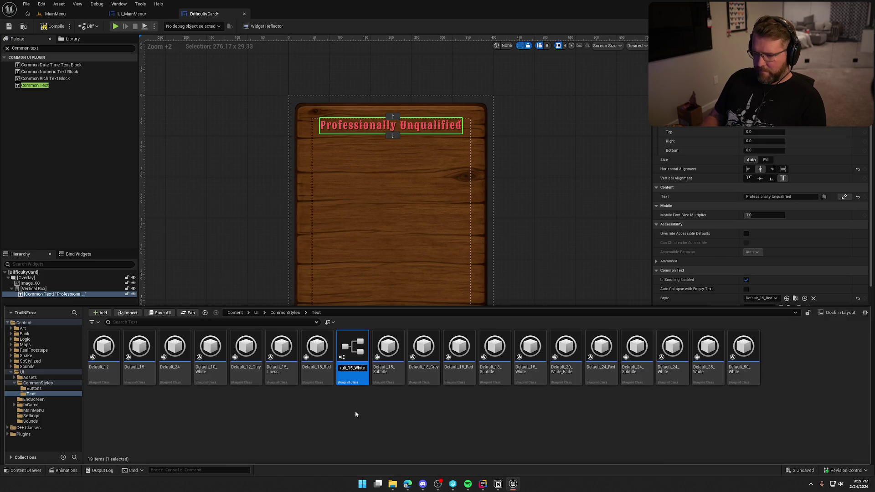
pyautogui.press('Return')
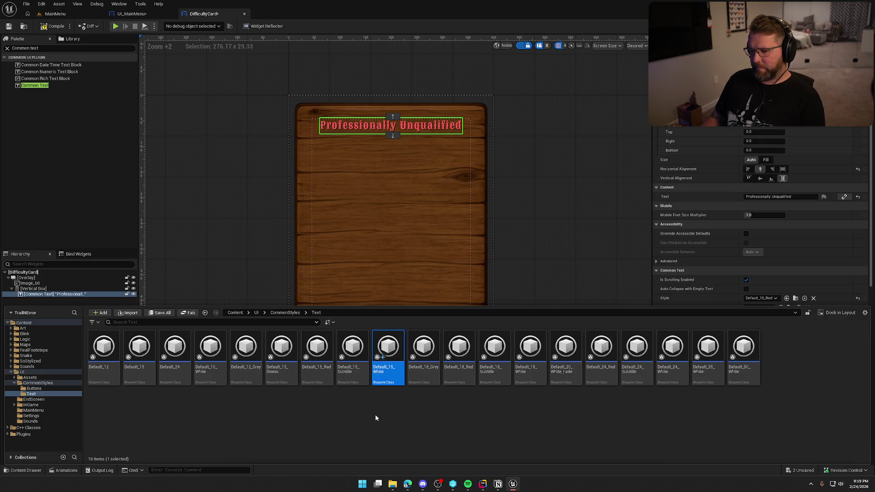
pyautogui.doubleClick(388, 349)
pyautogui.click(375, 247)
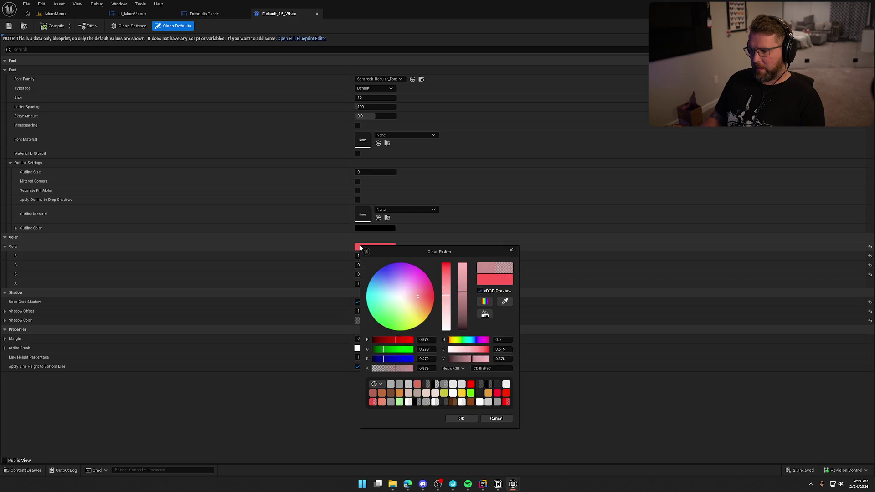
pyautogui.moveTo(444, 298); pyautogui.dragTo(447, 423)
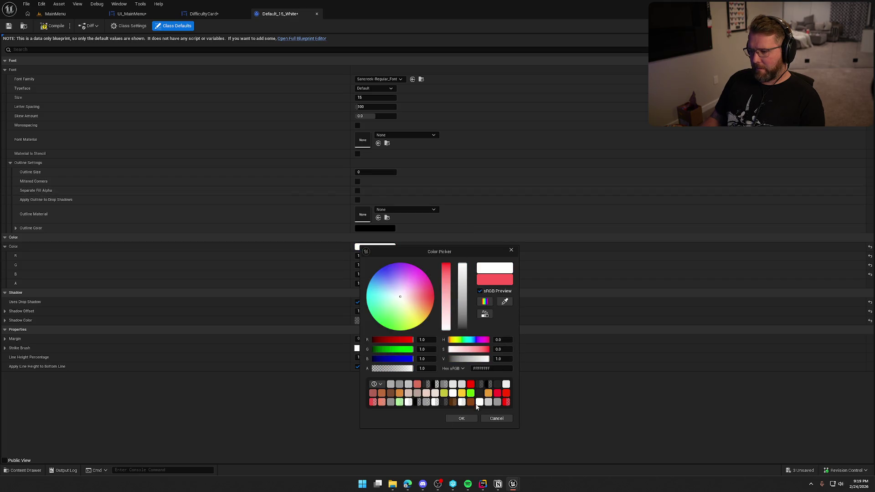
pyautogui.click(466, 418)
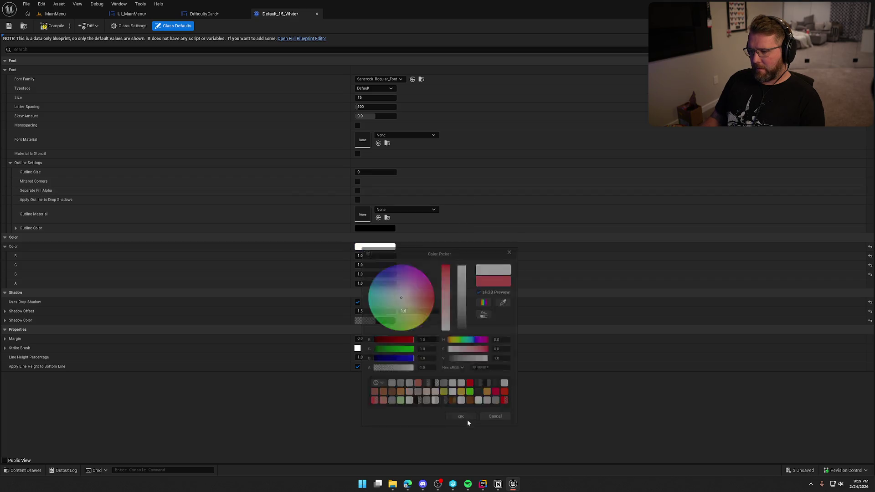
pyautogui.click(53, 26)
# - Apply Default_15_White to the DifficultyCard title, save, and preview the cards in UI_MainMenu
pyautogui.click(317, 13)
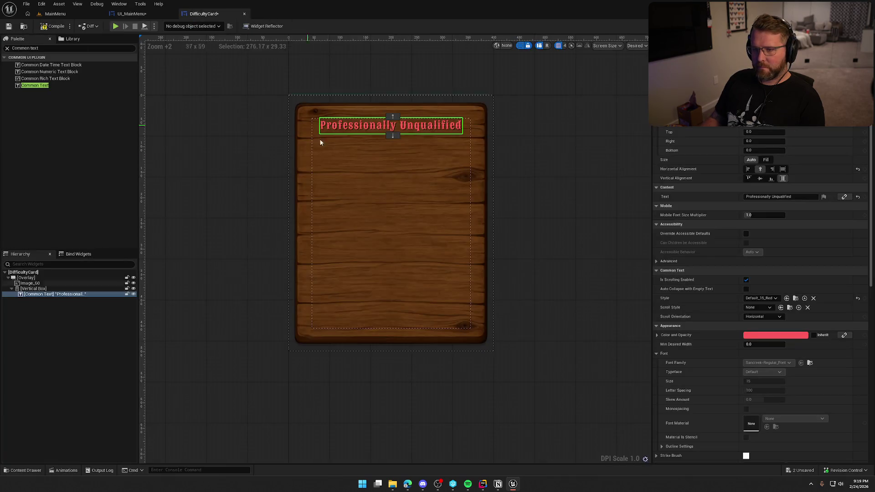
pyautogui.click(759, 298)
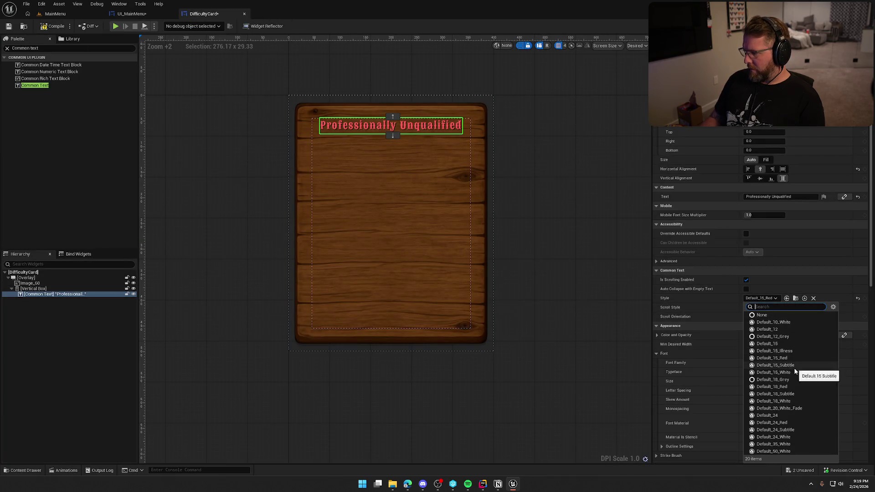
pyautogui.click(802, 378)
pyautogui.hotkey('ctrl', 's')
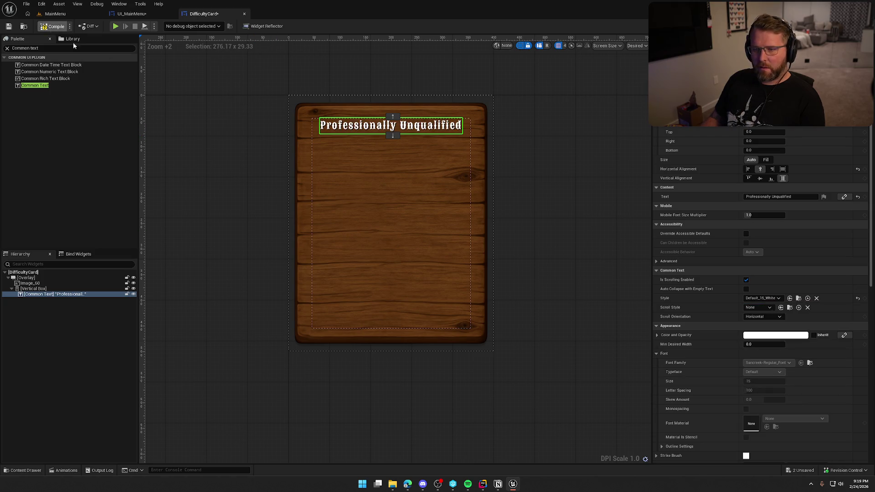
pyautogui.click(249, 134)
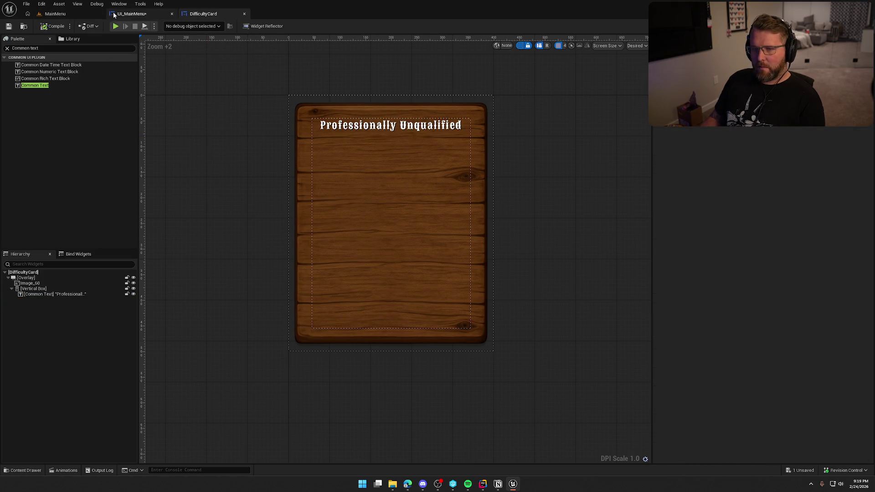
pyautogui.click(131, 14)
pyautogui.click(312, 169)
pyautogui.scroll(1, 292, 230)
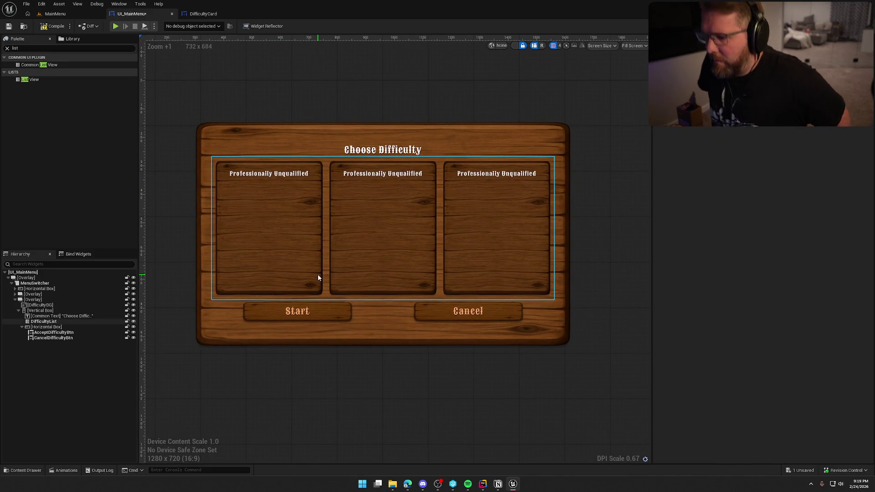
# - Resize the card's wood background image Image_60 from 400 × 500 to 350 × 450
pyautogui.click(205, 14)
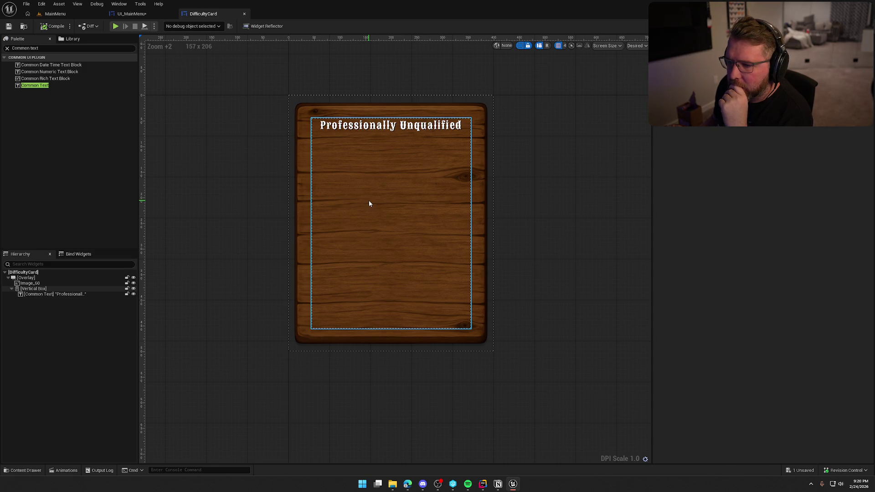
pyautogui.click(127, 15)
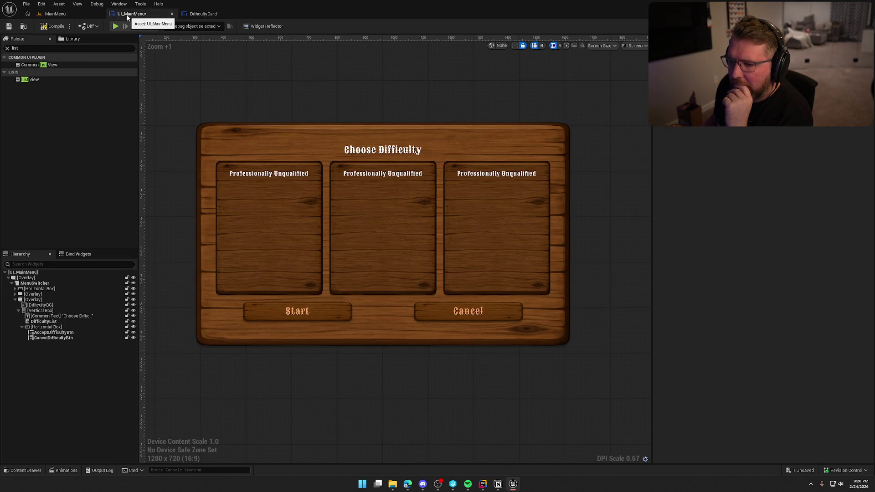
pyautogui.click(201, 14)
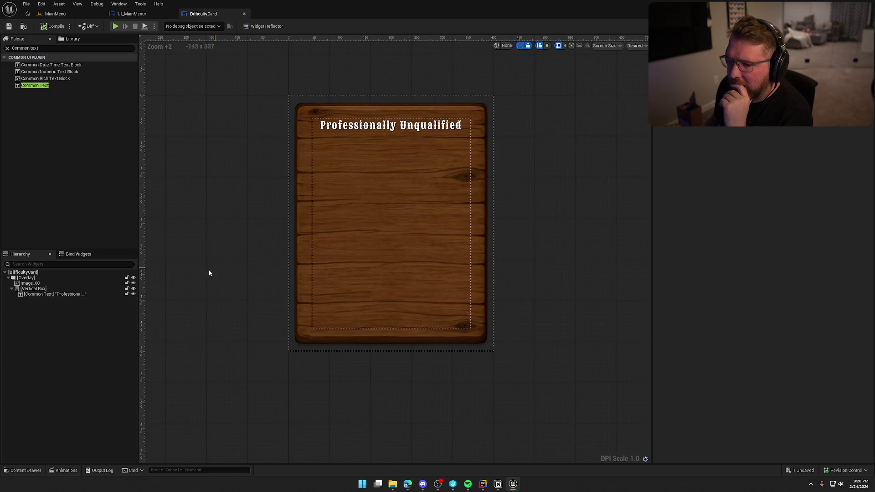
pyautogui.click(48, 283)
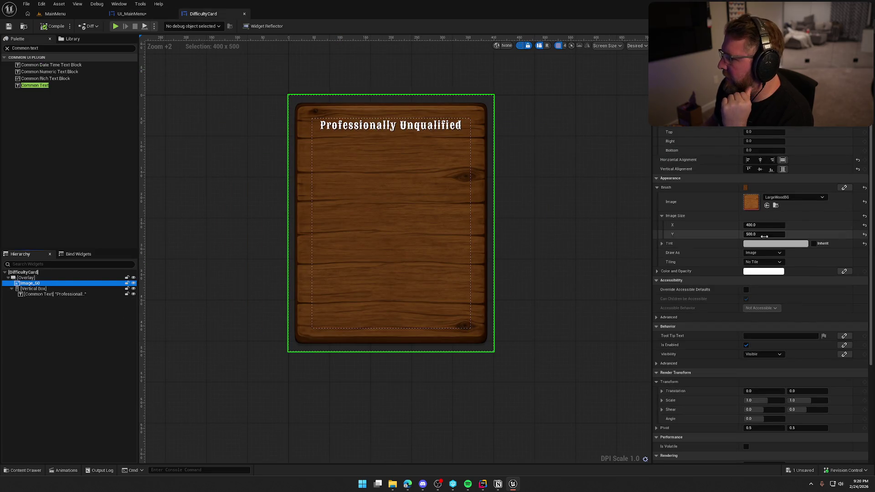
pyautogui.click(763, 225)
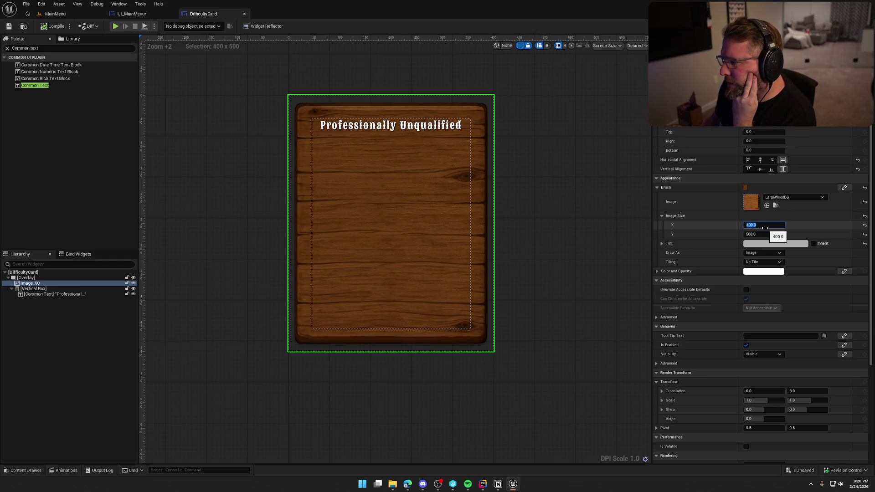
pyautogui.write('350')
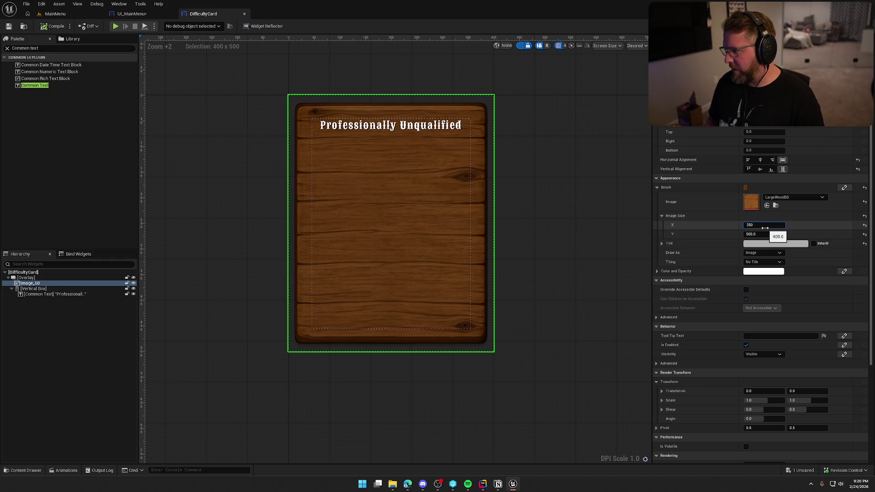
pyautogui.press('Tab')
pyautogui.write('450')
pyautogui.press('Return')
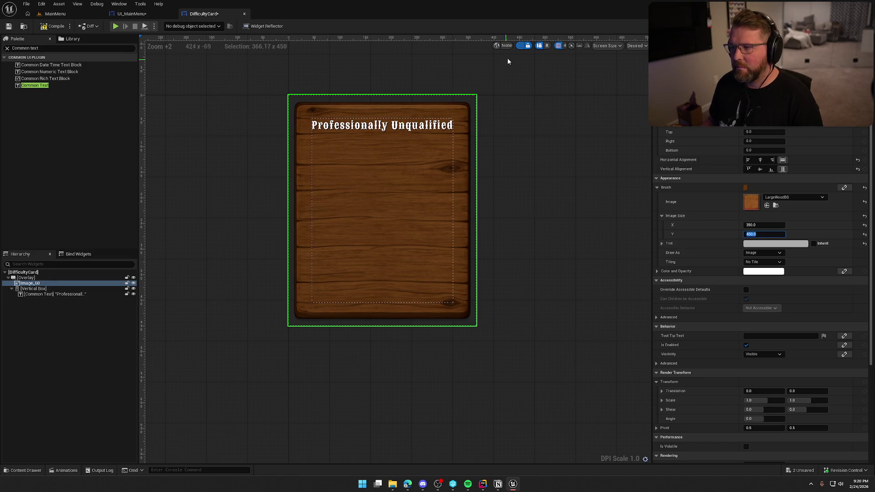
# - Compile DifficultyCard, then try a darker tint on its wood background and cancel it
pyautogui.click(55, 27)
pyautogui.click(128, 14)
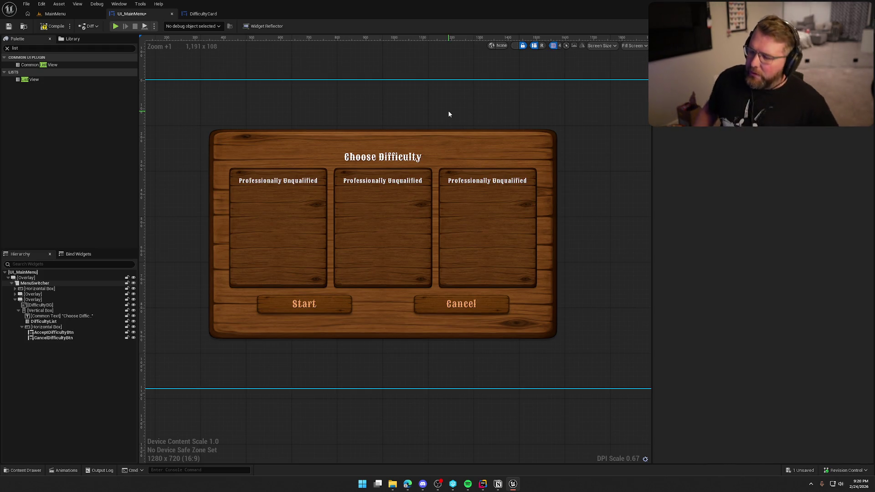
pyautogui.click(191, 14)
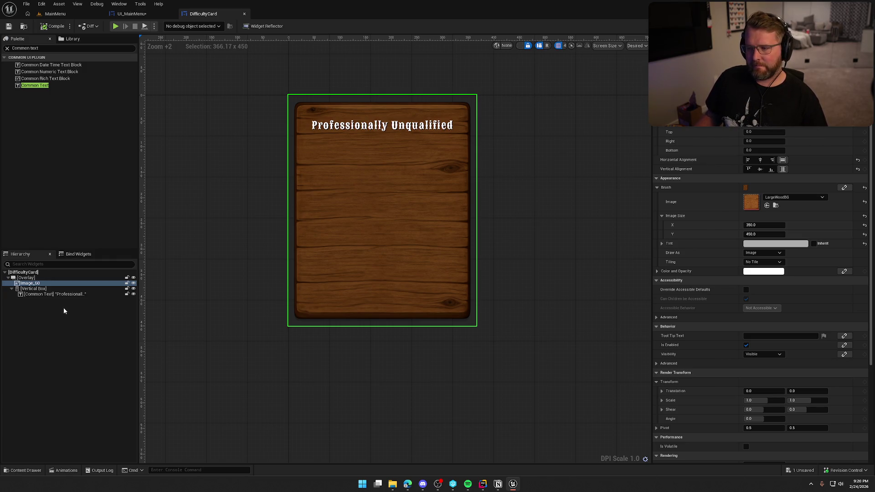
pyautogui.click(756, 244)
pyautogui.moveTo(713, 302); pyautogui.dragTo(712, 322)
pyautogui.click(744, 416)
pyautogui.click(373, 129)
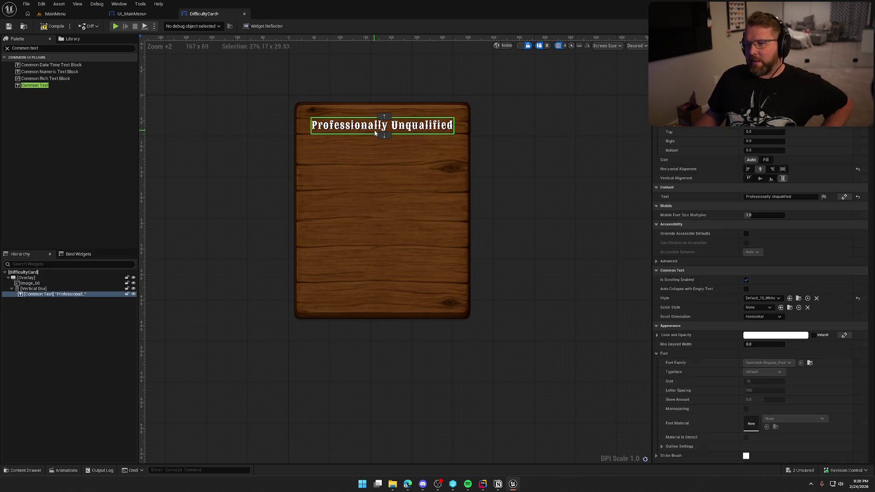
pyautogui.click(514, 172)
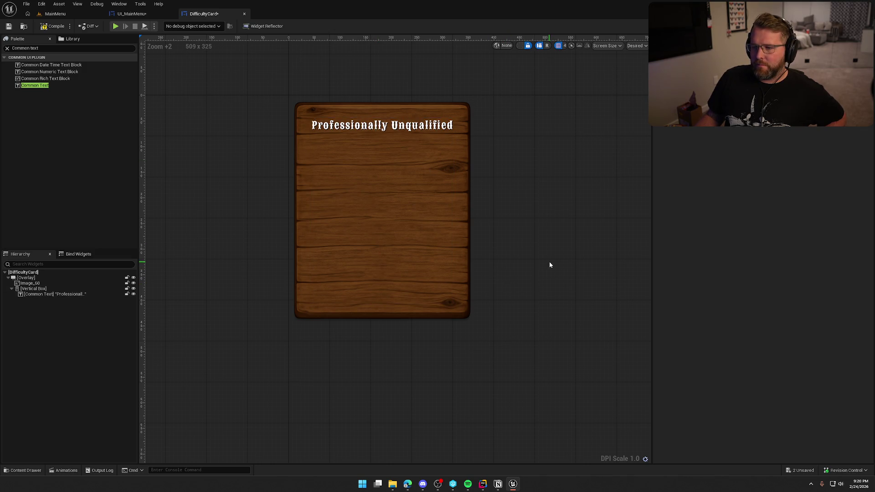
# - Compile UI_MainMenu and check the three smaller cards in the Choose Difficulty panel
pyautogui.click(128, 14)
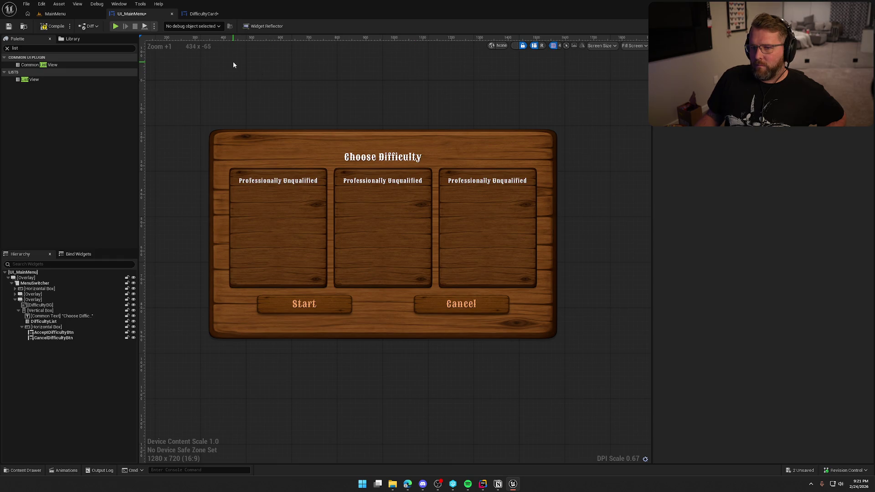
pyautogui.click(56, 28)
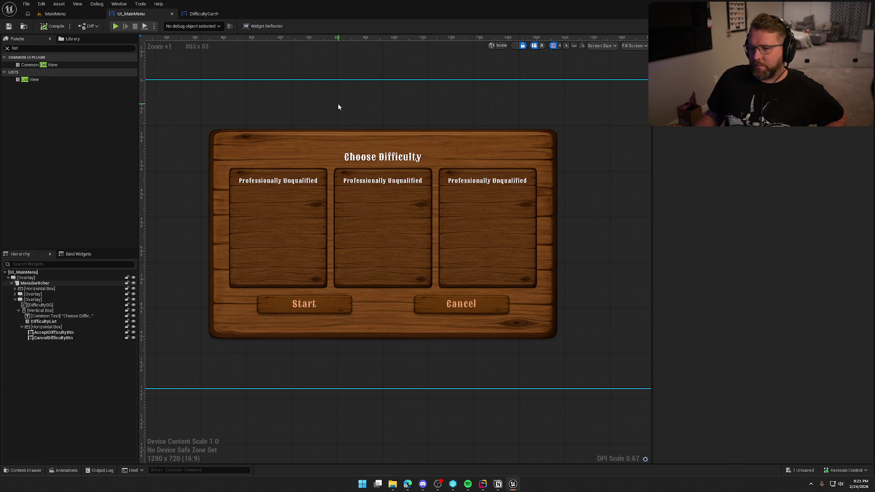
pyautogui.scroll(-2, 339, 107)
pyautogui.scroll(1, 358, 111)
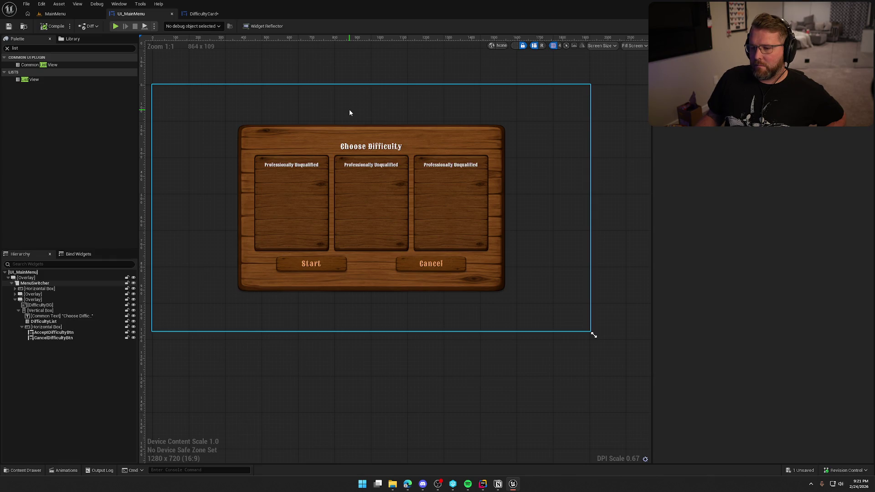
# - Darken the wooden menu panel's background tint slightly
pyautogui.click(296, 139)
pyautogui.click(296, 139)
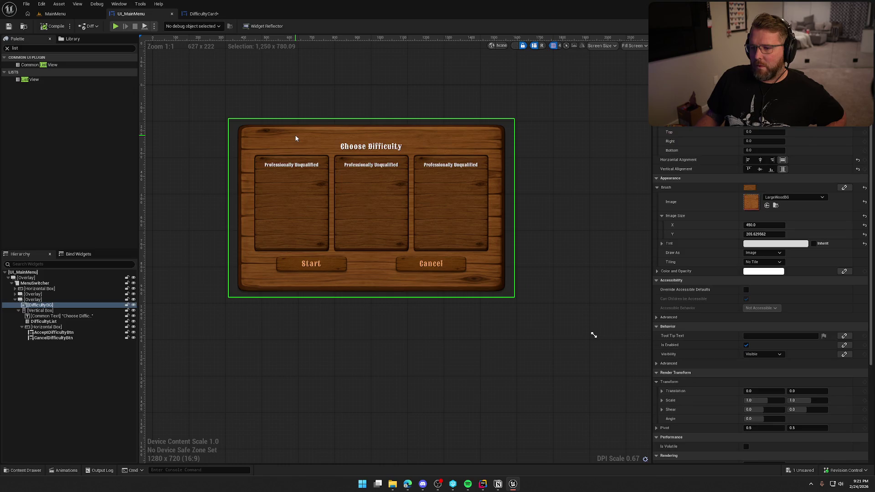
pyautogui.click(778, 245)
pyautogui.moveTo(723, 263); pyautogui.dragTo(727, 301)
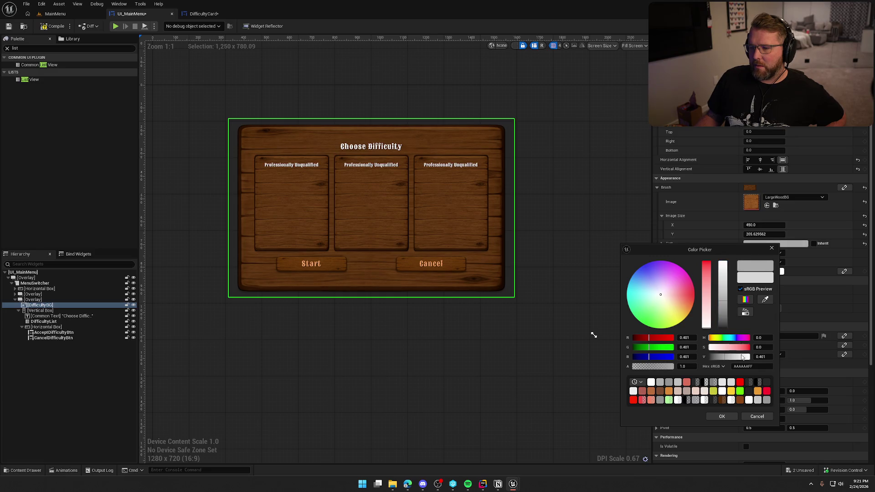
pyautogui.click(715, 415)
pyautogui.click(376, 83)
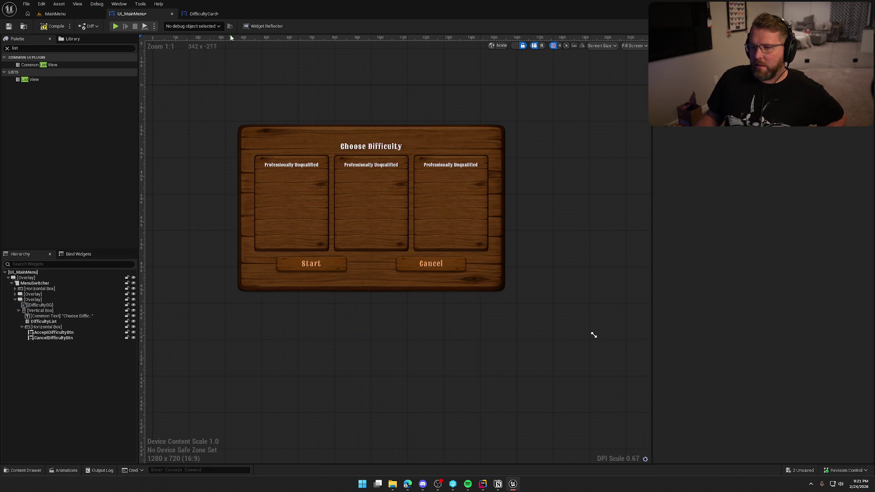
# - Brighten the DifficultyCard wood background tint and compile the card
pyautogui.click(204, 14)
pyautogui.click(28, 283)
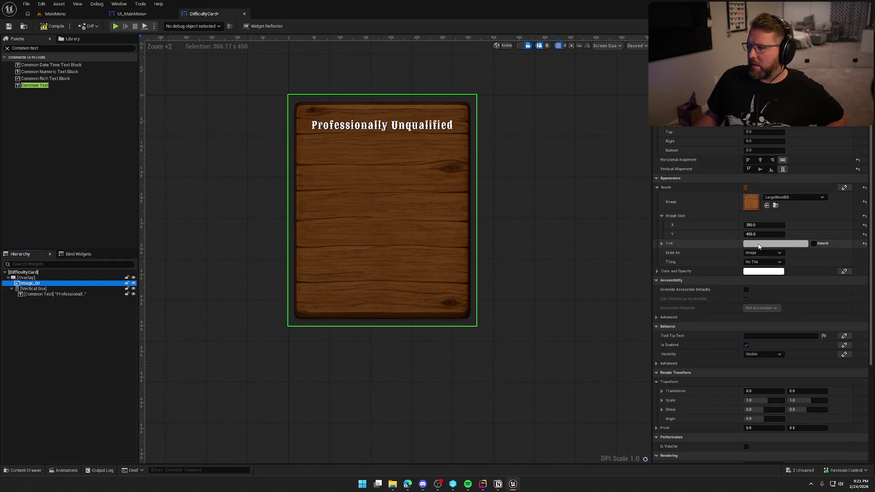
pyautogui.click(774, 243)
pyautogui.moveTo(706, 301); pyautogui.dragTo(705, 280)
pyautogui.click(703, 416)
pyautogui.click(509, 351)
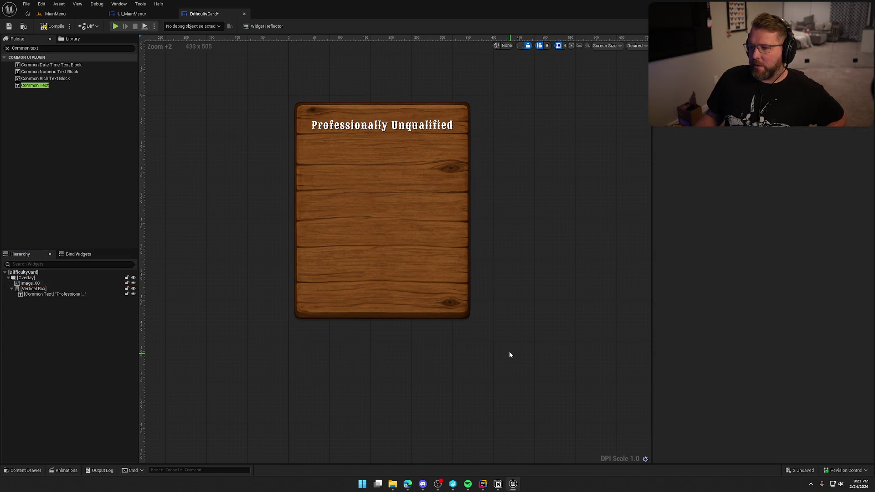
pyautogui.click(51, 26)
# - Nudge the main menu panel's background tint slightly brighter in UI_MainMenu
pyautogui.click(137, 14)
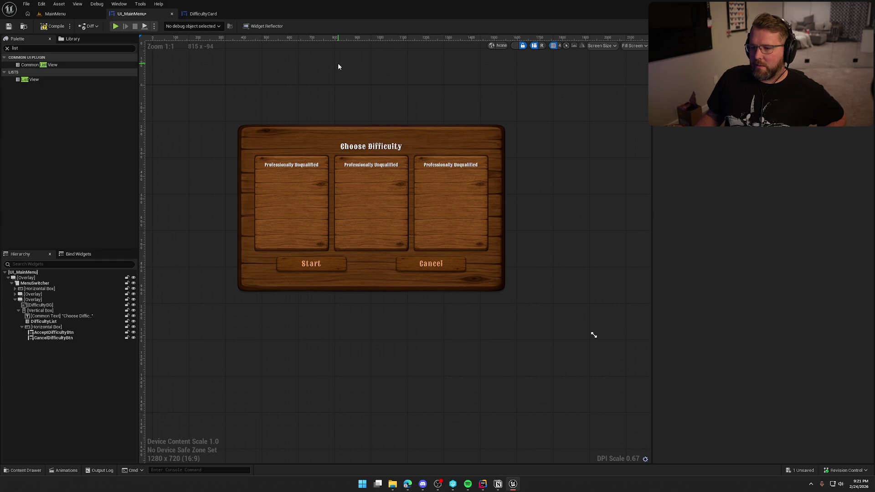
pyautogui.click(284, 131)
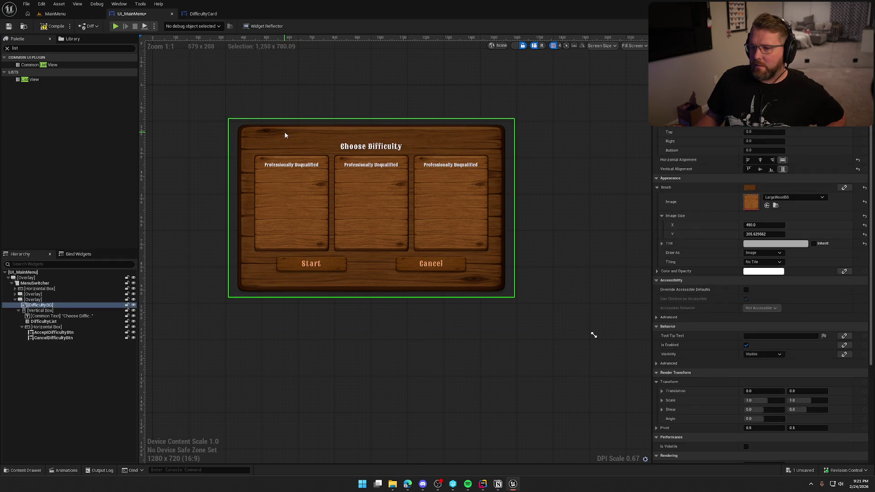
pyautogui.click(774, 243)
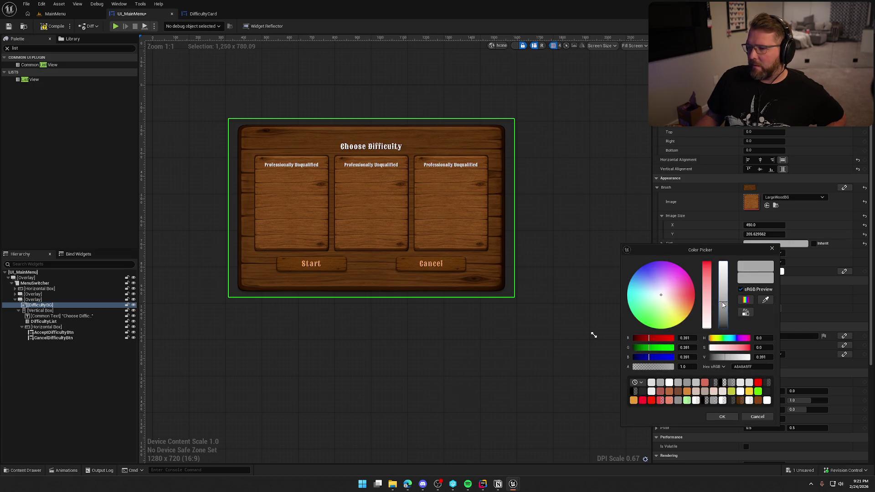
pyautogui.moveTo(720, 293); pyautogui.dragTo(720, 293)
pyautogui.click(722, 416)
pyautogui.click(565, 378)
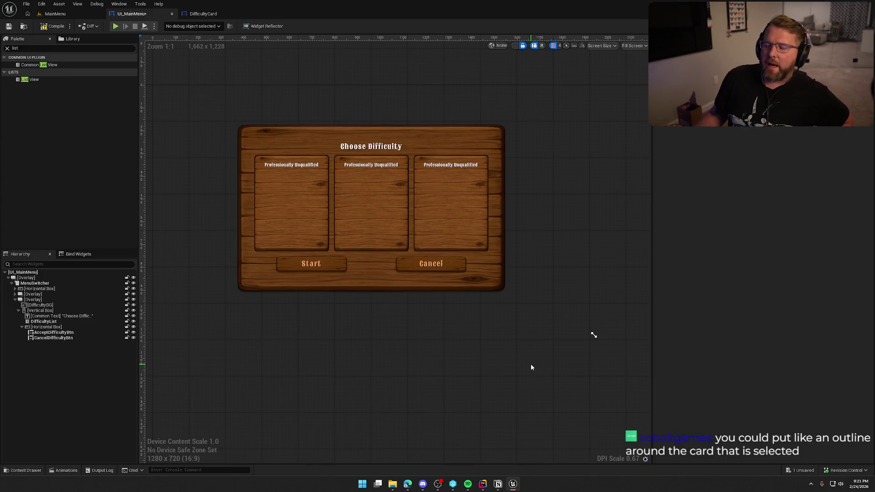
# - On DifficultyList, turn off overscroll, right-click and touch scrolling, dragging, and scroll animation
pyautogui.click(341, 193)
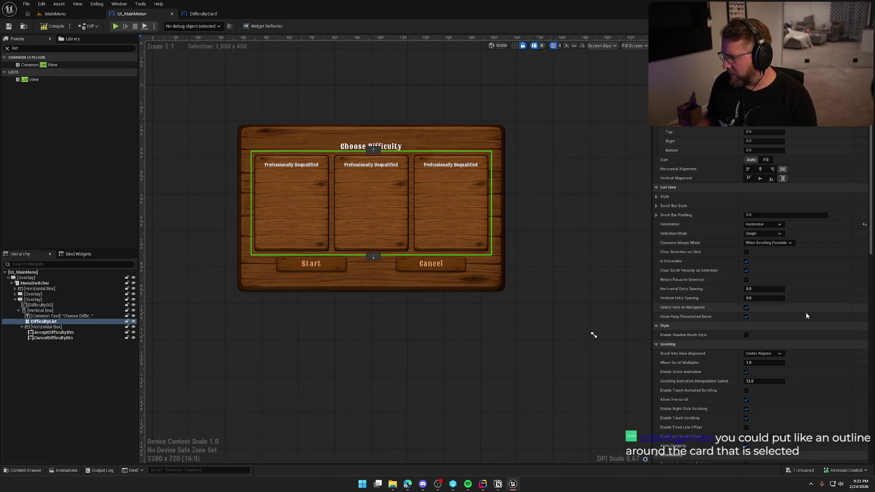
pyautogui.scroll(-5, 816, 315)
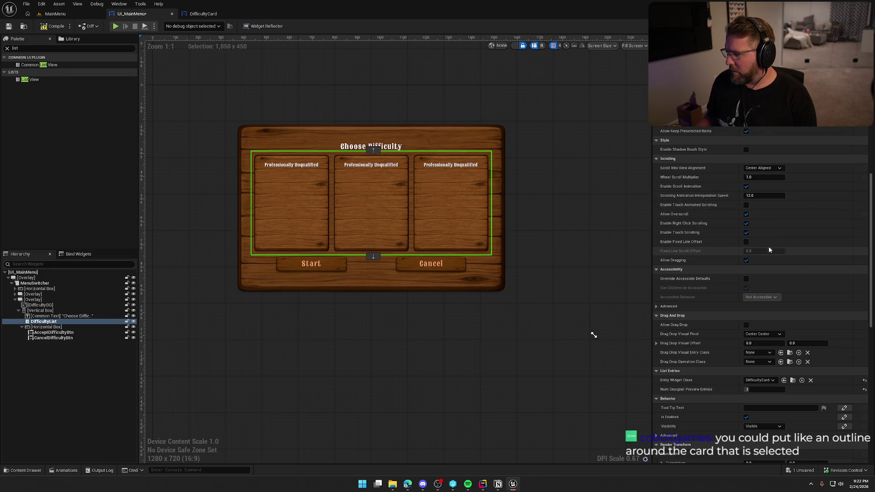
pyautogui.click(746, 214)
pyautogui.click(747, 223)
pyautogui.click(748, 232)
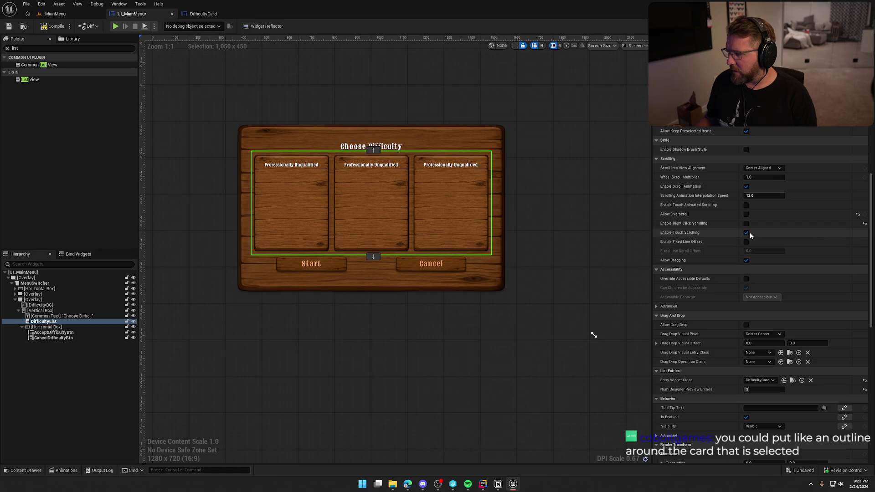
pyautogui.click(747, 260)
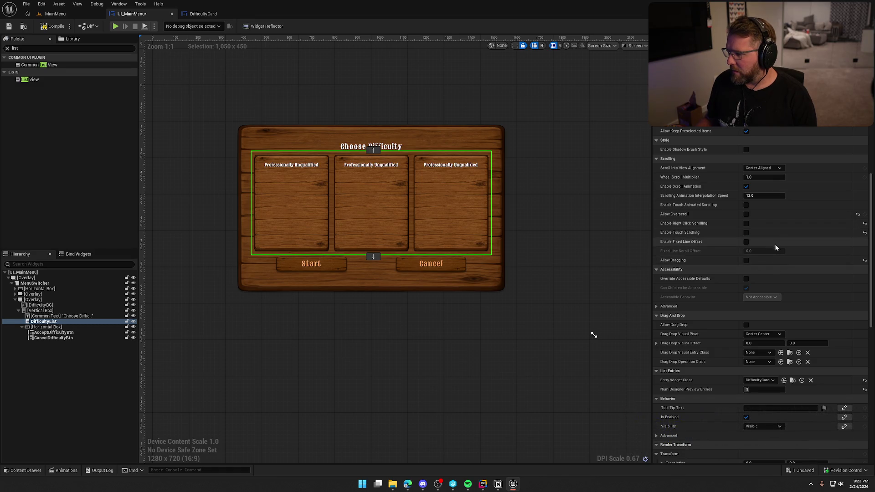
pyautogui.click(745, 186)
pyautogui.scroll(2, 792, 242)
pyautogui.scroll(5, 792, 239)
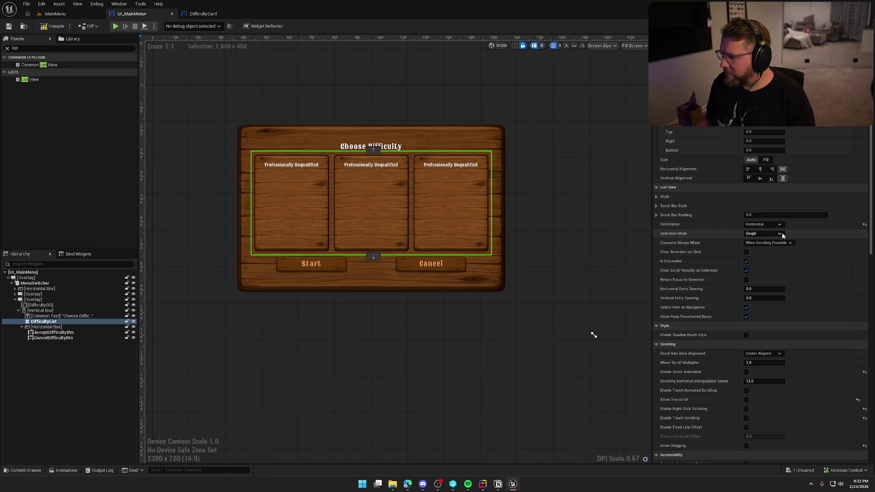
# - Set Consume Mouse Wheel to Never, disable Is Focusable, use horizontal entry spacing 10, and compile
pyautogui.click(789, 243)
pyautogui.click(772, 262)
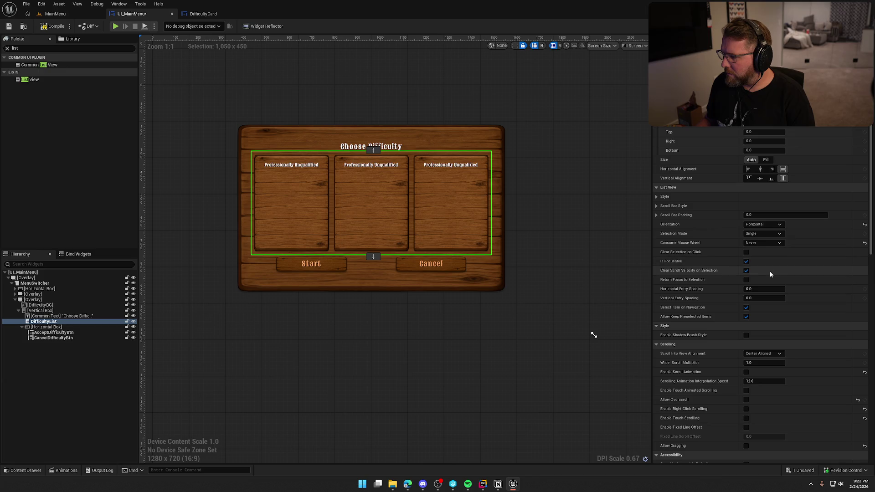
pyautogui.click(745, 262)
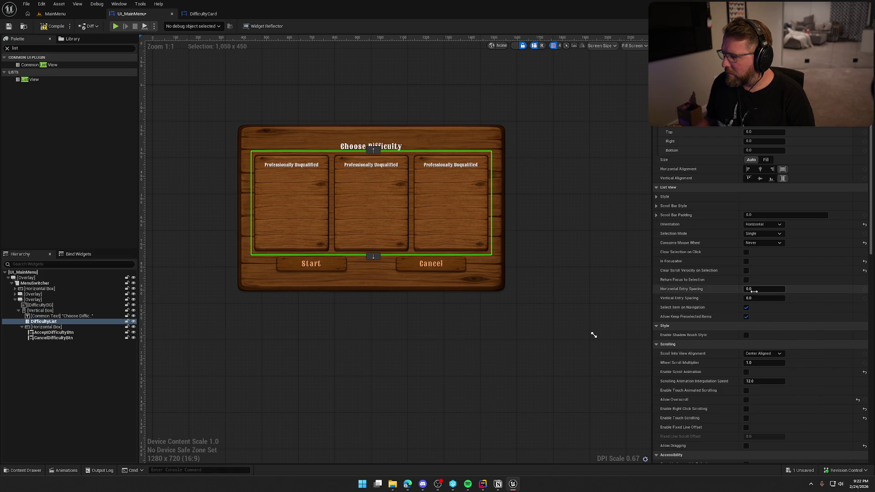
pyautogui.click(753, 290)
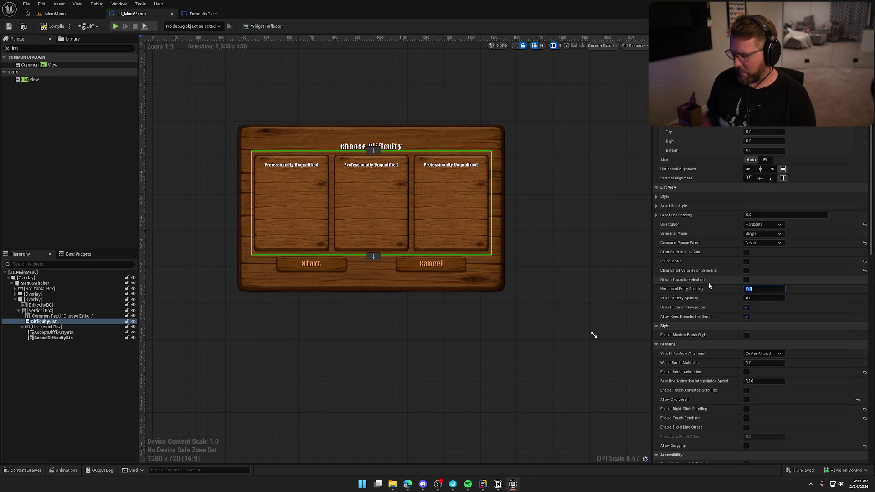
pyautogui.write('10')
pyautogui.press('Return')
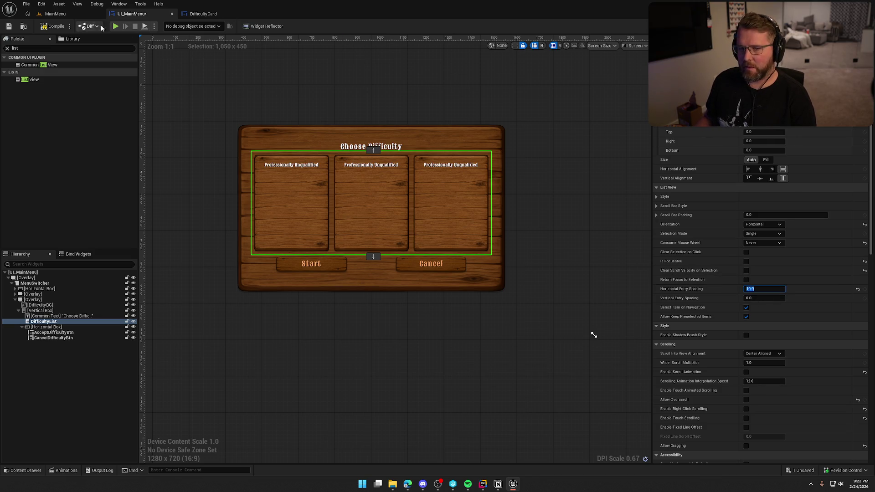
pyautogui.click(52, 27)
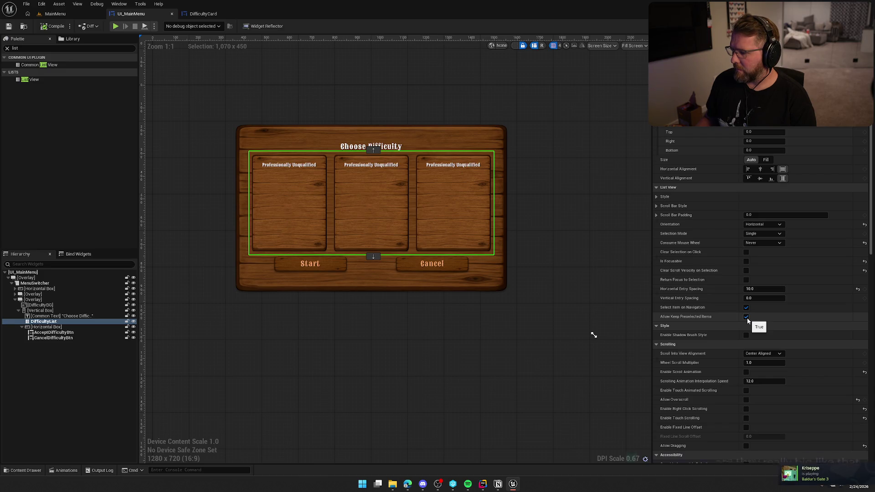
# - Duplicate the DifficultyCard title text to create a second text line
pyautogui.scroll(-5, 811, 339)
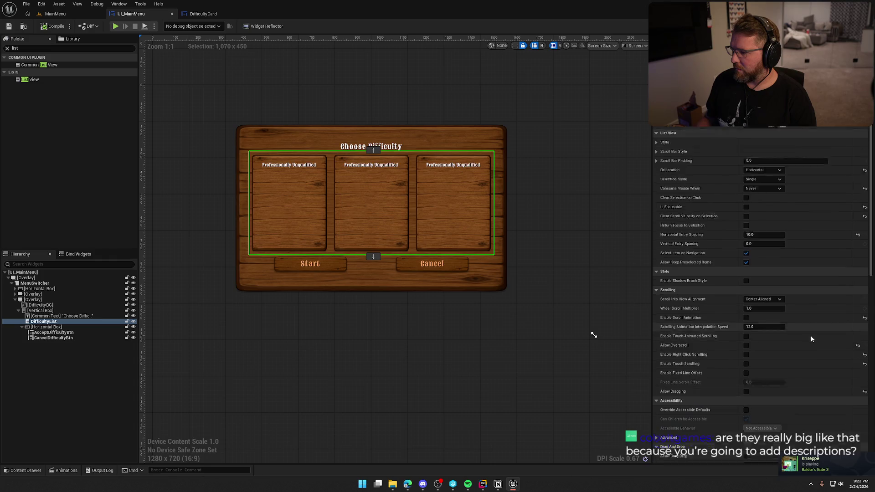
pyautogui.scroll(-5, 810, 338)
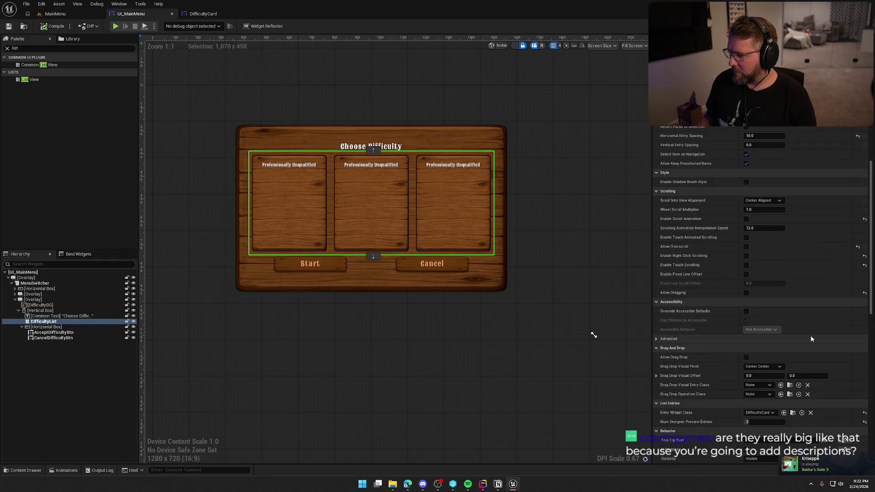
pyautogui.scroll(-3, 688, 323)
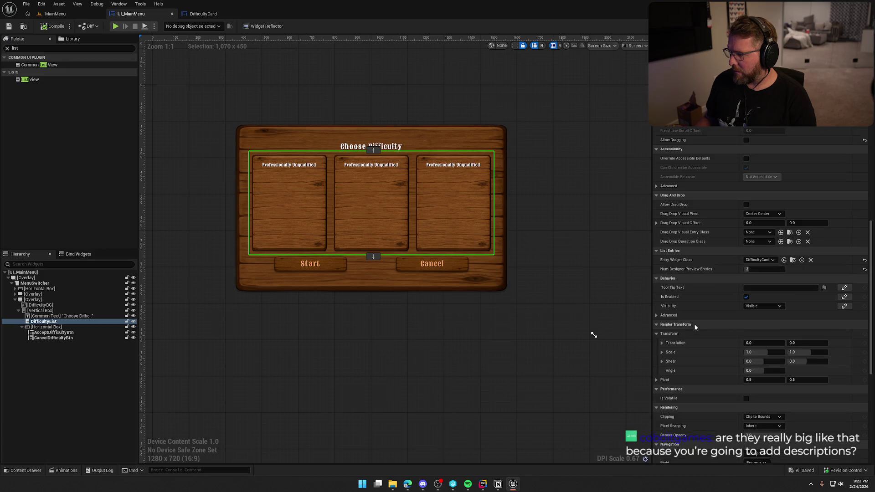
pyautogui.scroll(-3, 695, 324)
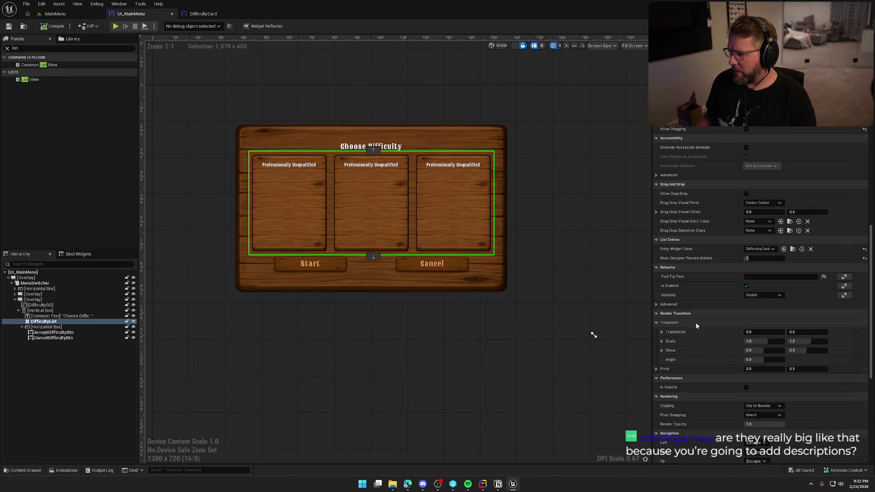
pyautogui.scroll(-7, 695, 325)
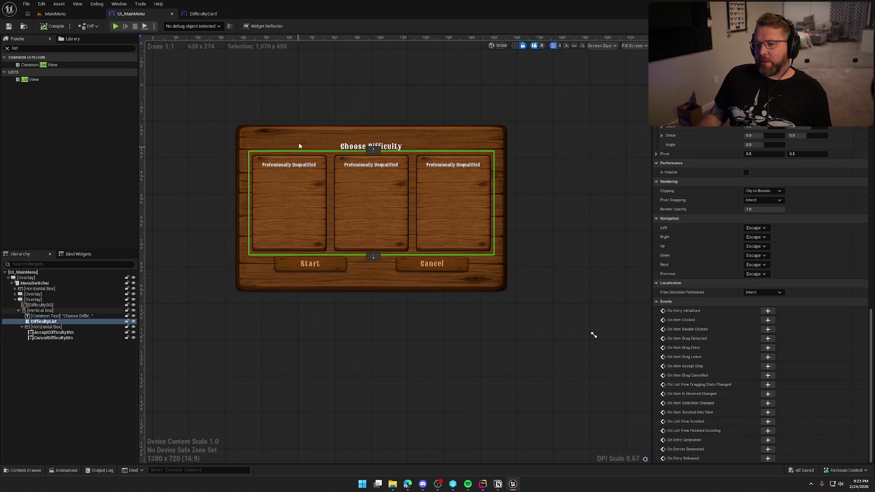
pyautogui.click(324, 77)
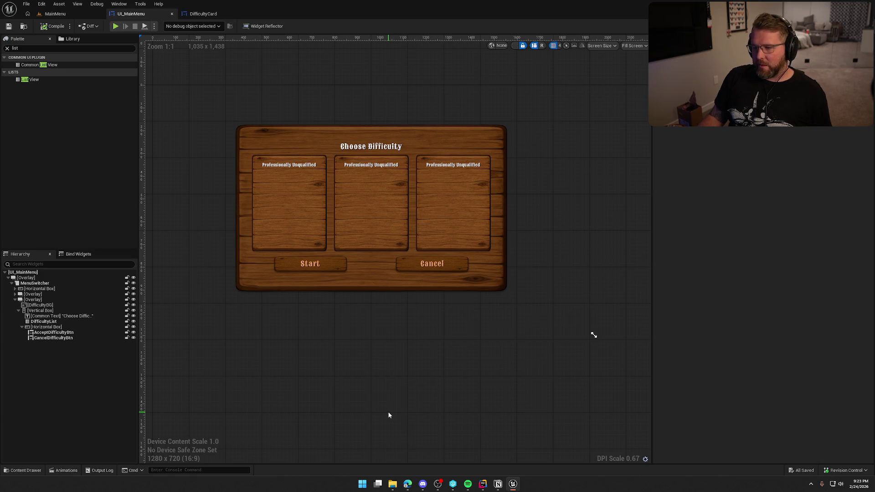
pyautogui.click(200, 13)
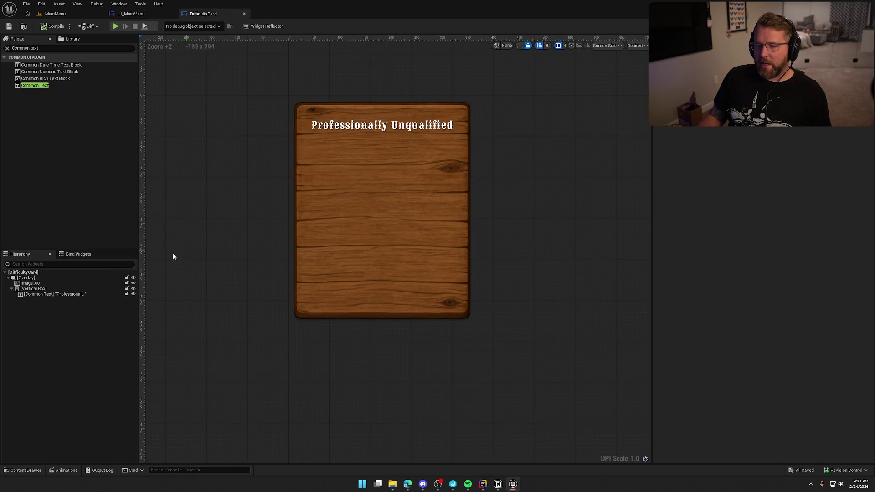
pyautogui.click(57, 294)
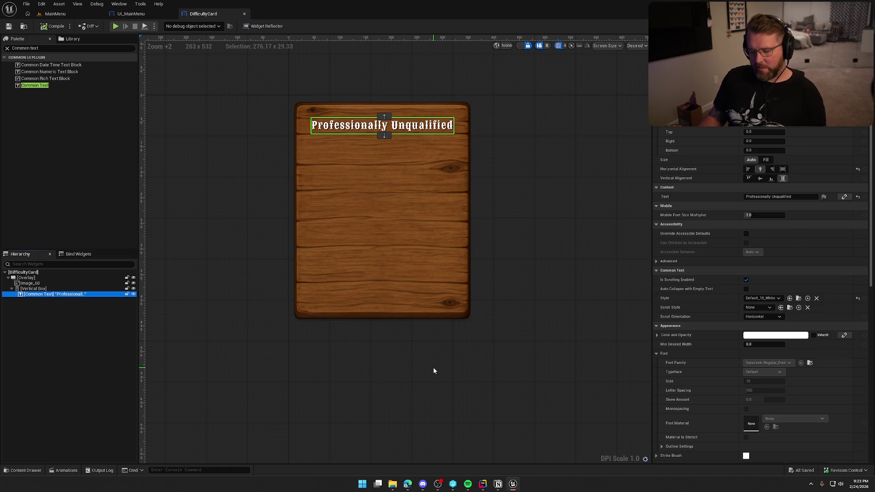
pyautogui.hotkey('ctrl', 'd')
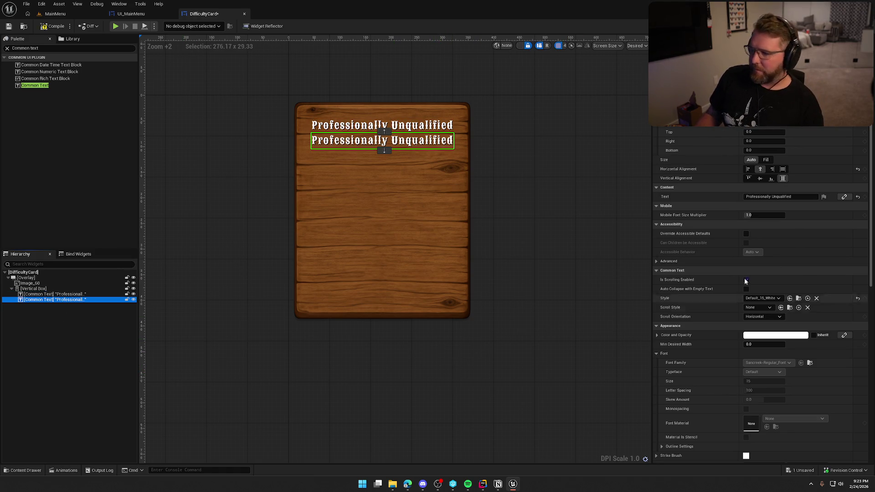
# - Switch the card's top title to the Default_18_White style
pyautogui.click(763, 299)
pyautogui.click(751, 293)
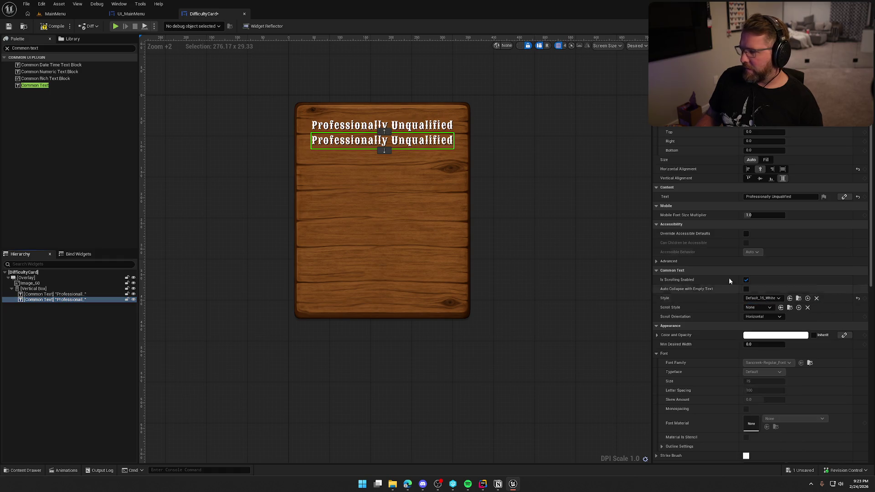
pyautogui.click(382, 124)
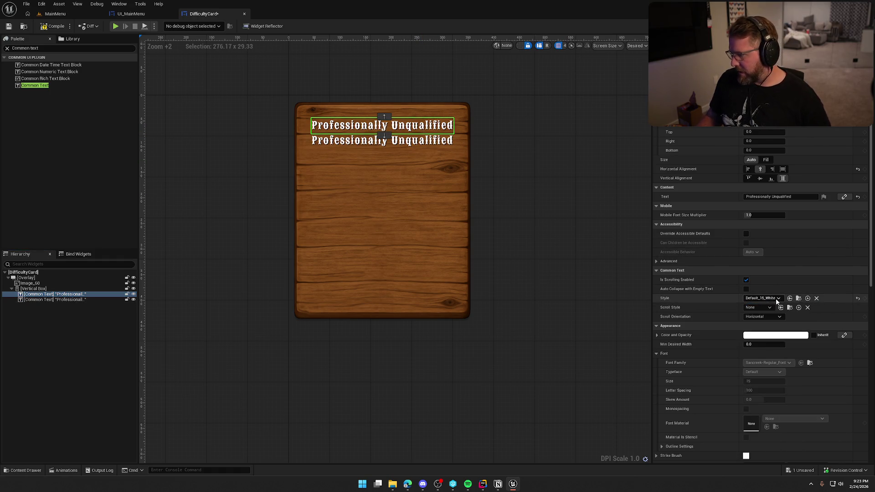
pyautogui.click(776, 298)
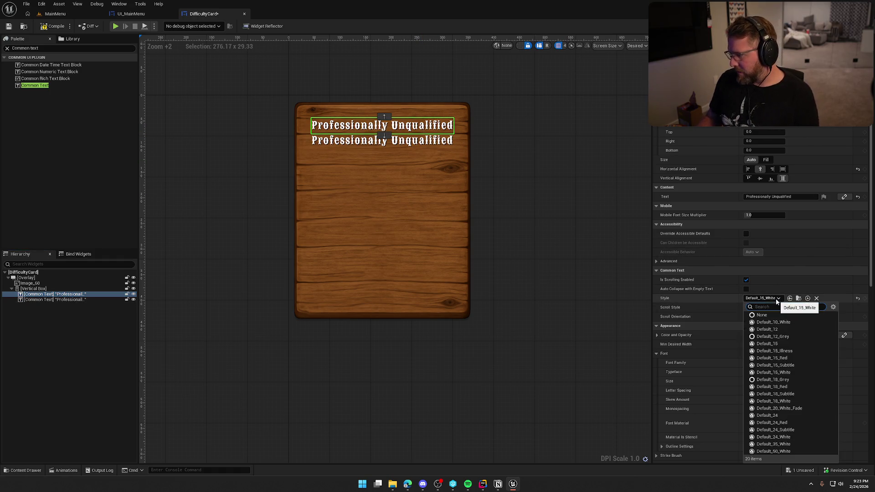
pyautogui.click(790, 401)
# - Give the second text line 25 top padding, the Default_15 style, and Fill horizontal alignment
pyautogui.click(369, 143)
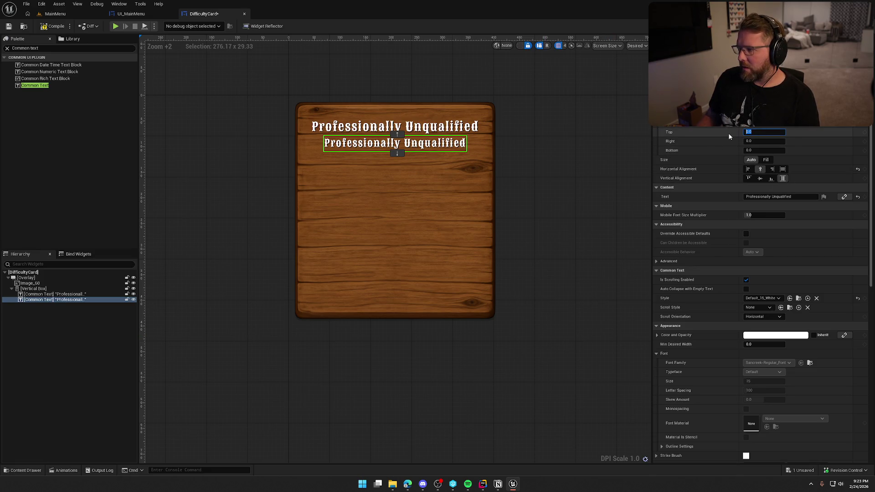
pyautogui.write('25')
pyautogui.press('Return')
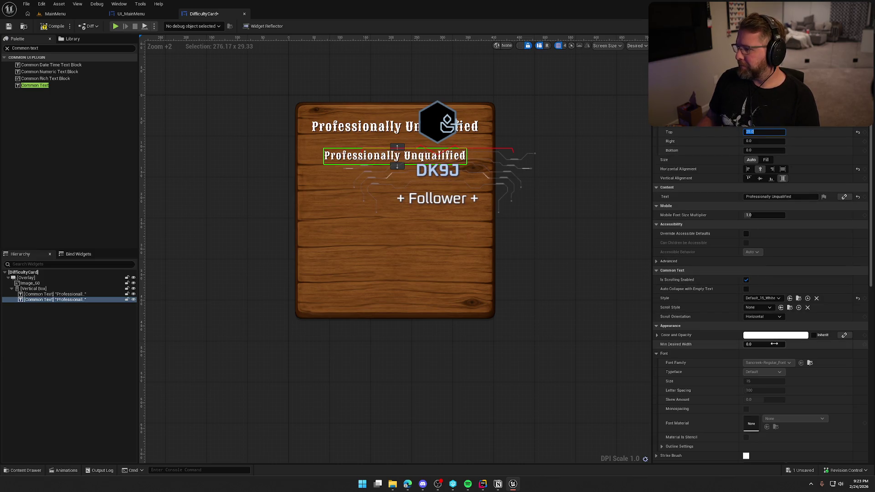
pyautogui.click(768, 299)
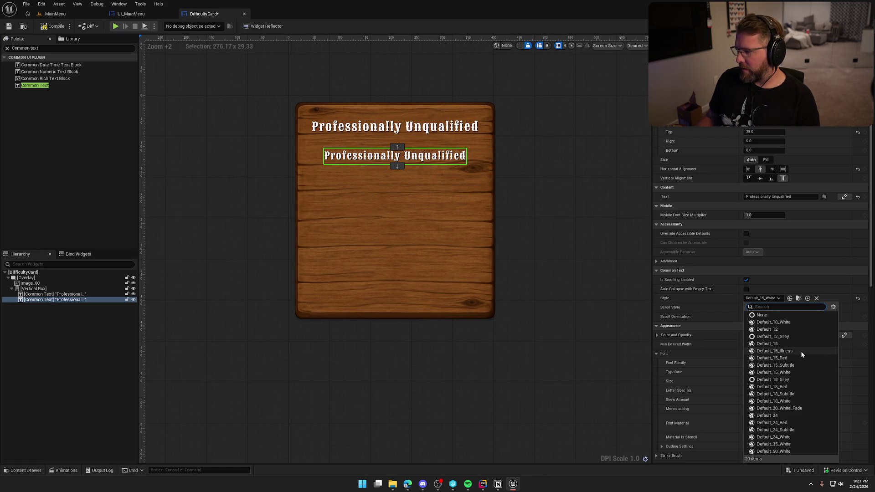
pyautogui.click(800, 365)
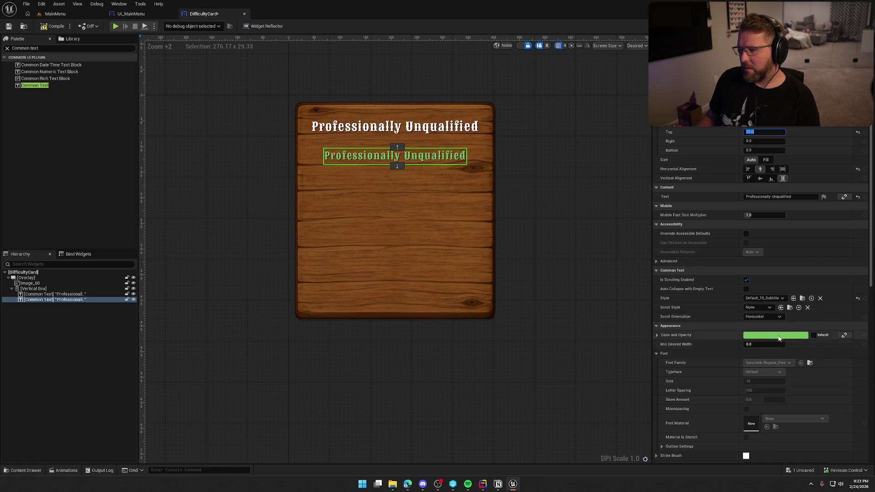
pyautogui.click(765, 298)
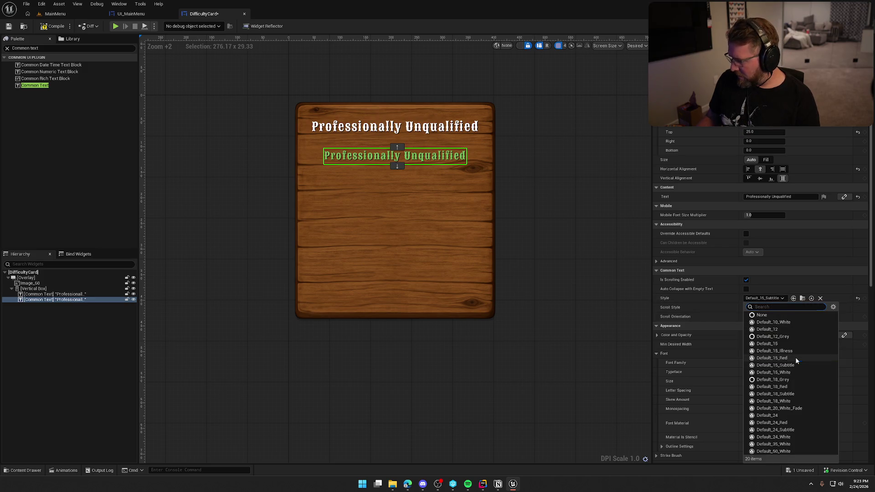
pyautogui.click(795, 359)
pyautogui.click(770, 298)
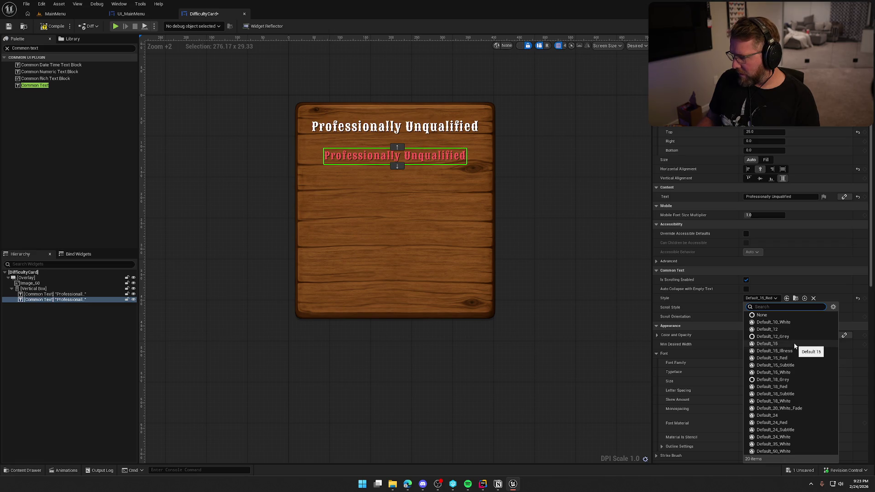
pyautogui.click(793, 344)
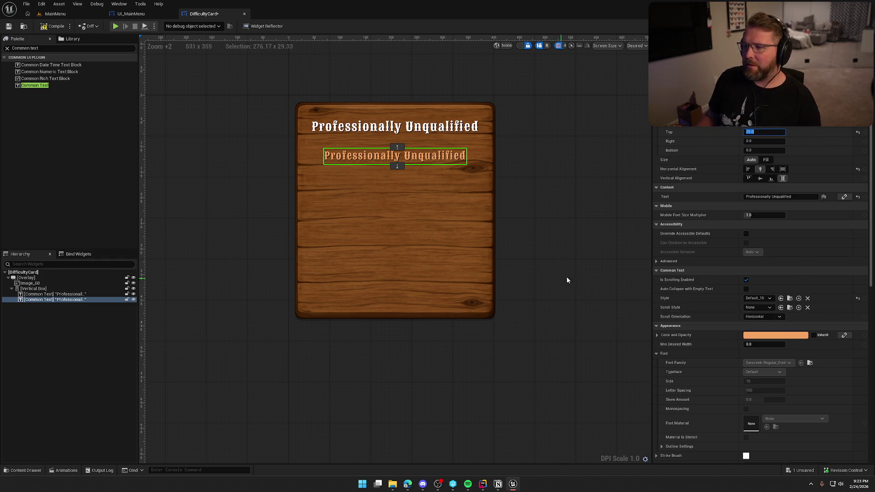
pyautogui.click(782, 170)
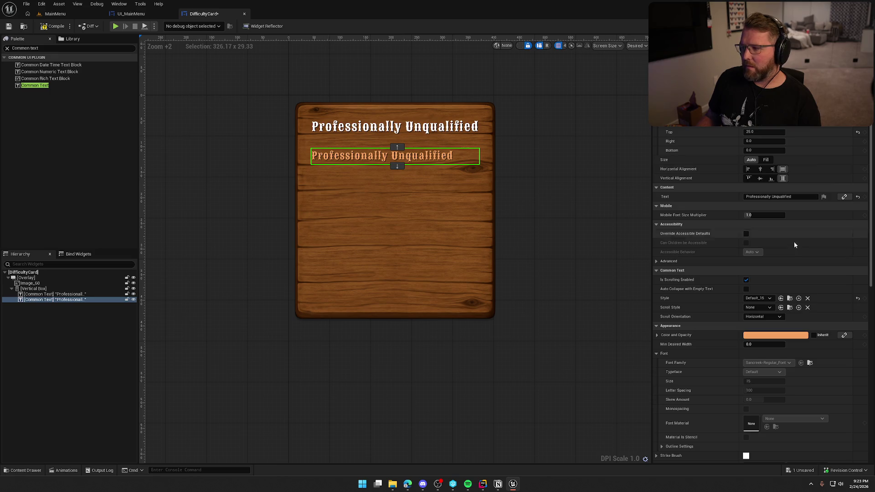
pyautogui.click(774, 196)
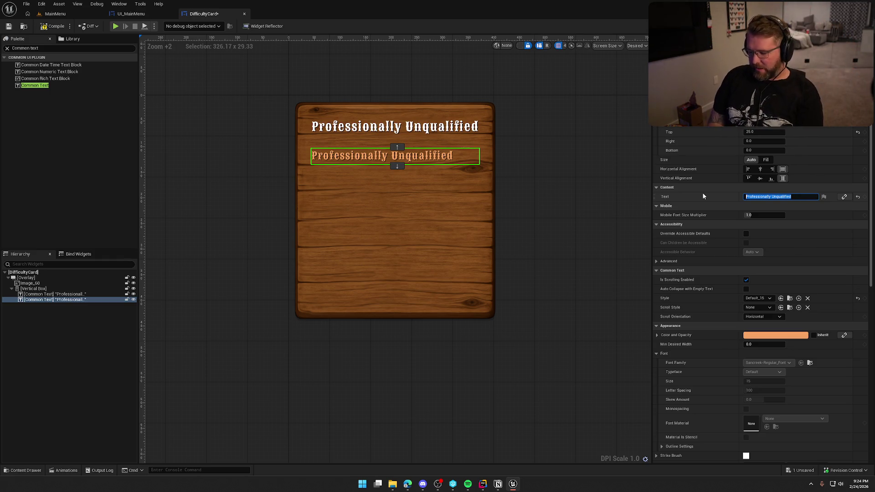
# - Enter '- No Checkpoints', '- Money Reduced', '- Increased Hunger / Illness Rates' as separate lines
pyautogui.write('- N')
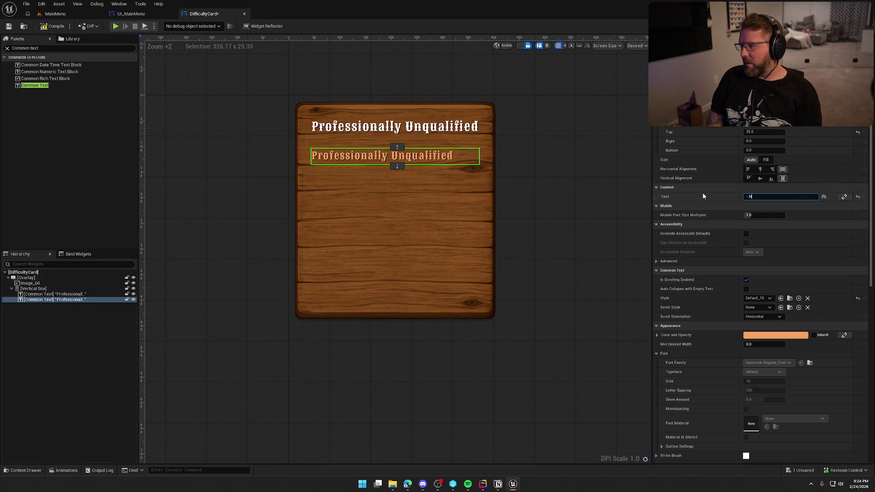
pyautogui.write('o Checkpoints')
pyautogui.press('Return')
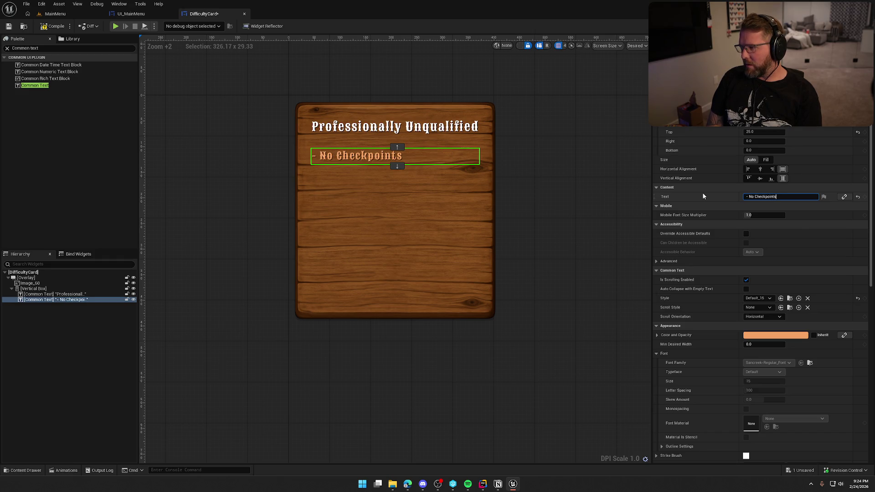
pyautogui.hotkey('shift', 'Return')
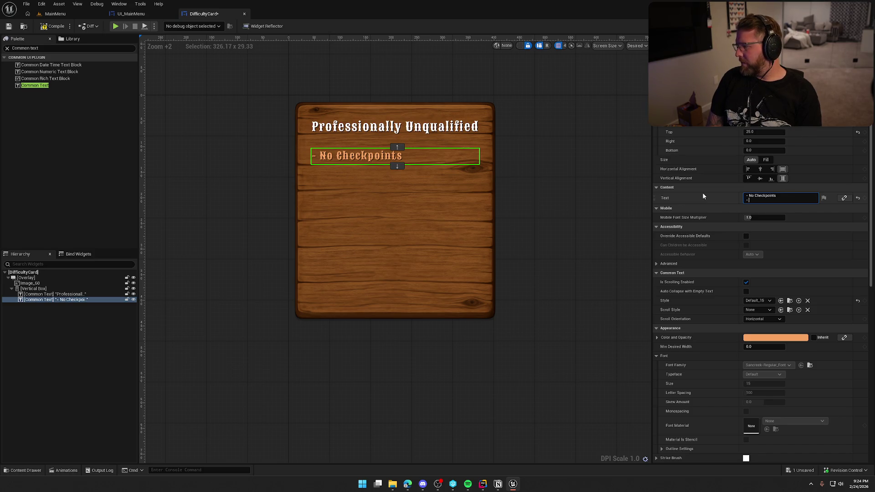
pyautogui.write('Money ')
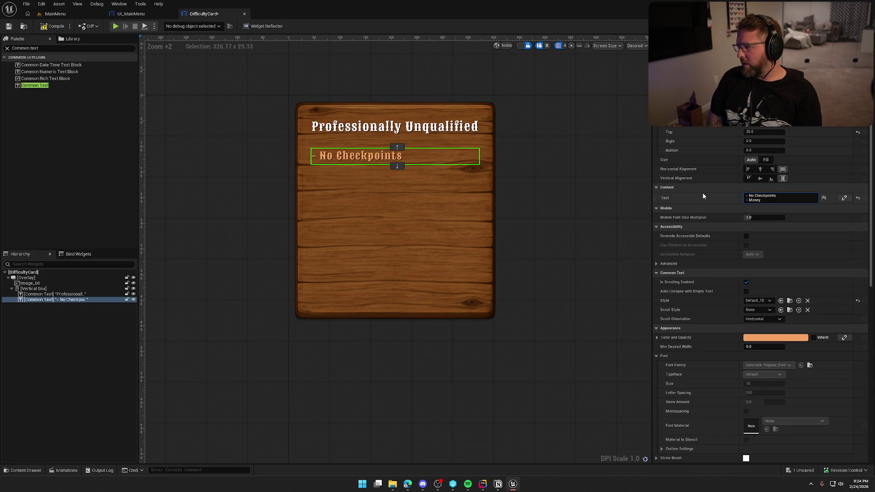
pyautogui.write('Reduced')
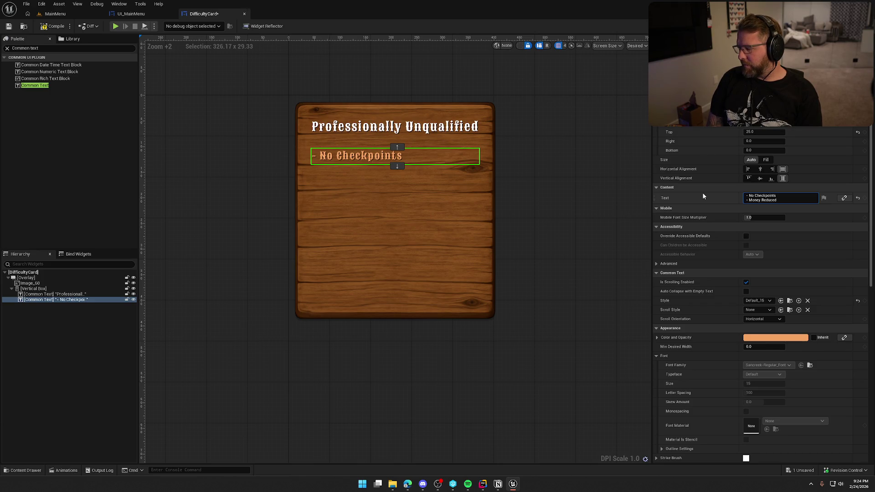
pyautogui.hotkey('shift', 'Return')
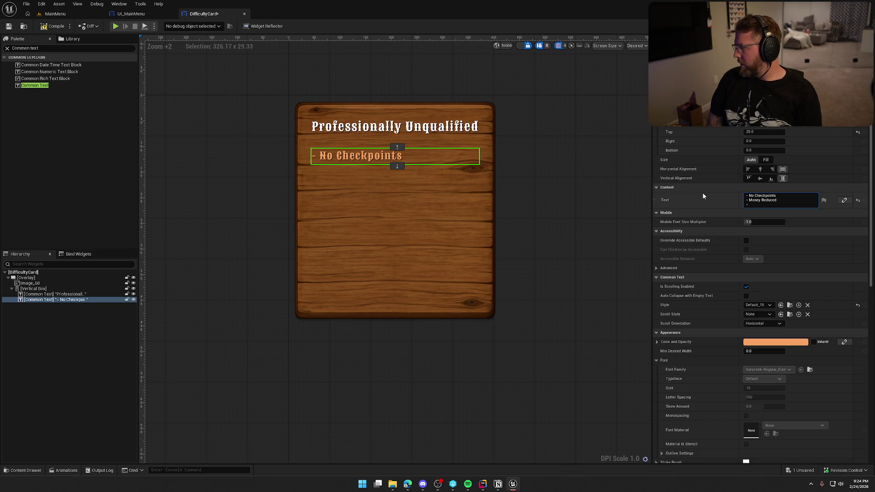
pyautogui.write('-Increased Hunger / Illness')
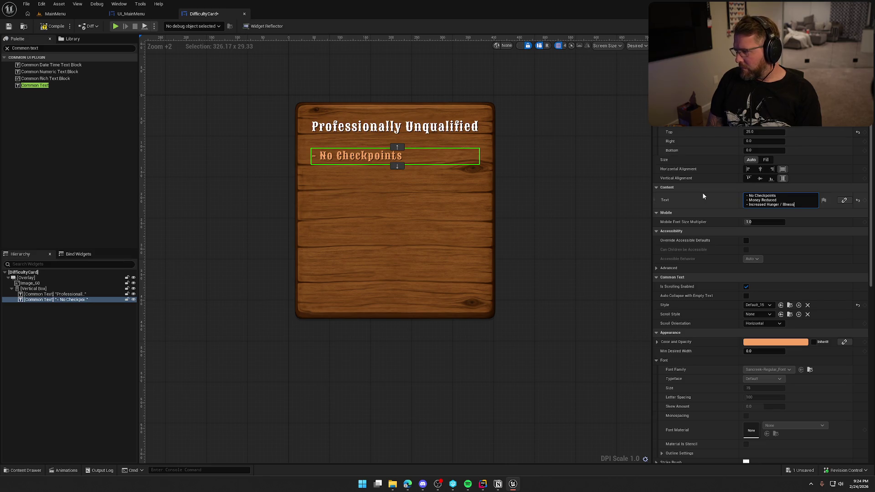
pyautogui.write(' Rates')
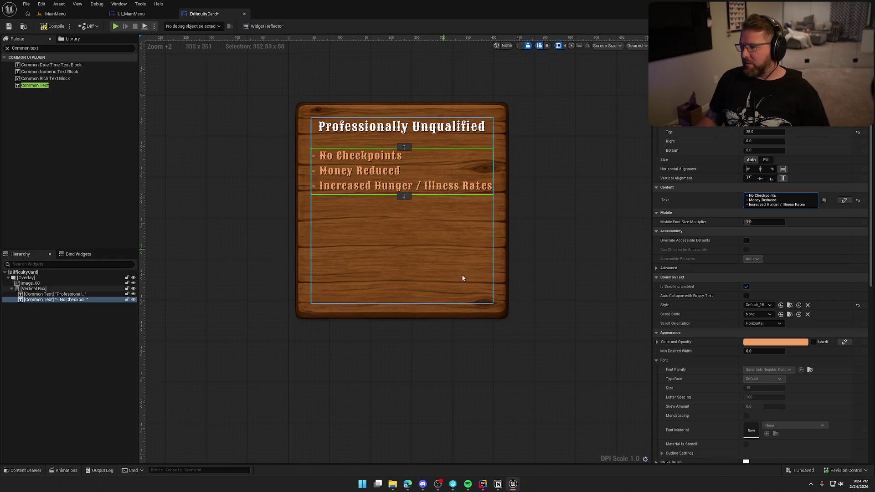
# - Set the Image_60 wood background height to 250 and view the shorter cards in UI_MainMenu
pyautogui.click(30, 283)
pyautogui.moveTo(763, 233)
pyautogui.mouseDown()
pyautogui.moveTo(722, 233)
pyautogui.moveTo(734, 234)
pyautogui.mouseUp()
pyautogui.click(768, 235)
pyautogui.write('250')
pyautogui.press('Return')
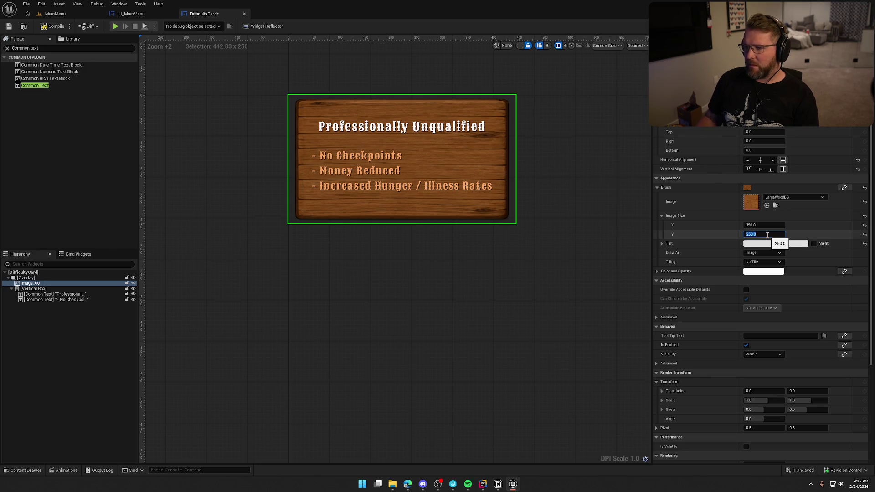
pyautogui.click(512, 292)
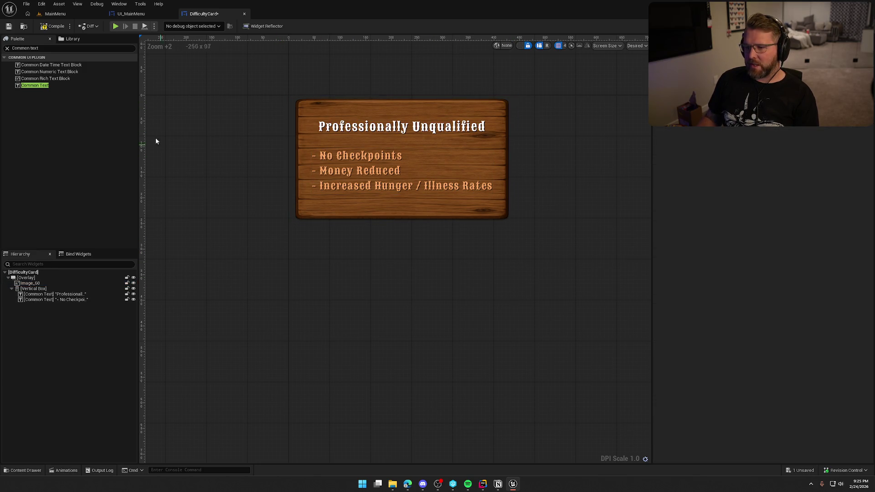
pyautogui.click(142, 13)
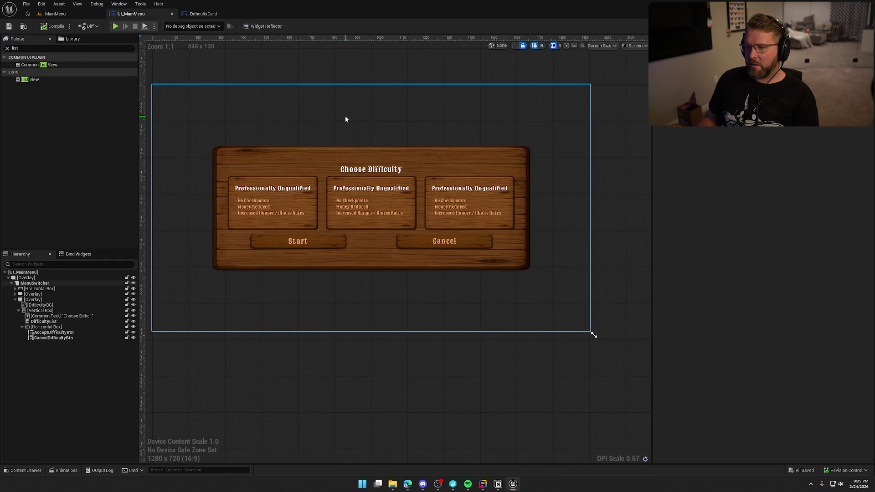
# - Give the card's bullet list text the Default_15_White style and return to UI_MainMenu
pyautogui.scroll(1, 412, 137)
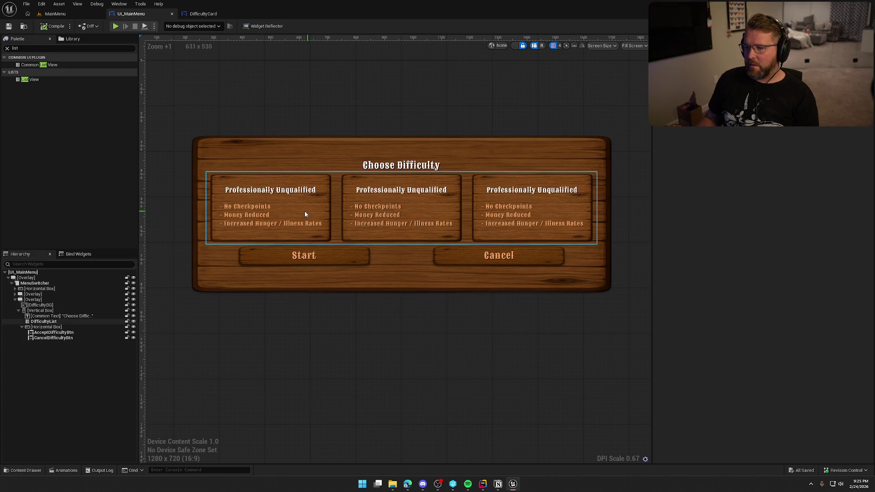
pyautogui.doubleClick(228, 215)
pyautogui.click(329, 172)
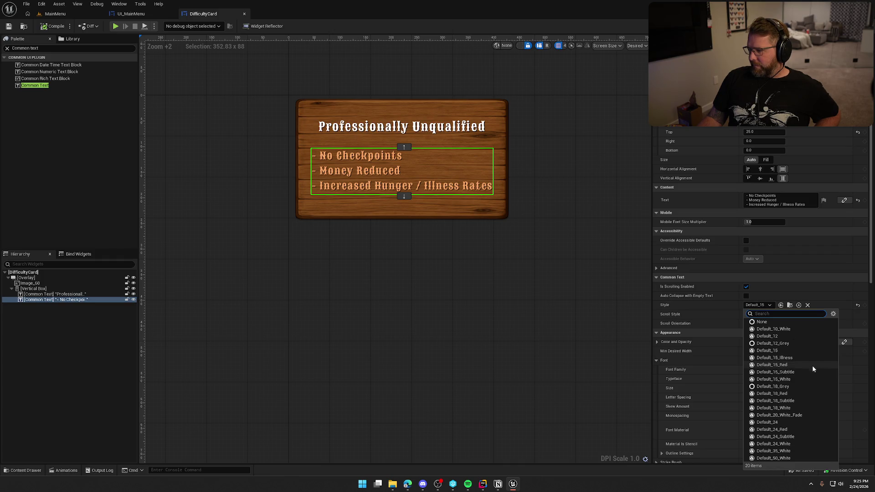
pyautogui.click(809, 379)
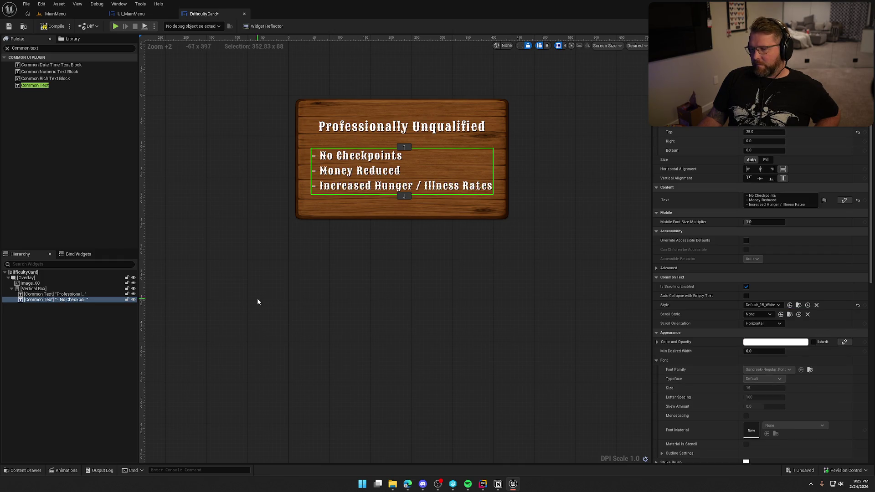
pyautogui.click(184, 129)
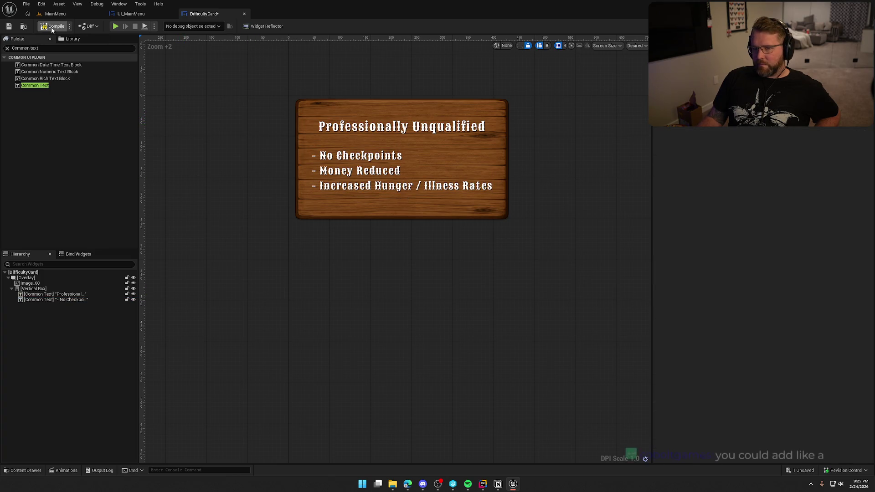
pyautogui.click(131, 14)
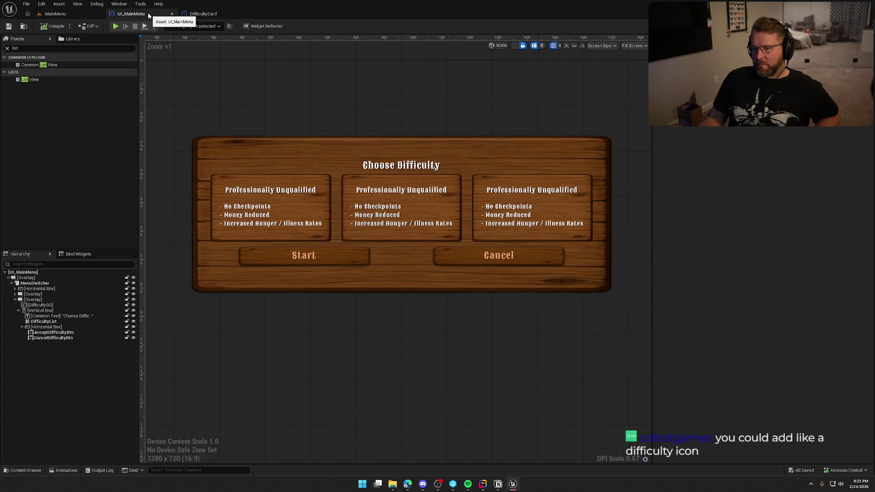
# - Select the DifficultyBG panel background, then bring the Noun Project browser forward, maximized
pyautogui.scroll(-3, 319, 137)
pyautogui.scroll(1, 327, 147)
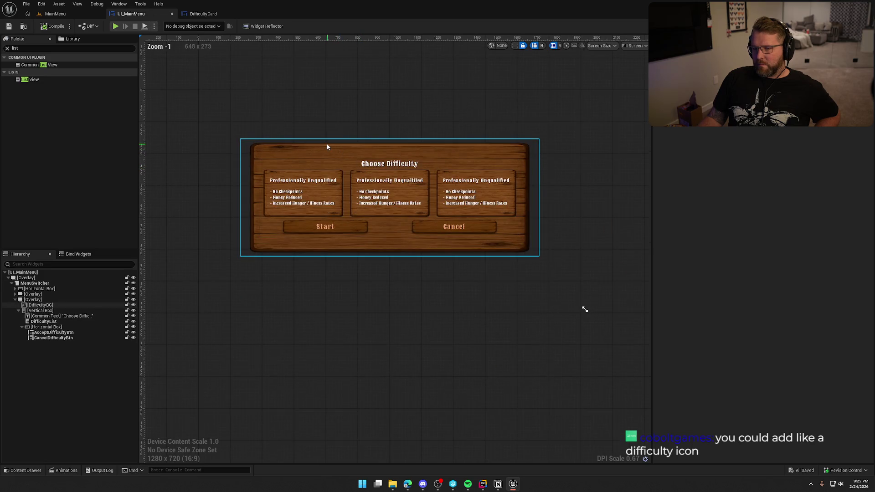
pyautogui.click(327, 147)
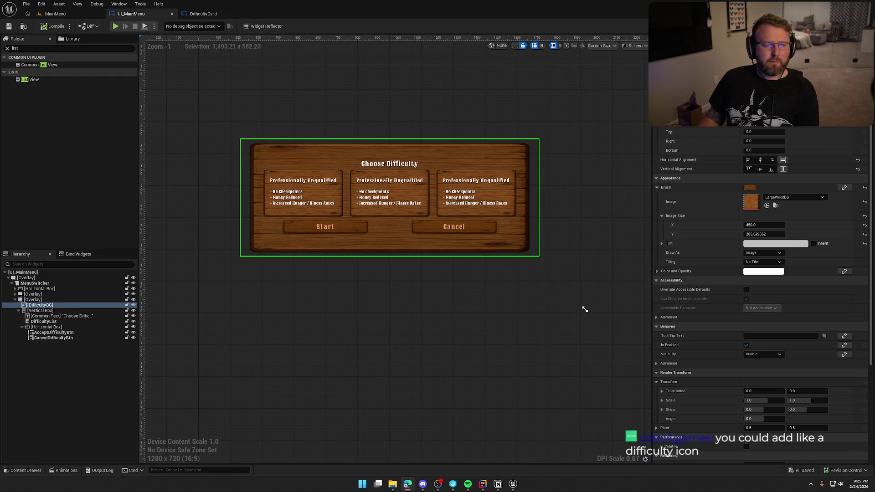
pyautogui.hotkey('alt', 'Tab')
pyautogui.press('super+Up')
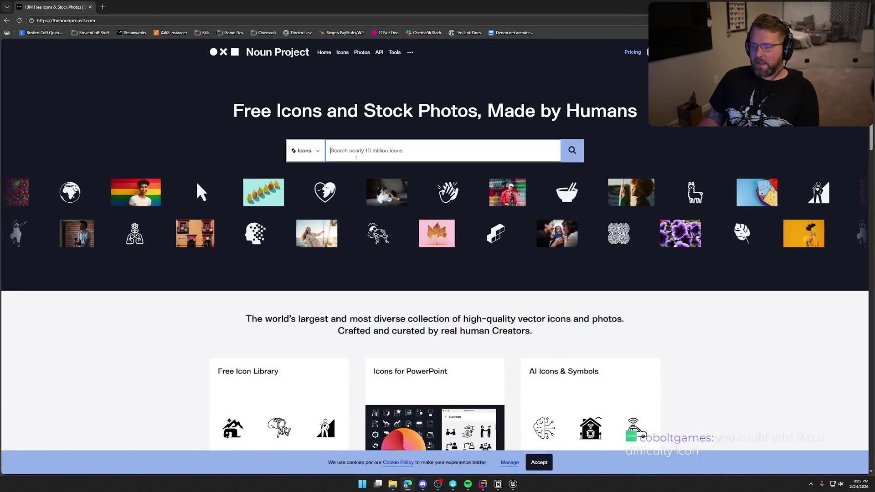
# - Search Noun Project for 'cowboy' icons, browse the results, then replace the search term with 'easy difficulty'
pyautogui.write('cowb')
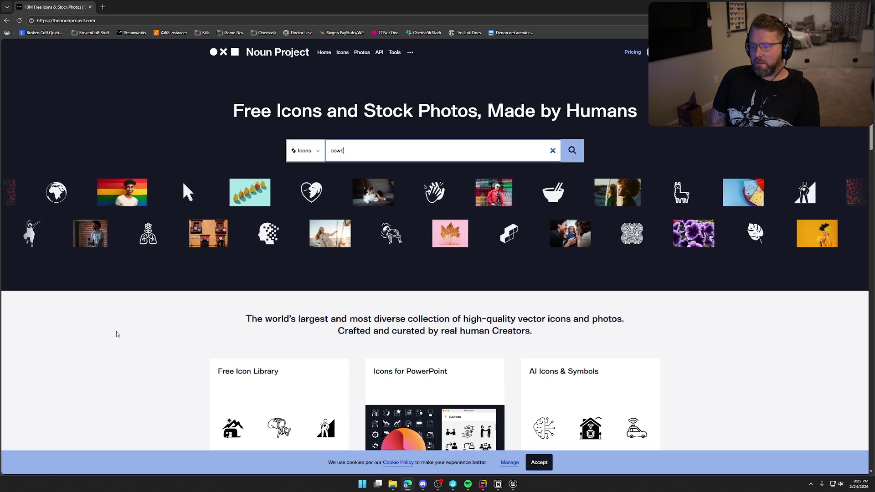
pyautogui.write('oy')
pyautogui.press('Return')
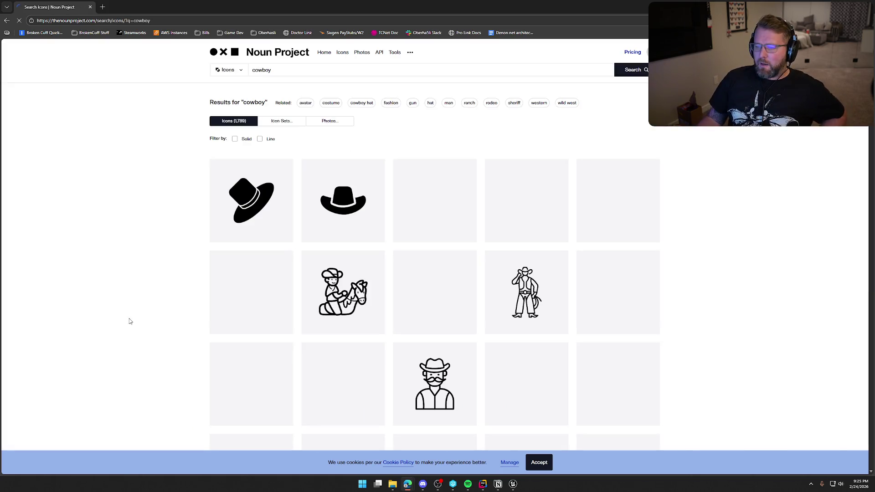
pyautogui.scroll(-3, 114, 222)
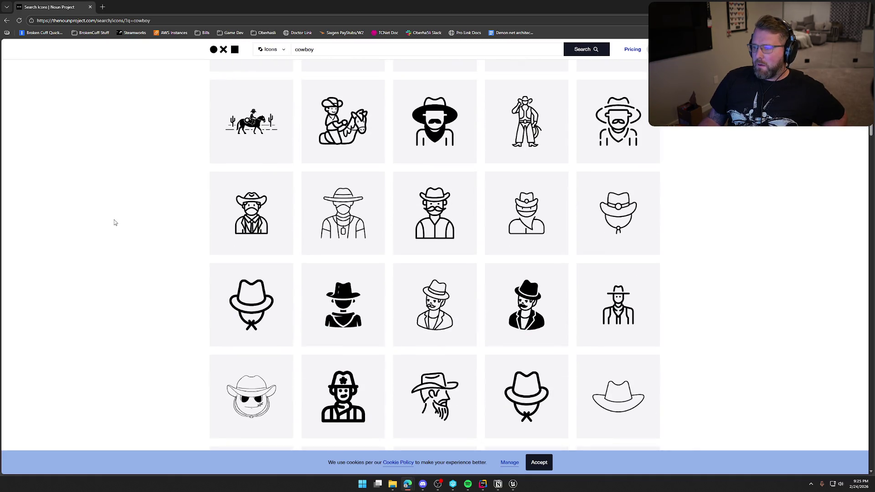
pyautogui.scroll(-8, 114, 223)
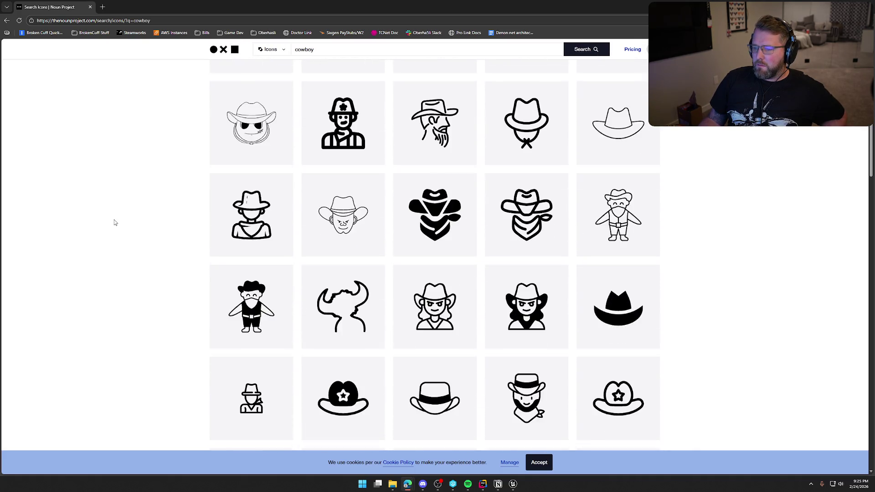
pyautogui.scroll(-3, 116, 222)
pyautogui.scroll(14, 117, 222)
pyautogui.doubleClick(269, 70)
pyautogui.write('easy difficulty')
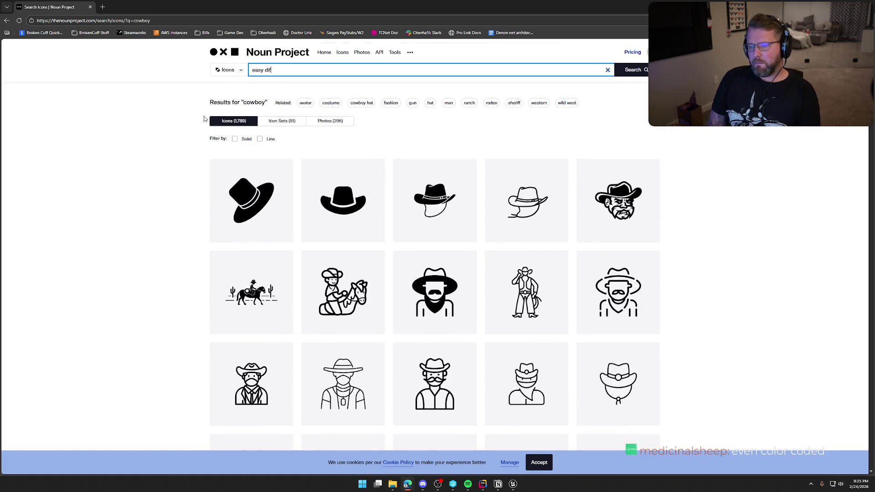
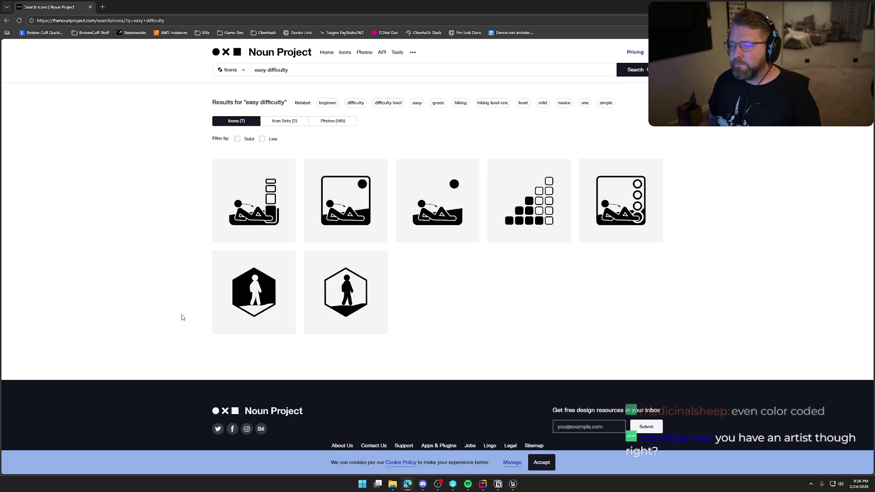
# - Change the Noun Project icon query from easy to medium, search hard, then enter extreme
pyautogui.click(297, 74)
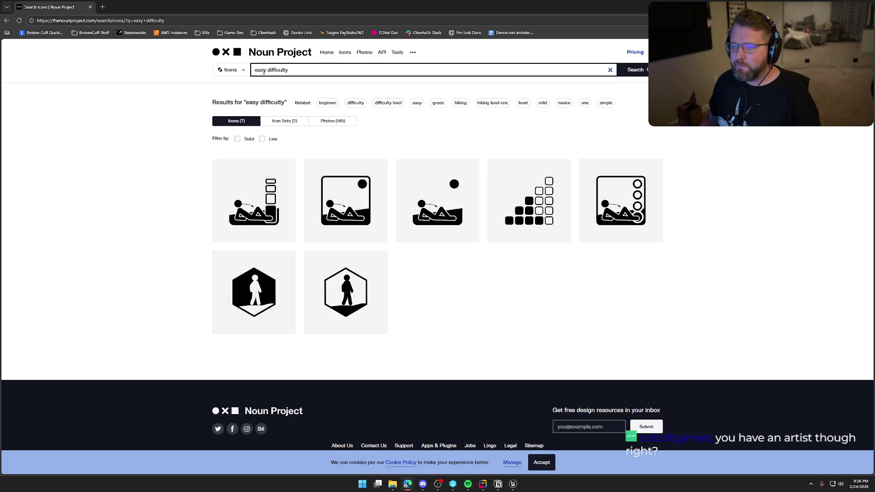
pyautogui.moveTo(264, 72); pyautogui.dragTo(248, 74)
pyautogui.press('BackSpace')
pyautogui.write('medium')
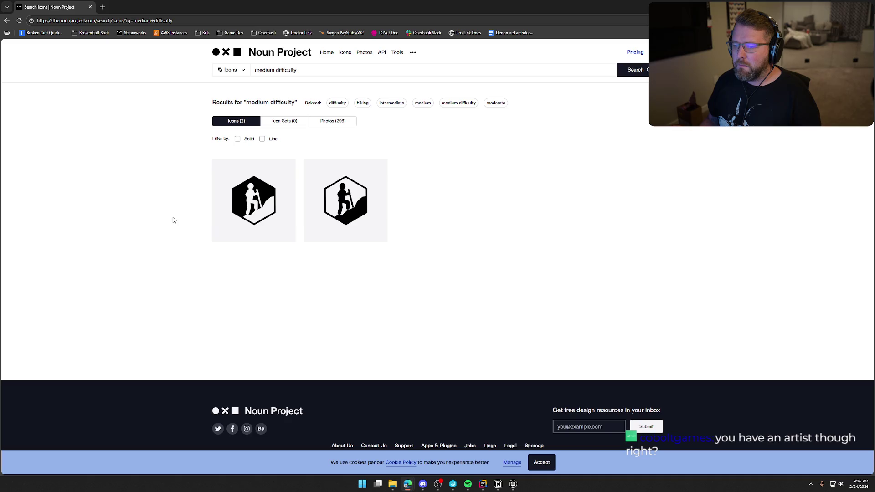
pyautogui.doubleClick(265, 70)
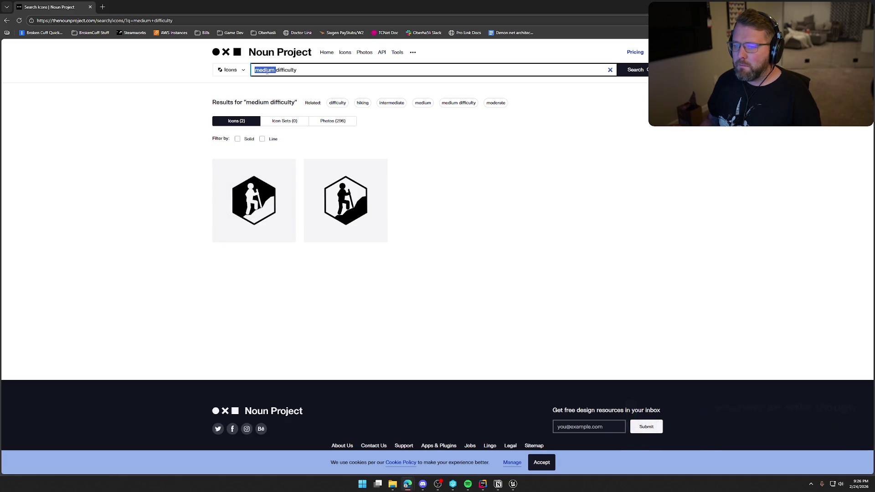
pyautogui.write('hard')
pyautogui.press('Return')
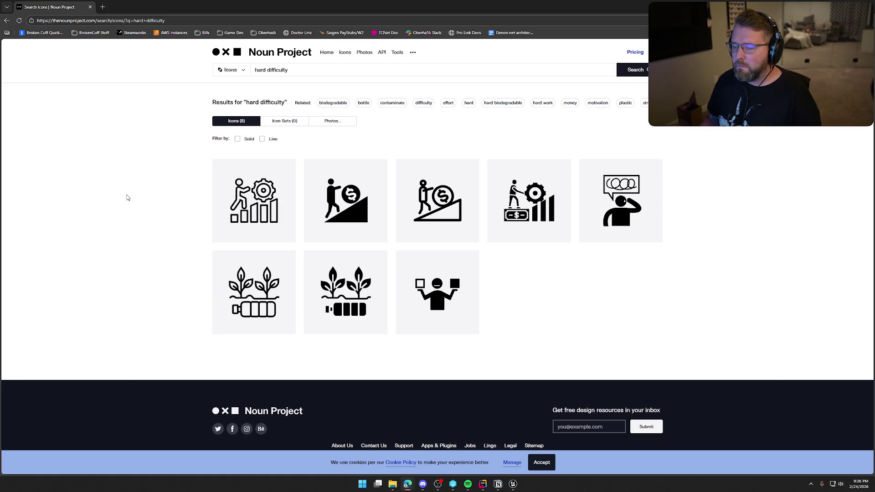
pyautogui.click(264, 71)
pyautogui.write('extreme')
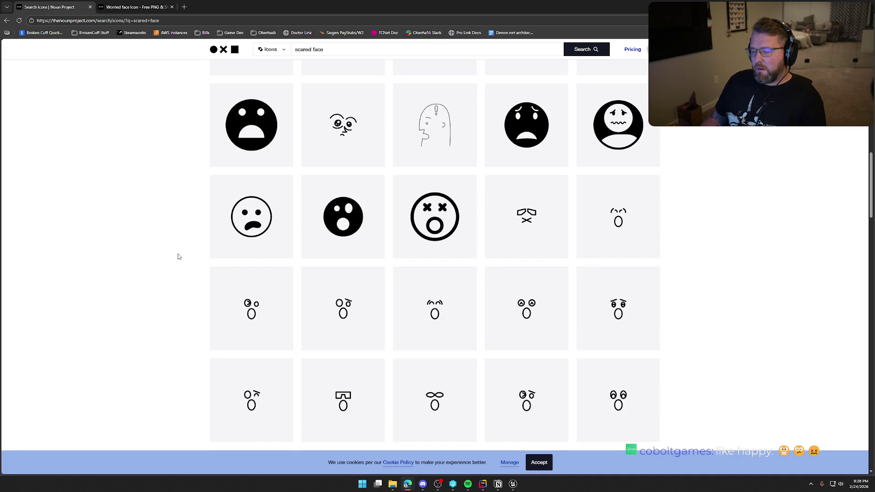
# - Replace the scared face query with a dead face search and browse the results
pyautogui.scroll(15, 178, 257)
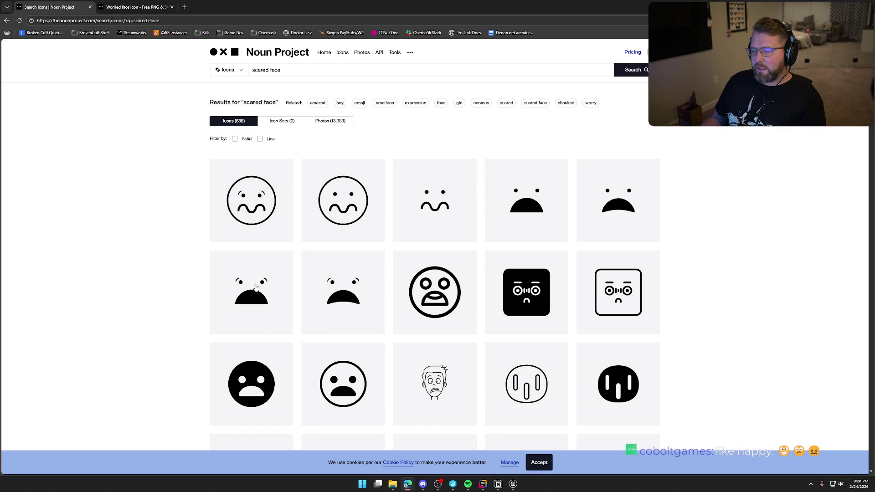
pyautogui.tripleClick(258, 70)
pyautogui.write('dead face')
pyautogui.press('Return')
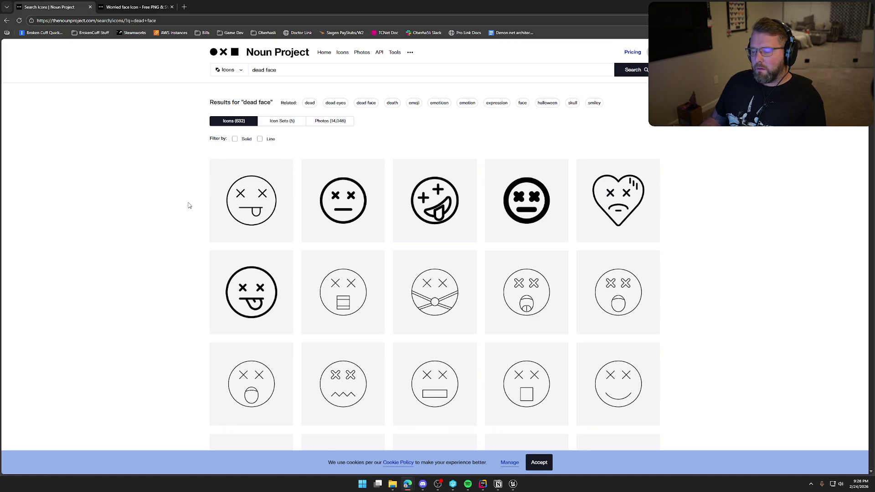
pyautogui.scroll(-10, 189, 205)
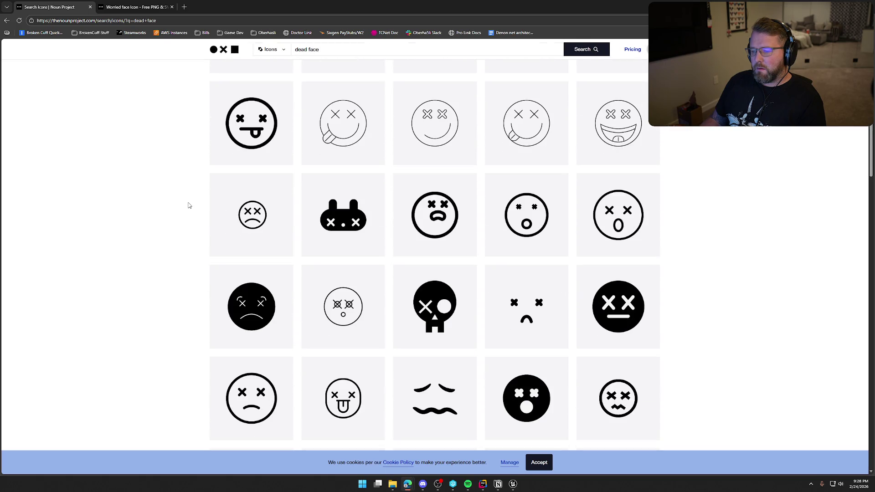
pyautogui.scroll(-2, 189, 206)
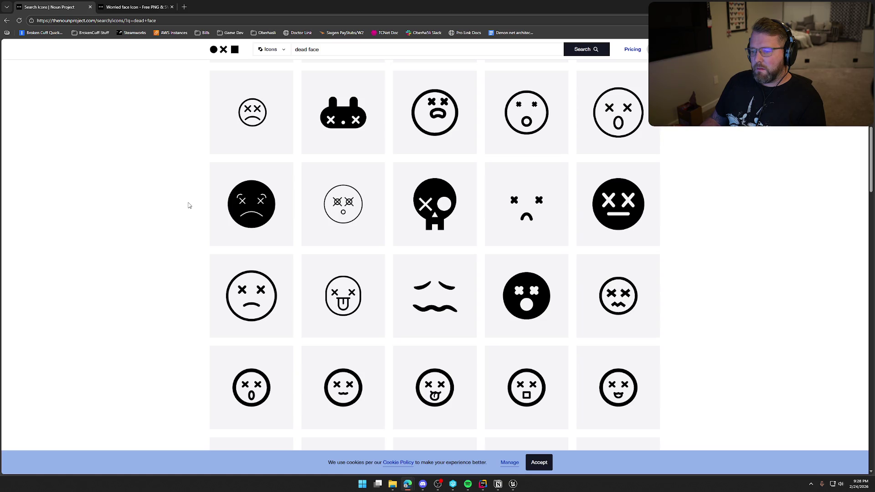
pyautogui.scroll(15, 189, 206)
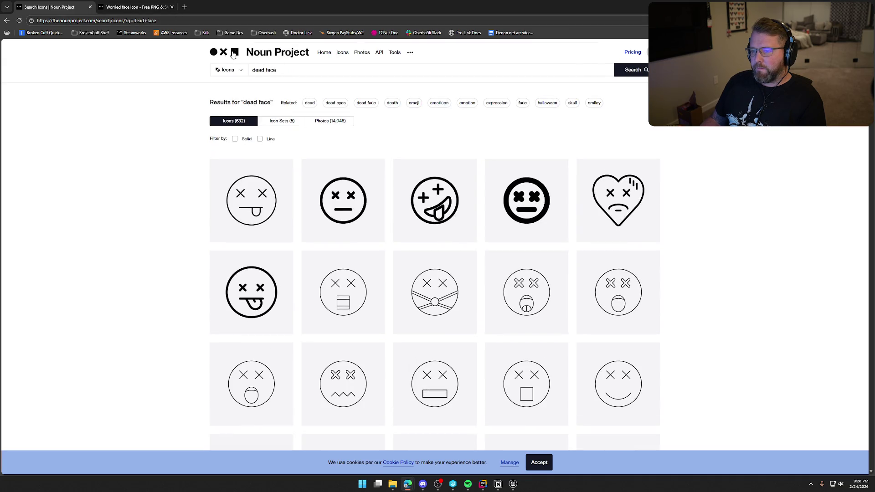
# - Search happy face in a new Noun Project tab, then return to Unreal and deselect DifficultyBG
pyautogui.click(230, 54)
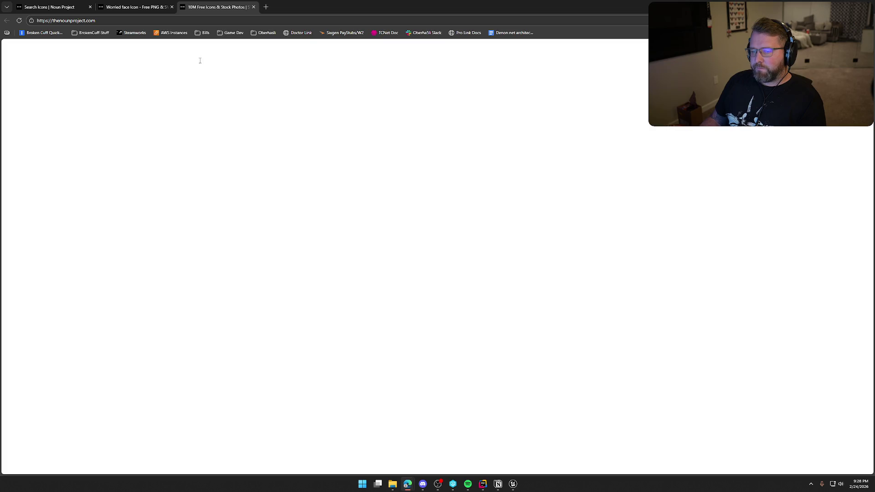
pyautogui.write('happy face')
pyautogui.press('Return')
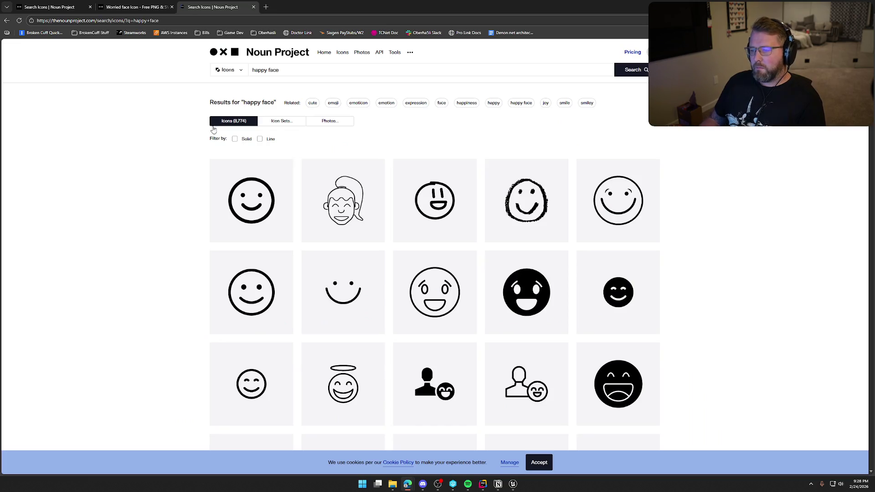
pyautogui.scroll(-6, 198, 215)
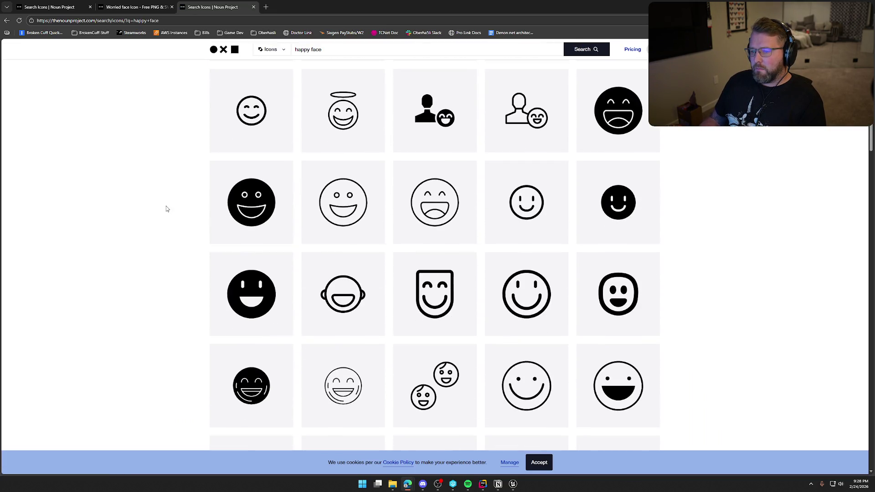
pyautogui.scroll(-3, 167, 209)
pyautogui.scroll(-5, 167, 208)
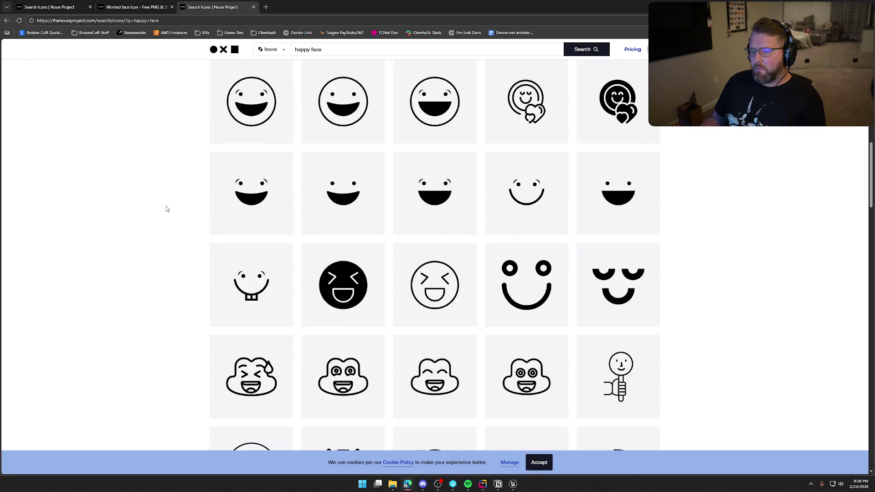
pyautogui.scroll(-4, 166, 210)
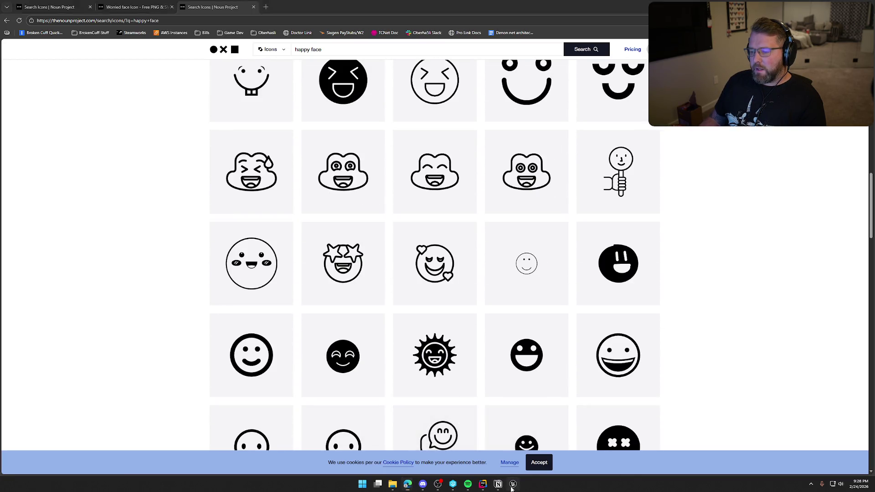
pyautogui.click(513, 483)
pyautogui.click(312, 375)
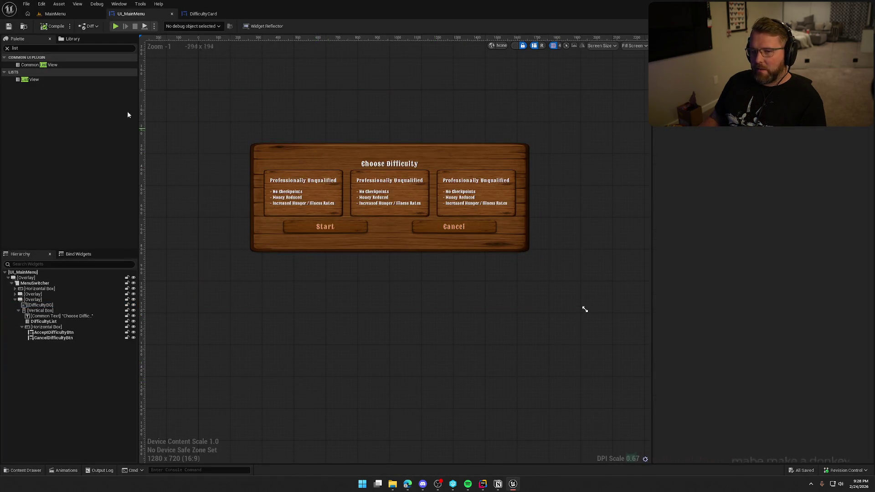
# - Open the MainMenu level and zoom in on the cowboy, then return to the browser
pyautogui.click(55, 14)
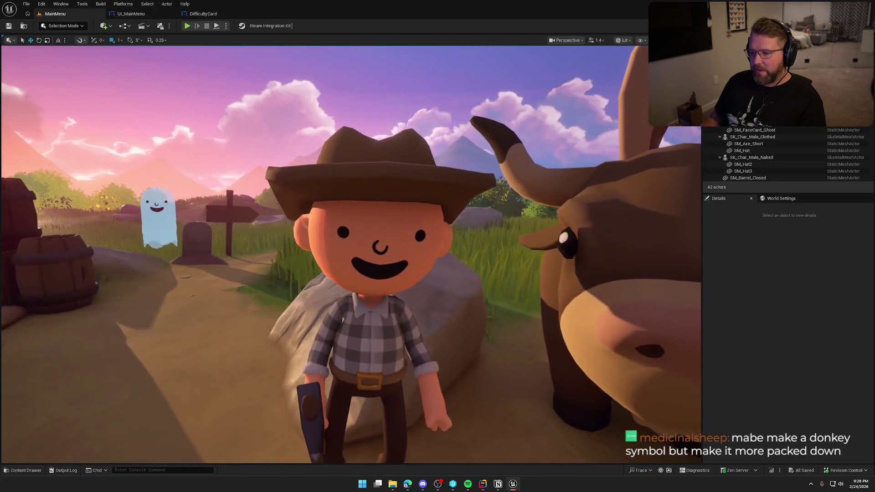
pyautogui.moveTo(469, 287); pyautogui.dragTo(454, 276)
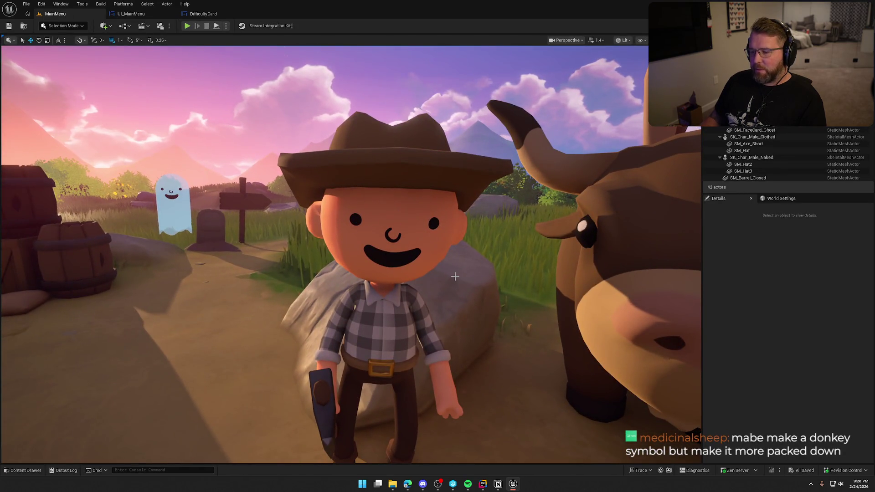
pyautogui.scroll(-5, 397, 245)
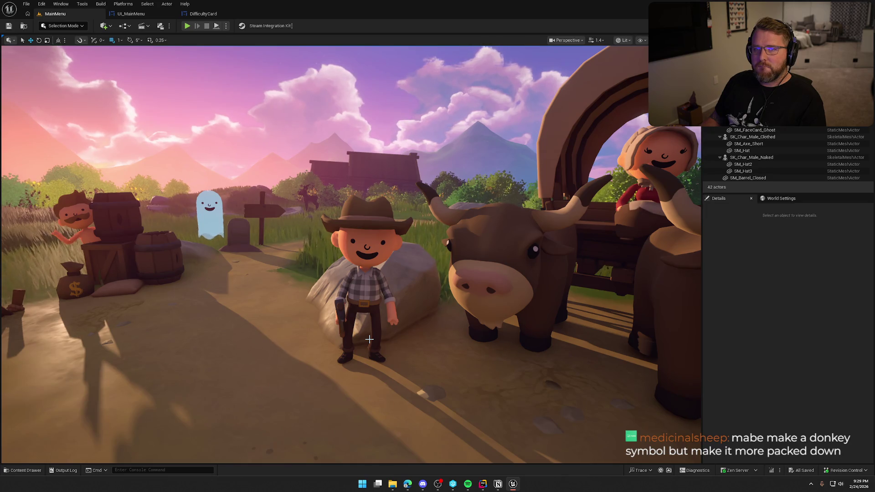
pyautogui.hotkey('alt', 'Tab')
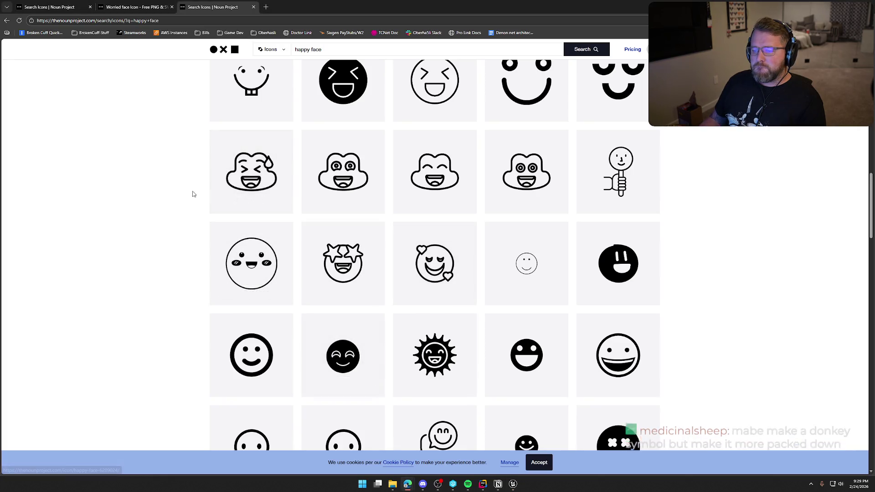
# - Replace the happy face query with a donkey icon search
pyautogui.scroll(-8, 196, 237)
pyautogui.scroll(10, 178, 263)
pyautogui.scroll(10, 178, 263)
pyautogui.press('/')
pyautogui.write('donkey')
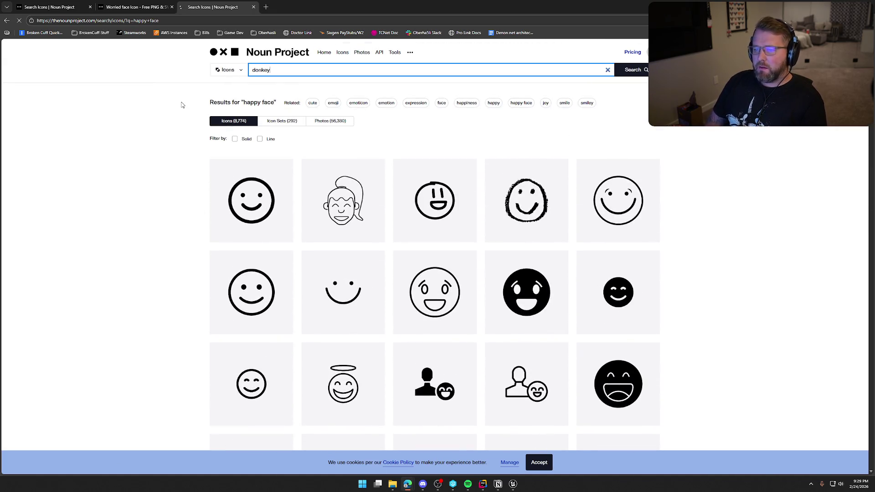
pyautogui.scroll(-2, 176, 241)
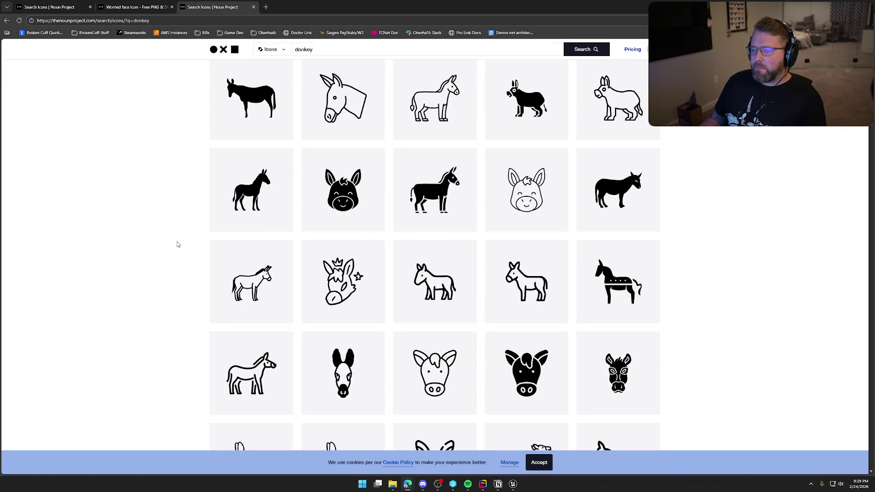
pyautogui.scroll(2, 177, 244)
# - Search oxen and browse the 15 results, then switch back to the Unreal Editor
pyautogui.press('/')
pyautogui.write('ow')
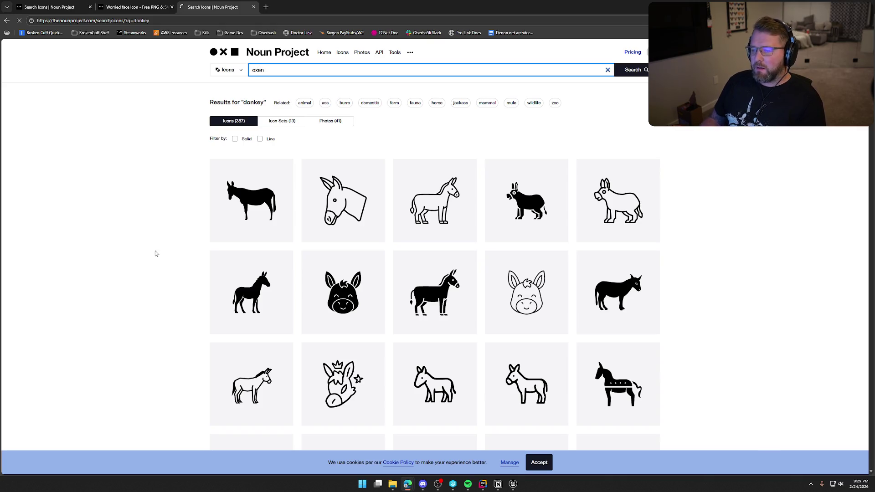
pyautogui.scroll(-2, 183, 218)
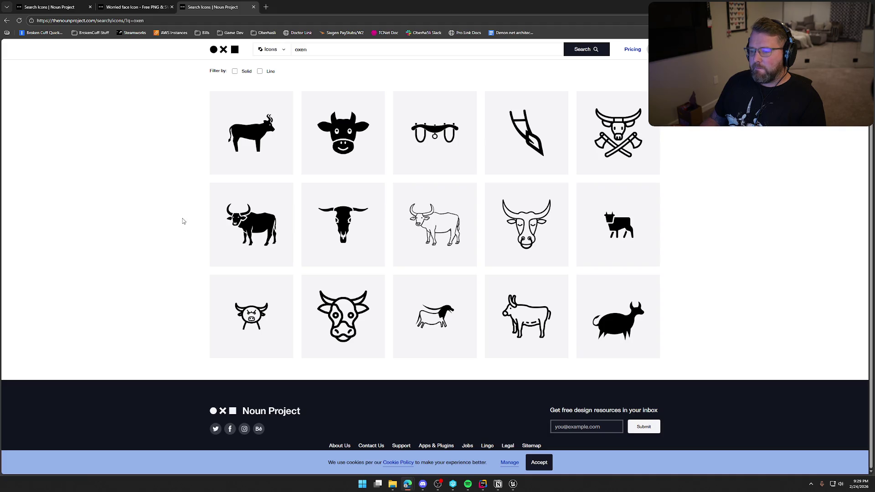
pyautogui.scroll(2, 199, 221)
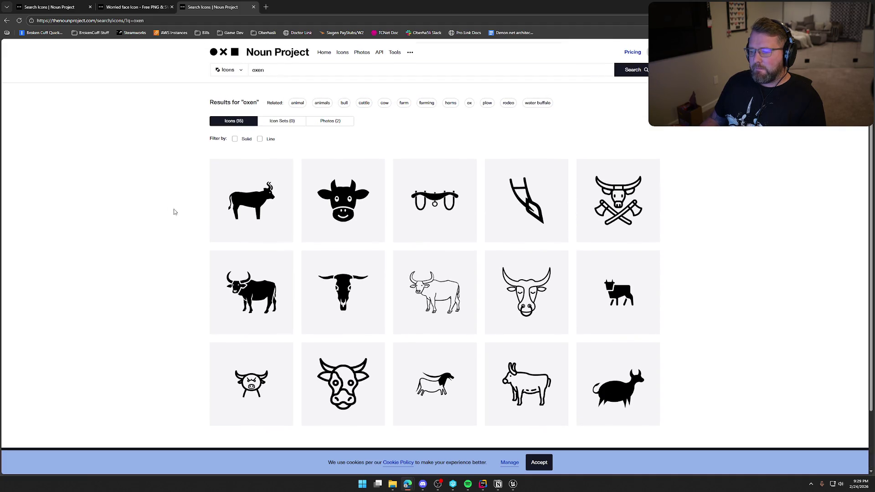
pyautogui.doubleClick(258, 69)
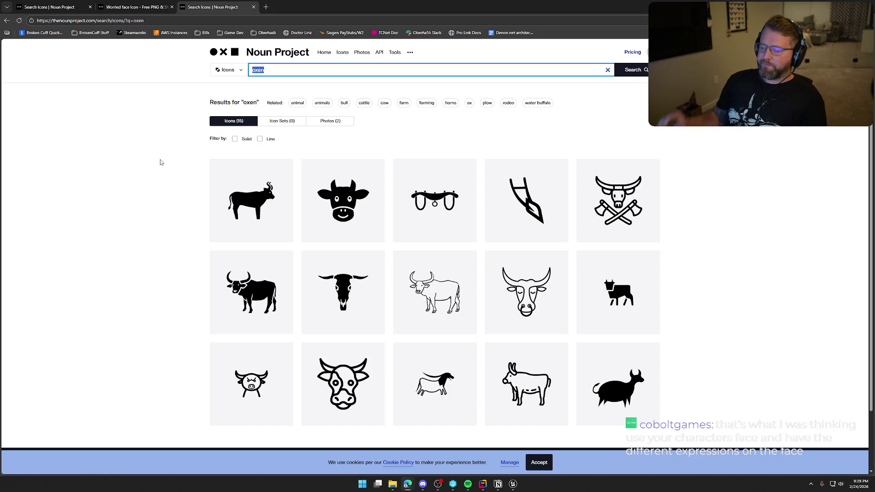
pyautogui.hotkey('ctrl', 'shift', 'Tab')
pyautogui.click(204, 13)
pyautogui.hotkey('alt', 'Tab')
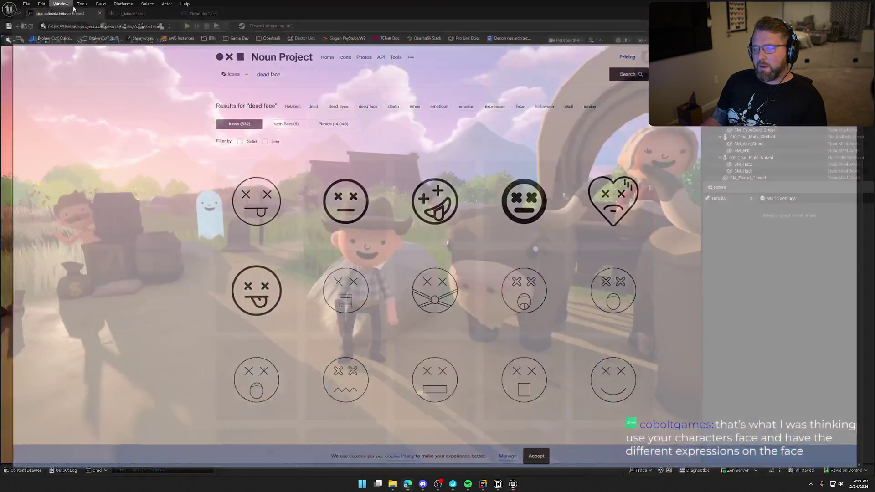
# - Close the Project Settings tab, return to the MainMenu level and select the cowboy character
pyautogui.scroll(5, 331, 188)
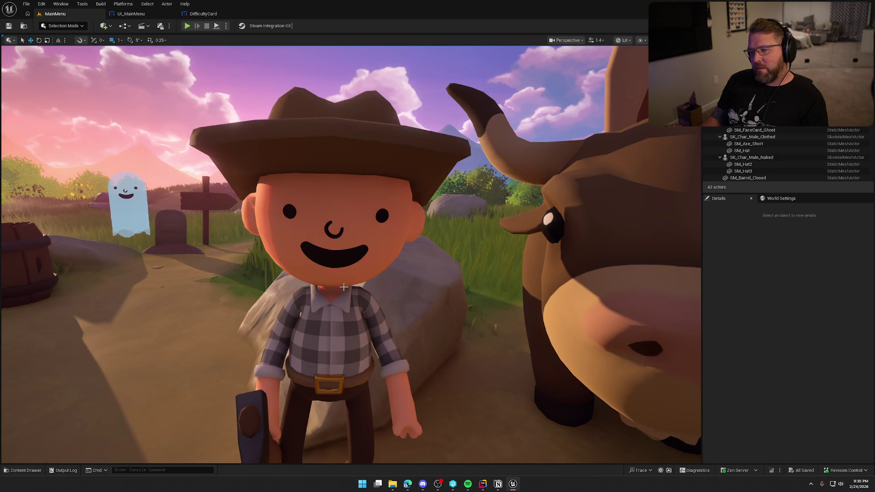
pyautogui.moveTo(337, 258)
pyautogui.mouseDown()
pyautogui.moveTo(336, 273)
pyautogui.moveTo(615, 371)
pyautogui.mouseUp()
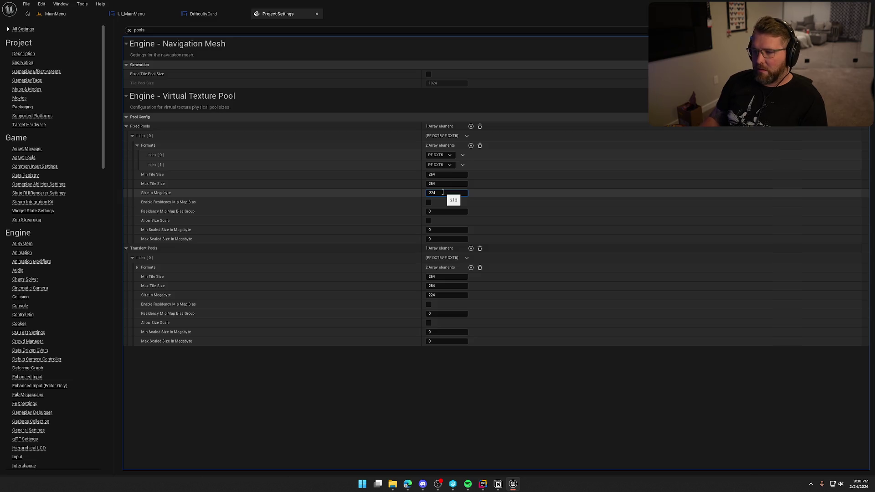
pyautogui.middleClick(291, 13)
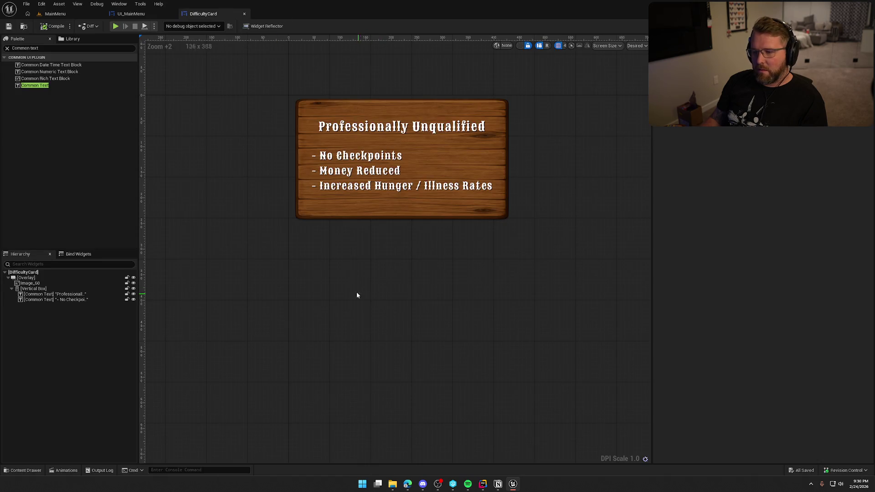
pyautogui.click(67, 16)
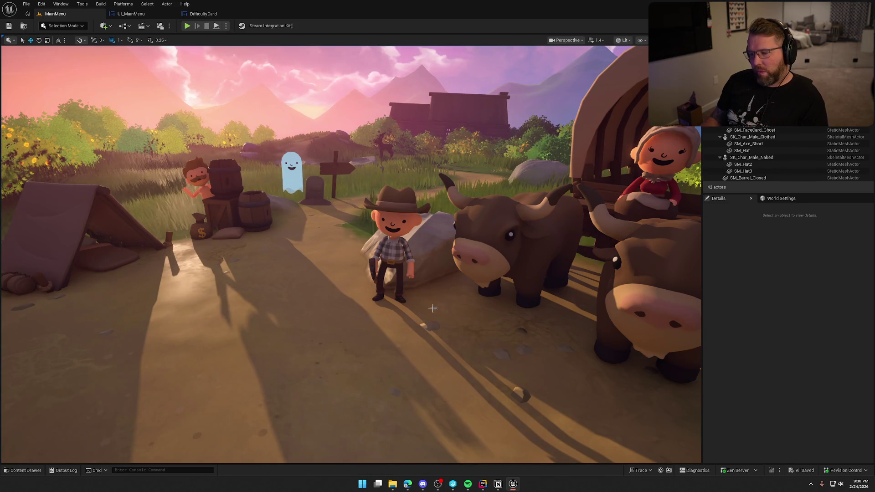
pyautogui.click(378, 244)
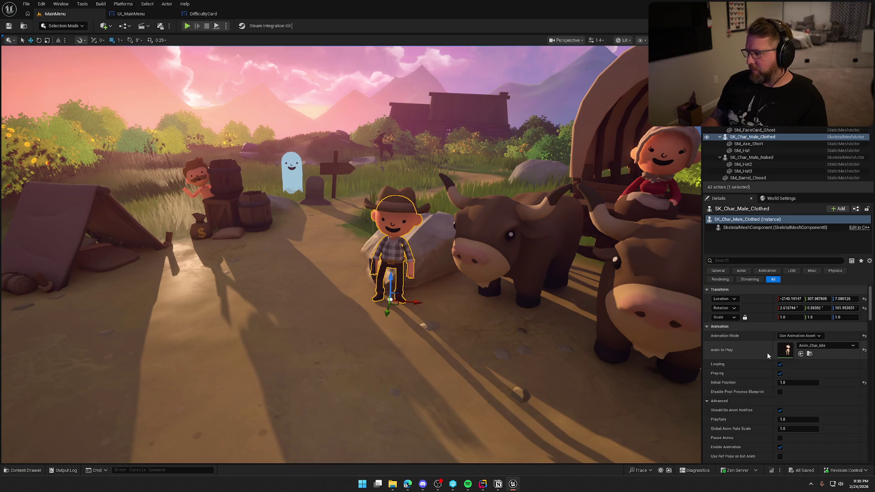
# - Trace the cowboy's mesh through the M_FaceCard material to its Face_01 texture
pyautogui.scroll(-3, 808, 361)
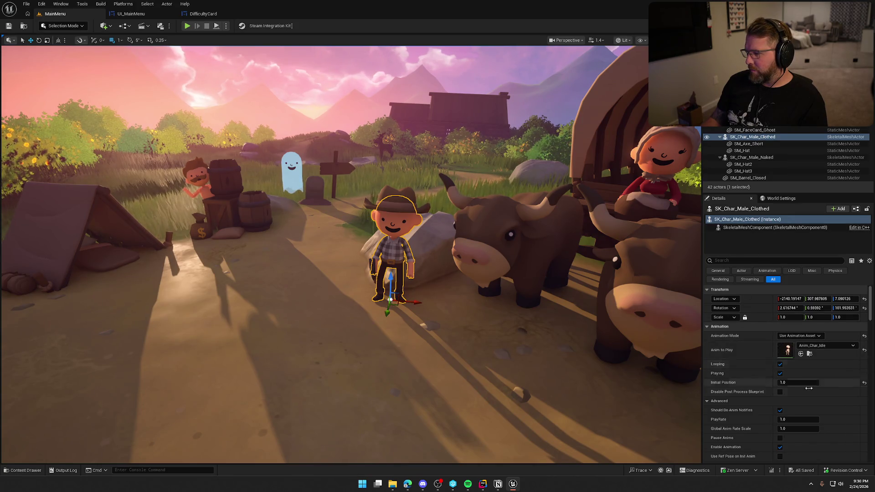
pyautogui.click(809, 438)
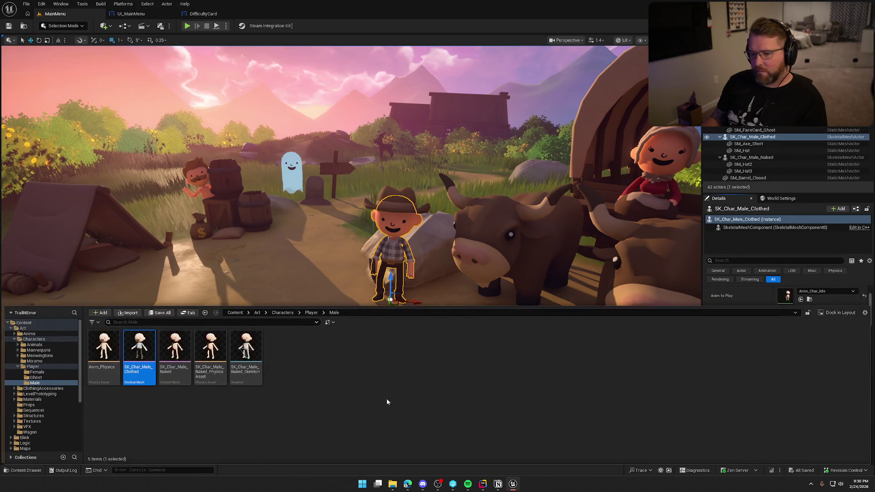
pyautogui.doubleClick(139, 347)
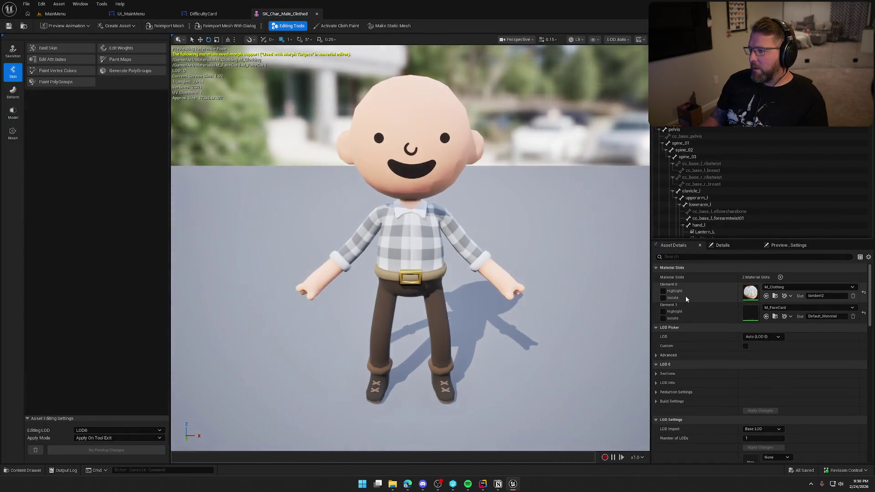
pyautogui.click(775, 316)
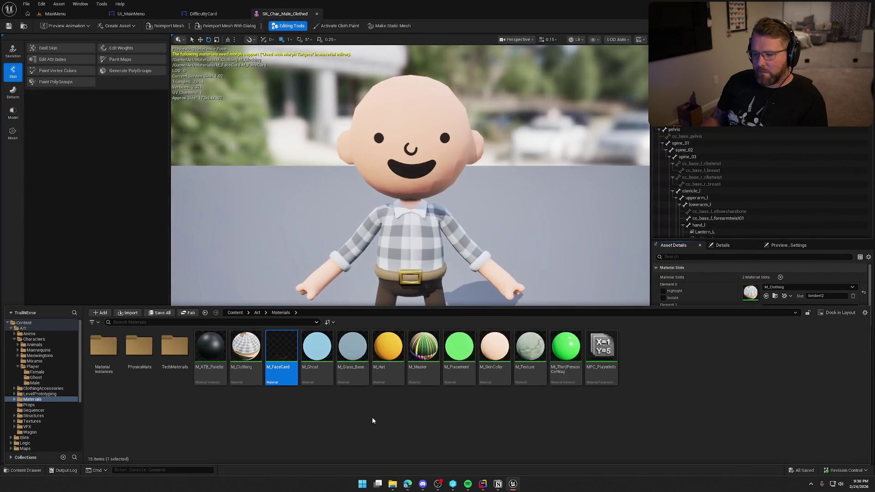
pyautogui.press('Return')
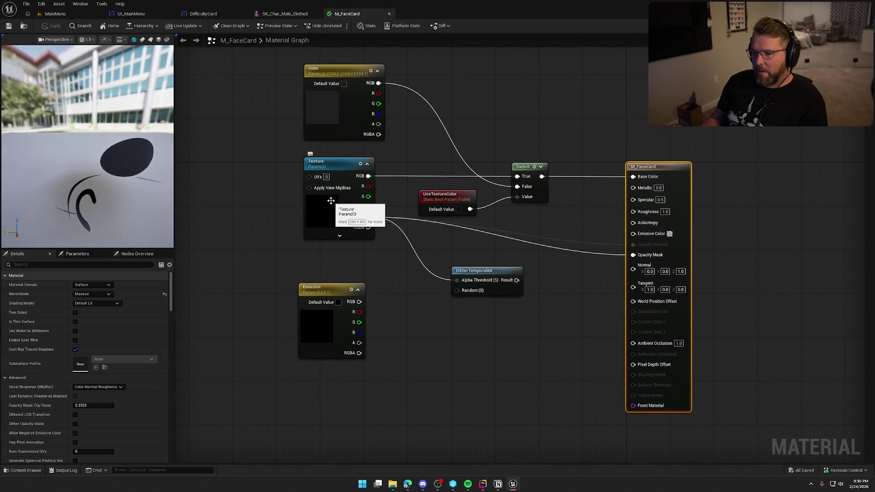
pyautogui.click(333, 219)
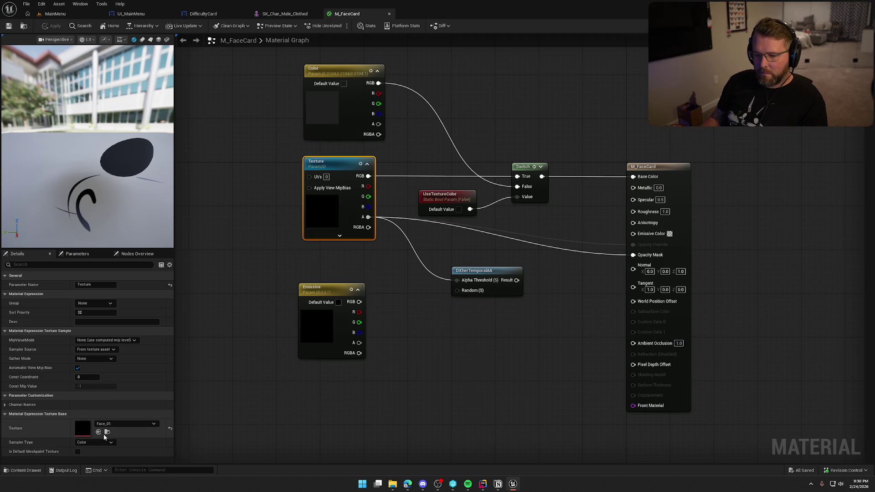
pyautogui.click(107, 431)
pyautogui.doubleClick(313, 342)
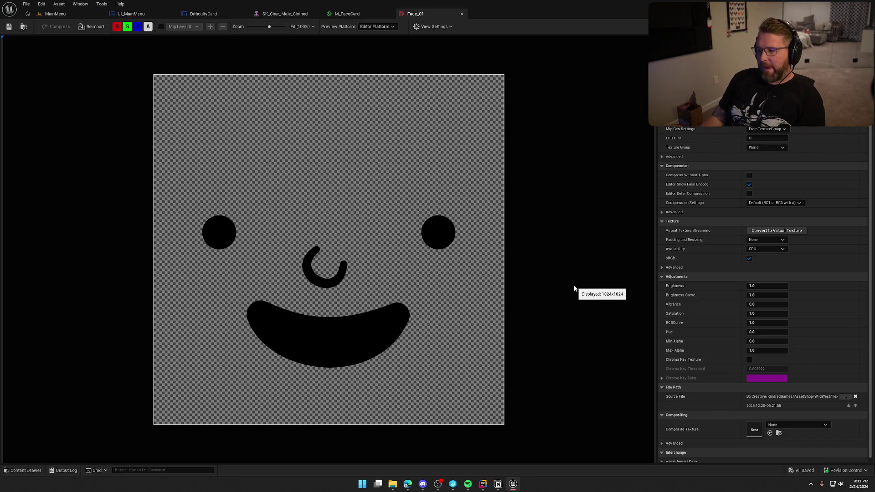
# - Export the Face_01 texture as a PNG to the Desktop
pyautogui.click(24, 26)
pyautogui.rightClick(311, 338)
pyautogui.moveTo(368, 215)
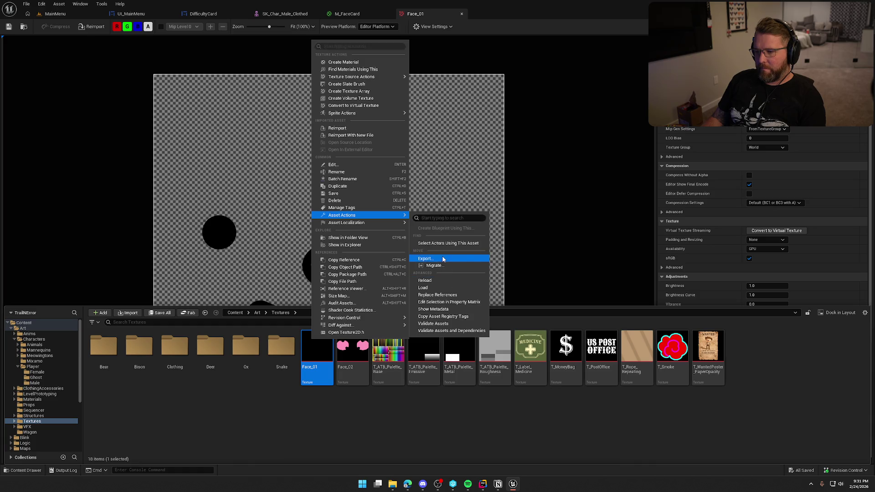
pyautogui.click(426, 258)
pyautogui.click(242, 122)
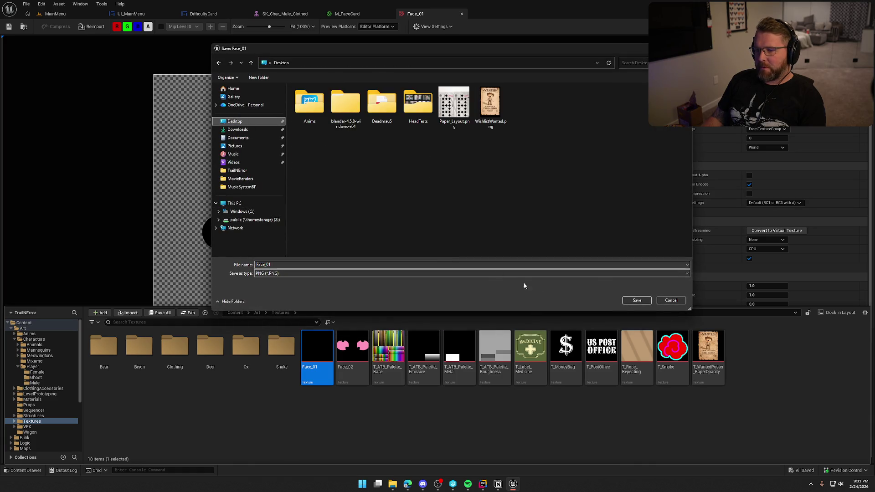
pyautogui.click(626, 299)
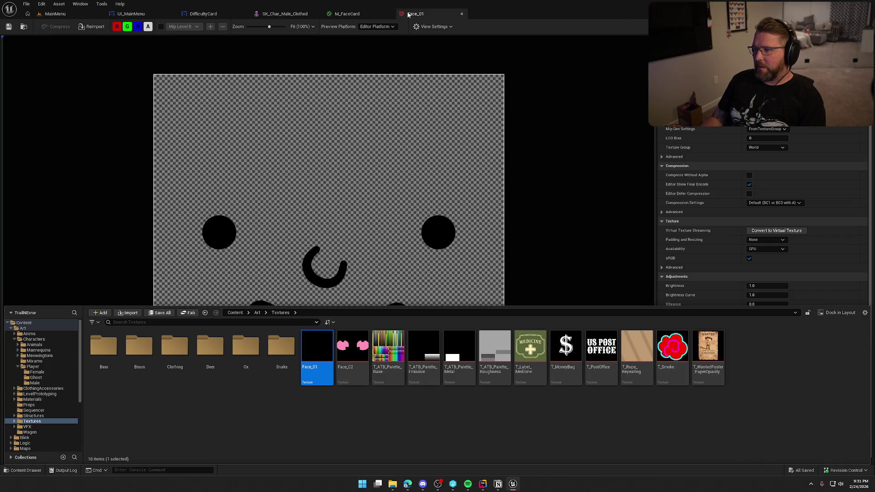
# - Close the material and mesh editors and move Face_01.PNG toward the desktop's middle
pyautogui.click(380, 16)
pyautogui.click(389, 13)
pyautogui.click(312, 14)
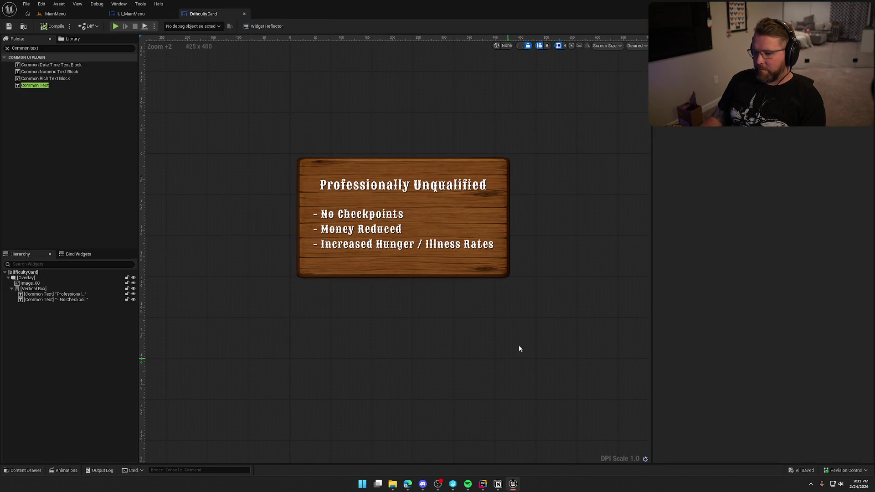
pyautogui.hotkey('alt', 'Tab')
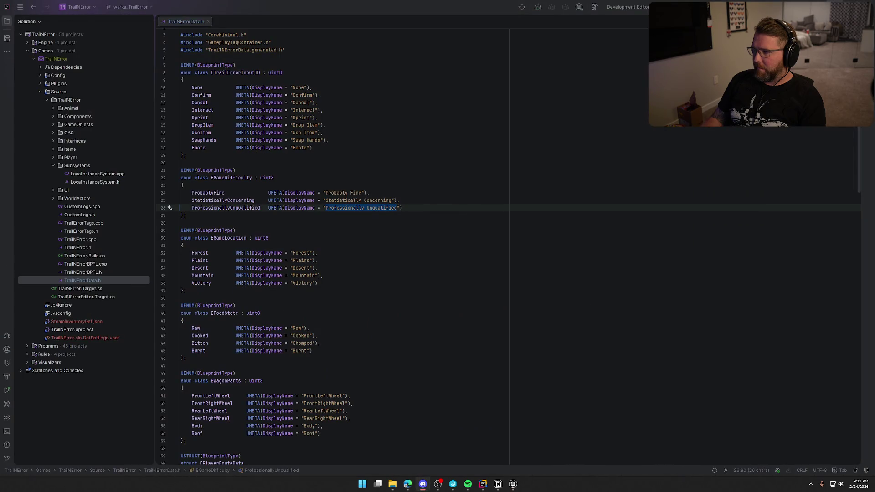
pyautogui.hotkey('alt', 'Tab')
pyautogui.moveTo(12, 11); pyautogui.dragTo(237, 143)
# - Open Face_01.PNG from the desktop in Adobe Photoshop
pyautogui.rightClick(237, 143)
pyautogui.moveTo(308, 181)
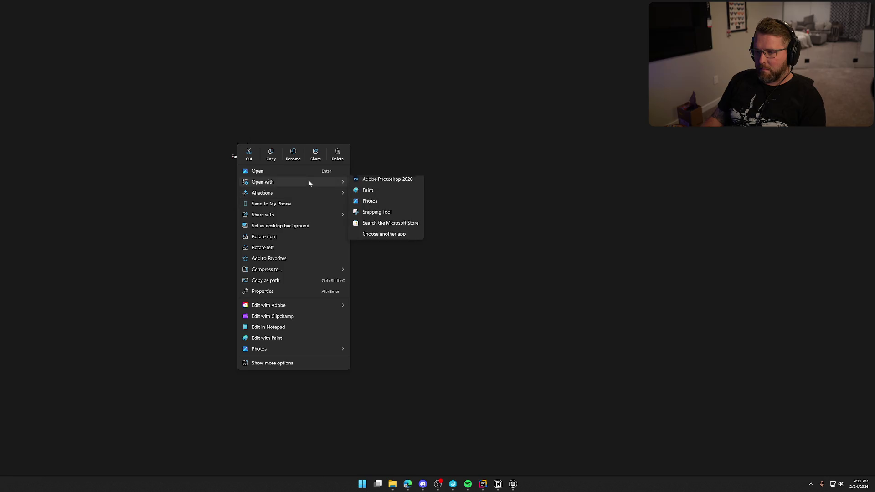
pyautogui.click(377, 182)
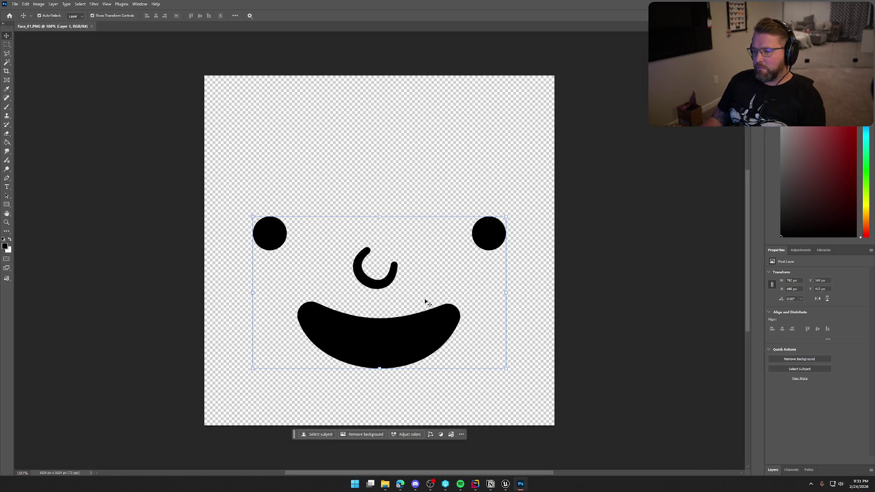
# - Raise the face artwork higher on the transparent canvas
pyautogui.click(771, 470)
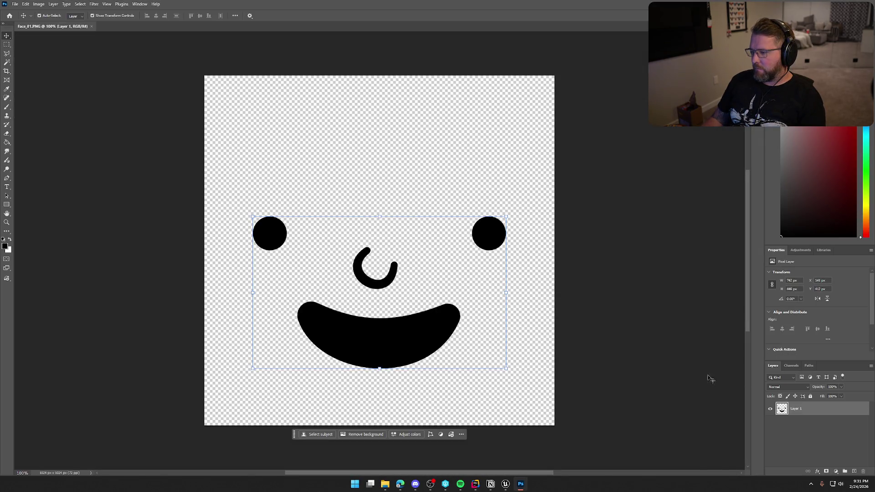
pyautogui.moveTo(420, 328); pyautogui.dragTo(421, 287)
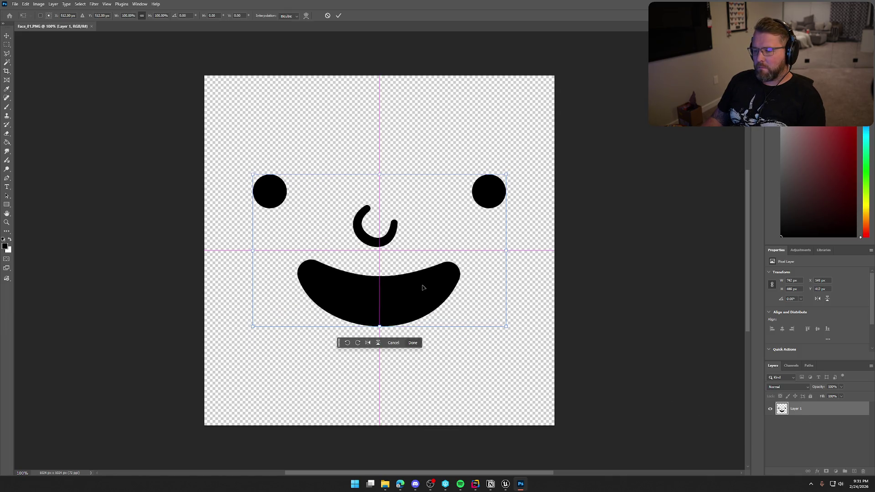
pyautogui.click(515, 321)
pyautogui.click(458, 268)
pyautogui.click(326, 186)
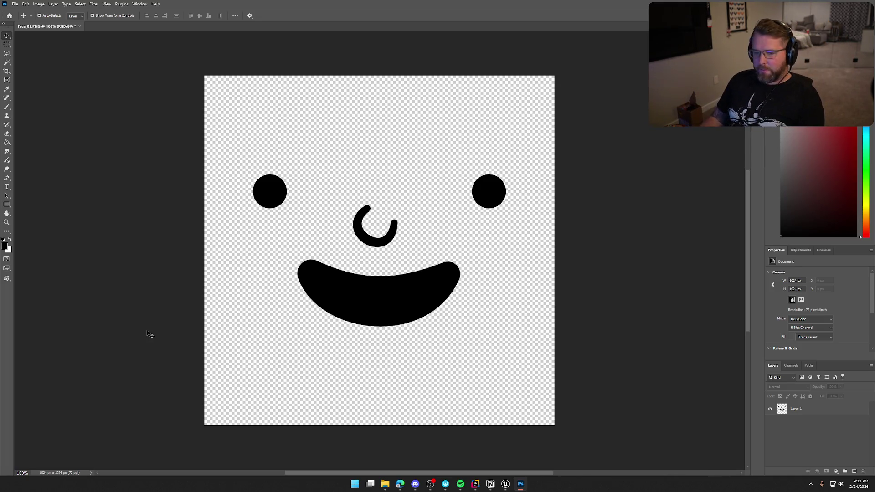
# - Make white the foreground colour and choose the Ellipse Tool
pyautogui.press('x')
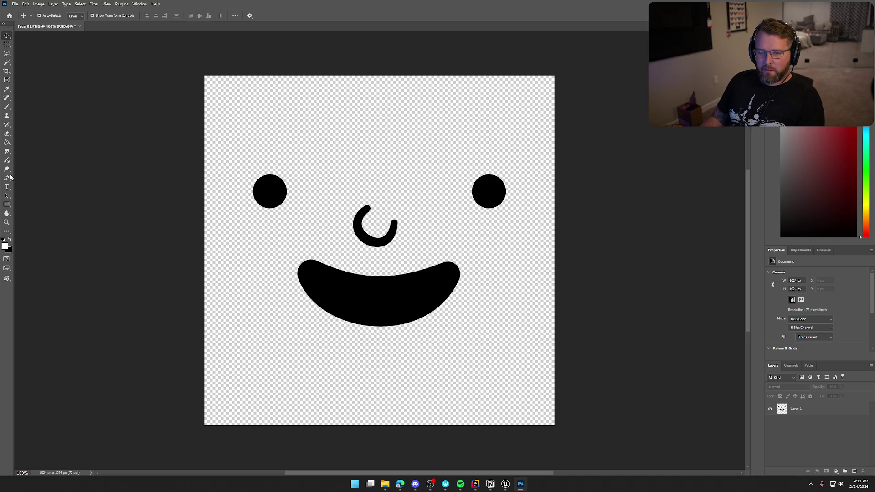
pyautogui.click(9, 207)
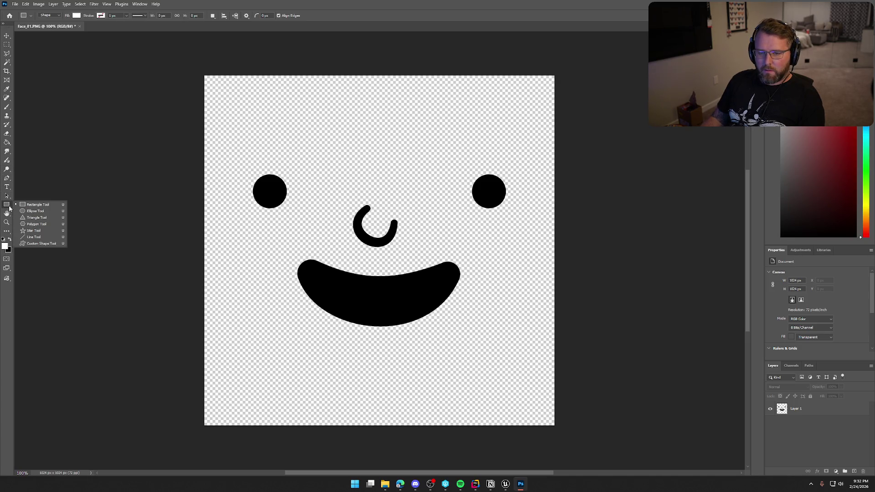
pyautogui.click(35, 210)
# - Draw a large white circle, place it beneath the face layer and center it behind the face
pyautogui.moveTo(248, 114)
pyautogui.mouseDown()
pyautogui.moveTo(426, 258)
pyautogui.moveTo(556, 382)
pyautogui.moveTo(558, 408)
pyautogui.mouseUp()
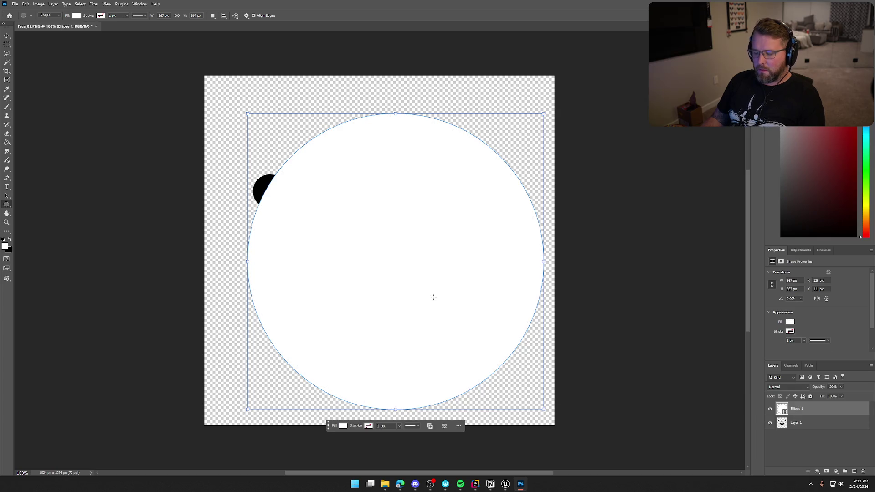
pyautogui.hotkey('ctrl', 't')
pyautogui.moveTo(477, 347)
pyautogui.mouseDown()
pyautogui.moveTo(463, 326)
pyautogui.moveTo(461, 336)
pyautogui.mouseUp()
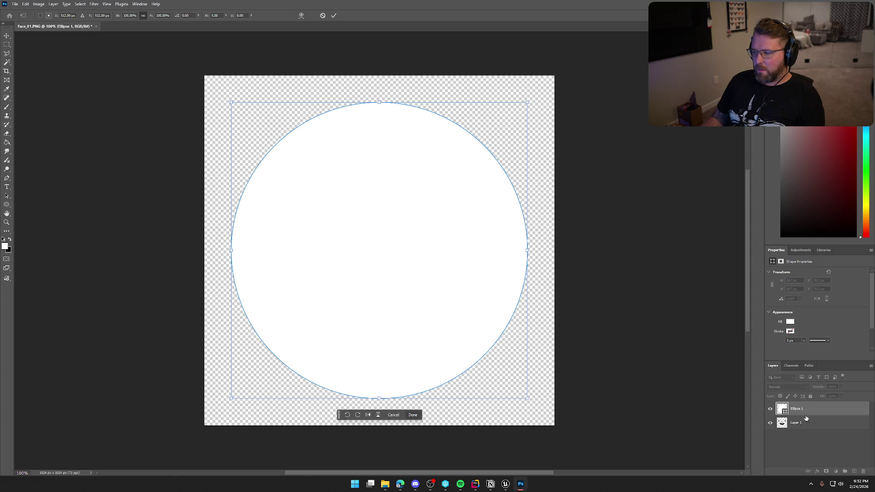
pyautogui.moveTo(821, 413); pyautogui.dragTo(818, 427)
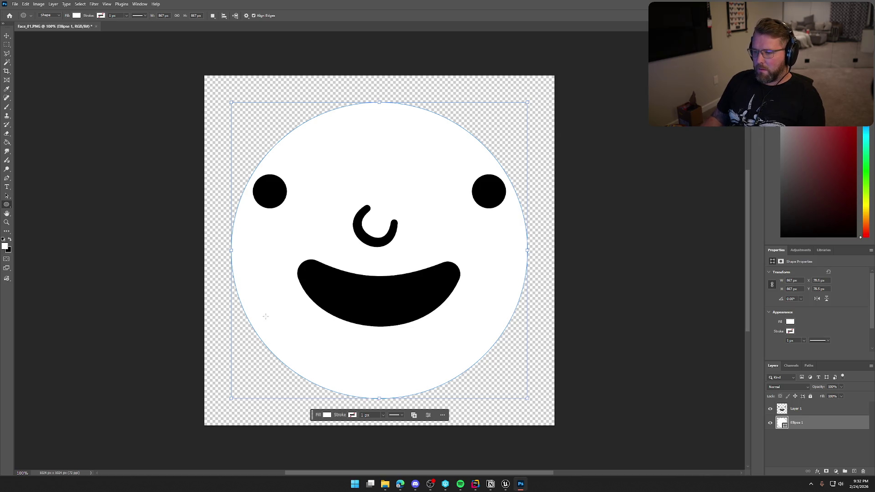
pyautogui.hotkey('ctrl', 't')
pyautogui.moveTo(409, 381); pyautogui.dragTo(414, 357)
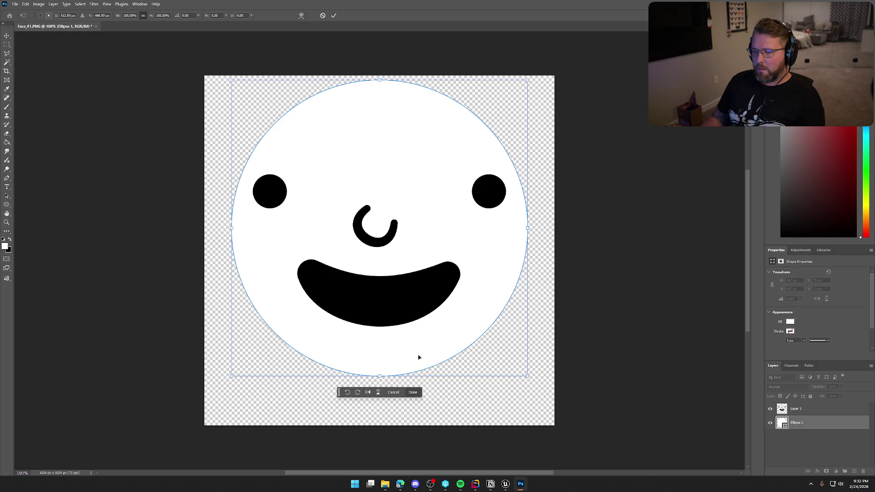
pyautogui.click(804, 409)
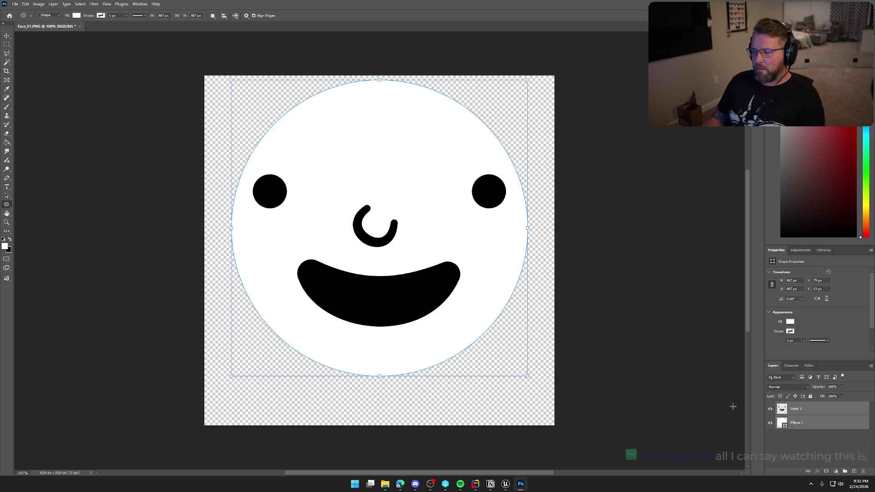
# - Move the face artwork down onto the white circle
pyautogui.hotkey('ctrl', 't')
pyautogui.moveTo(474, 278); pyautogui.dragTo(474, 294)
pyautogui.press('Return')
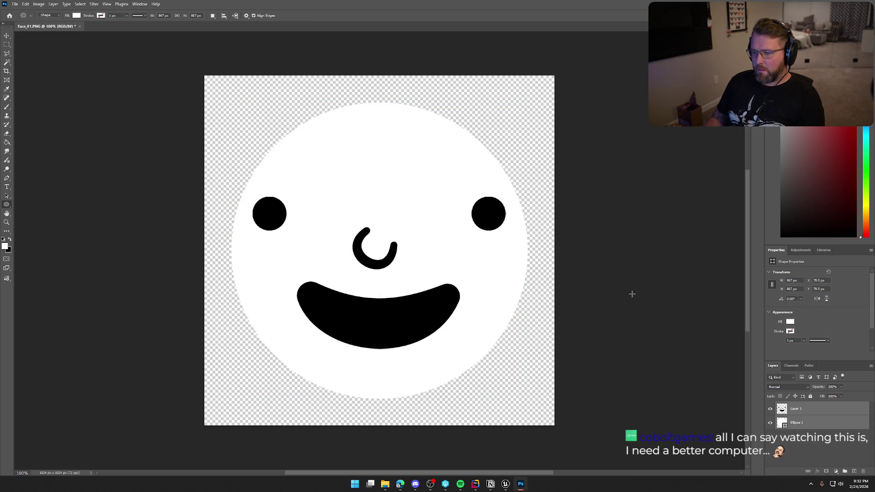
# - Shrink the face artwork to about 89%, then open Layer 1's context menu
pyautogui.click(820, 412)
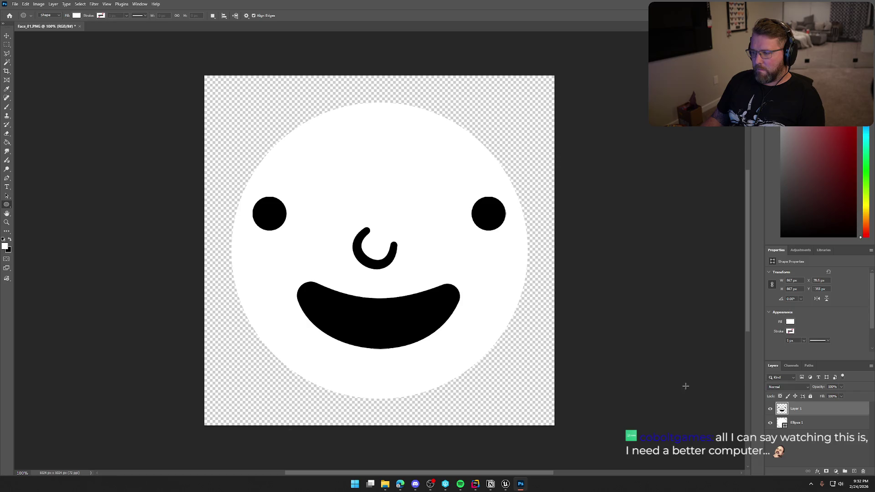
pyautogui.hotkey('ctrl', 't')
pyautogui.moveTo(508, 351); pyautogui.dragTo(493, 345)
pyautogui.press('Return')
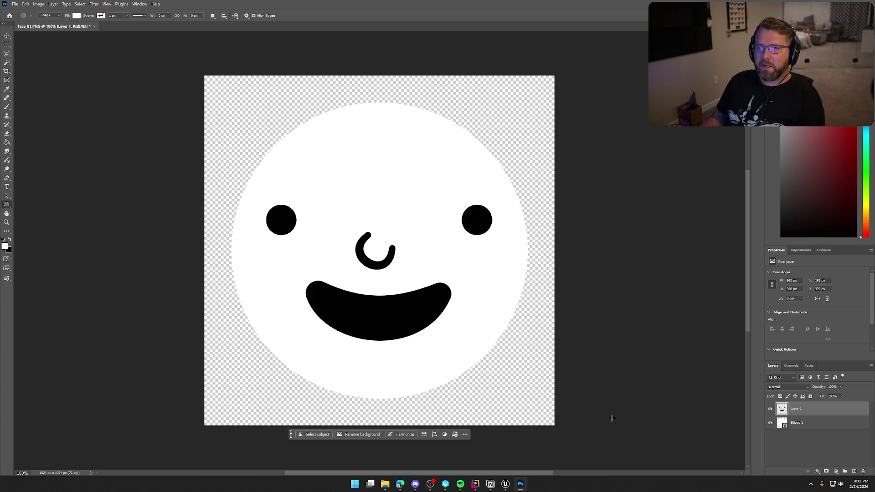
pyautogui.click(834, 424)
pyautogui.click(828, 415)
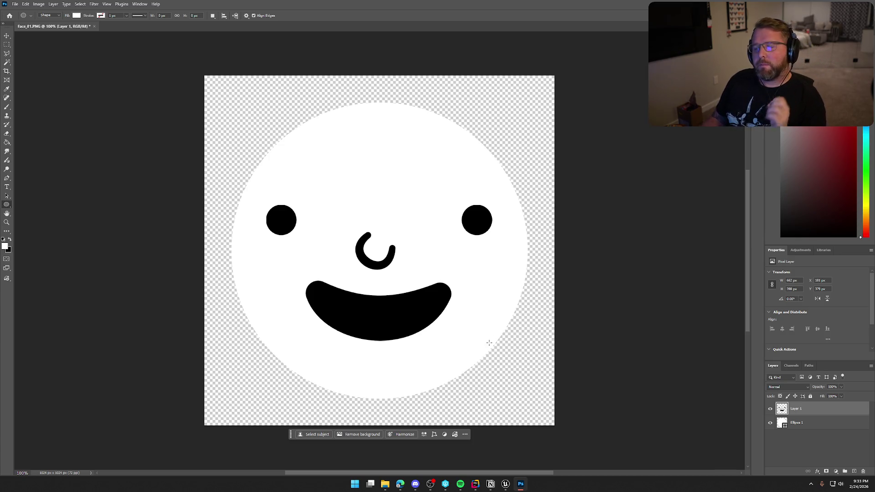
pyautogui.rightClick(810, 409)
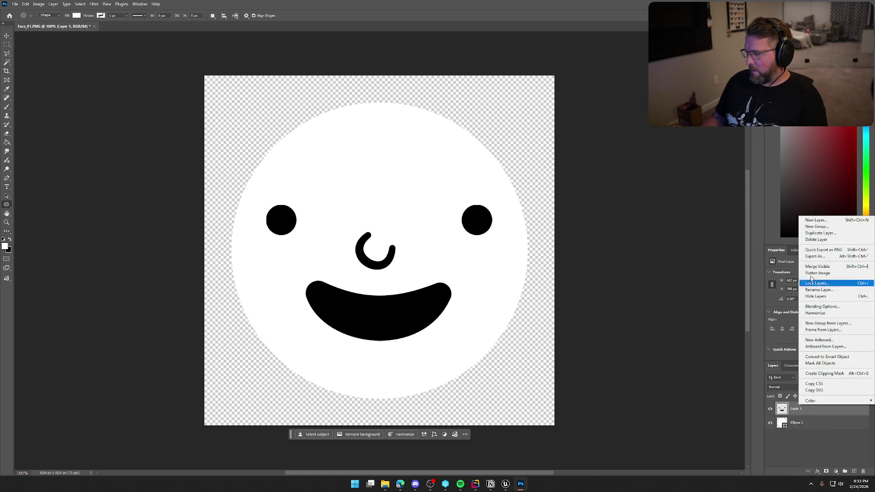
# - Duplicate Layer 1 into a Layer 1 copy
pyautogui.click(824, 235)
pyautogui.click(493, 140)
pyautogui.click(827, 456)
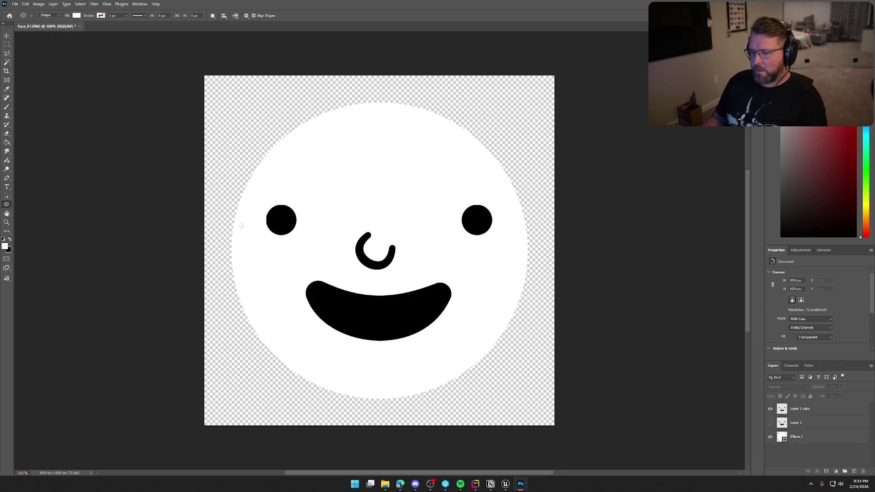
pyautogui.hotkey('ctrl', 'z')
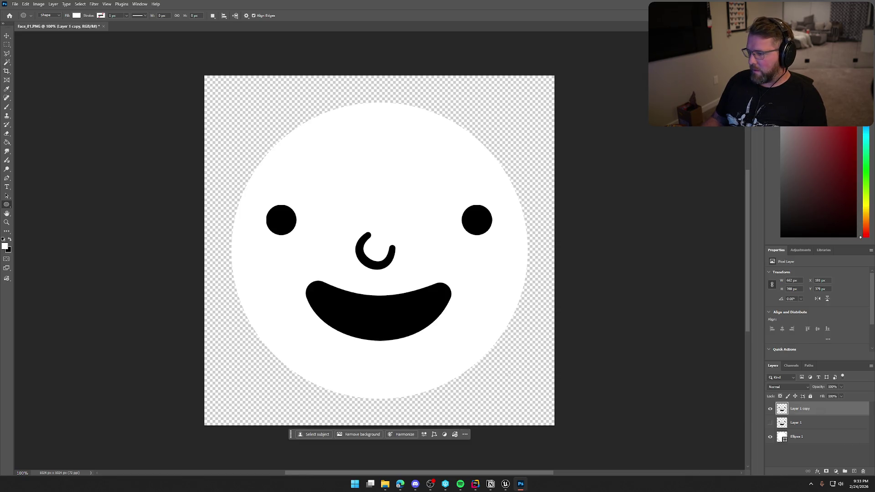
# - Draw a polygonal lasso selection around the mouth on the copied layer
pyautogui.press('l')
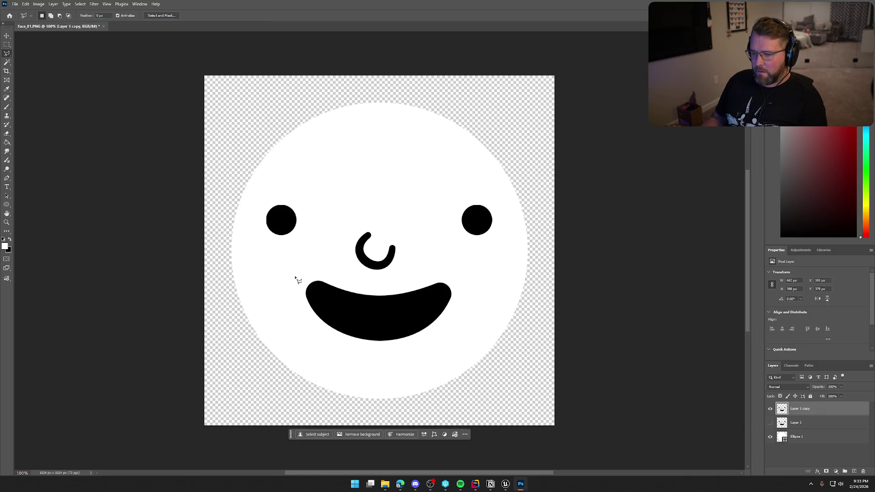
pyautogui.click(296, 282)
pyautogui.click(324, 273)
pyautogui.click(391, 283)
pyautogui.click(442, 273)
pyautogui.click(470, 286)
pyautogui.click(463, 322)
pyautogui.click(426, 344)
pyautogui.click(350, 351)
pyautogui.click(300, 327)
pyautogui.click(292, 302)
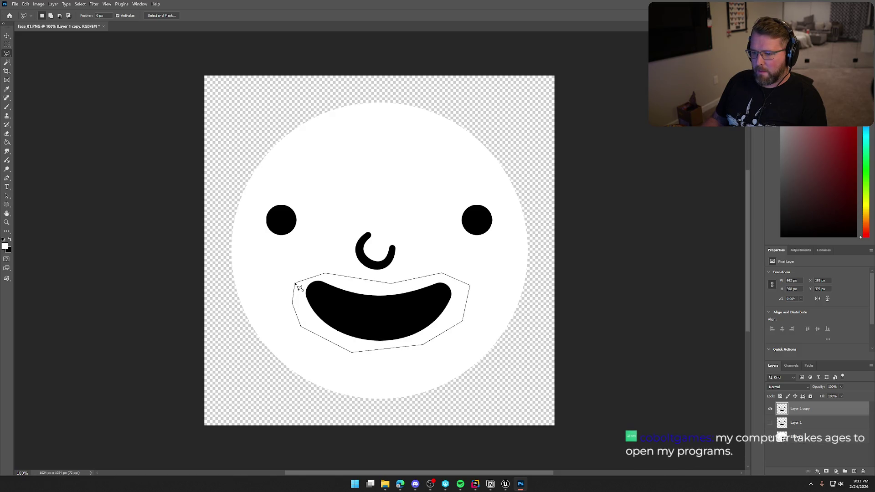
pyautogui.click(296, 282)
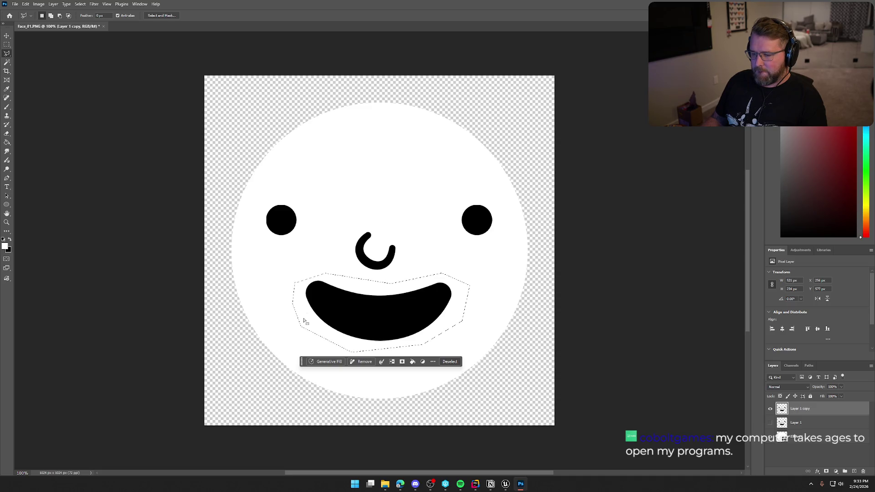
# - Rotate the selected mouth 180° into a frown
pyautogui.hotkey('ctrl', 't')
pyautogui.moveTo(482, 234)
pyautogui.mouseDown()
pyautogui.moveTo(486, 282)
pyautogui.moveTo(330, 360)
pyautogui.mouseUp()
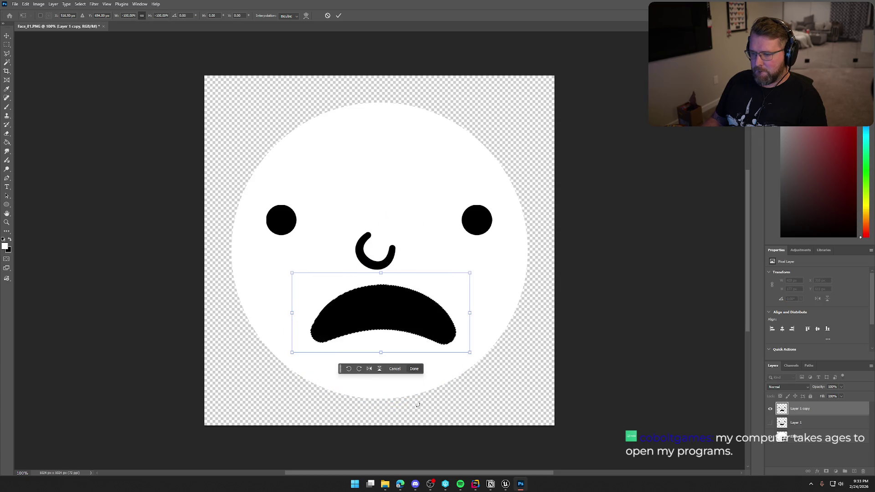
pyautogui.press('Return')
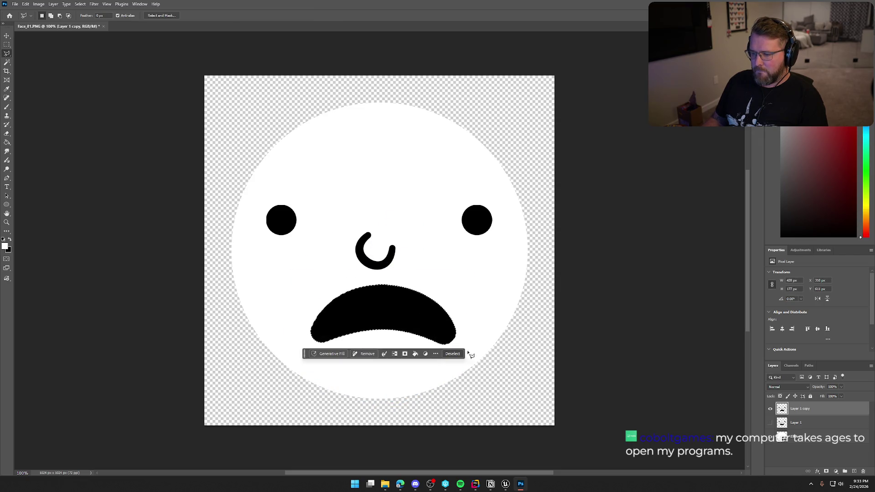
pyautogui.hotkey('ctrl', 'd')
pyautogui.hotkey('ctrl', 't')
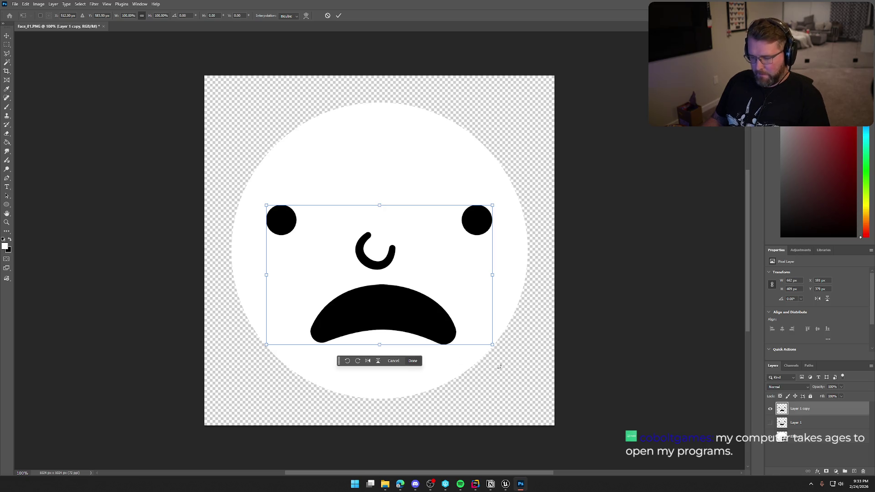
pyautogui.click(413, 361)
# - Reselect the frowning mouth and nudge it slightly down and left
pyautogui.hotkey('ctrl', 'shift', 'd')
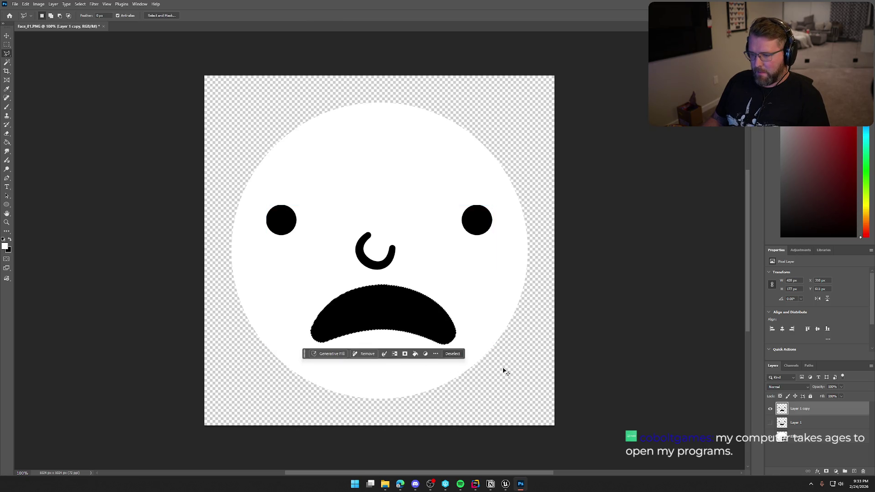
pyautogui.hotkey('ctrl', 't')
pyautogui.moveTo(433, 322); pyautogui.dragTo(429, 331)
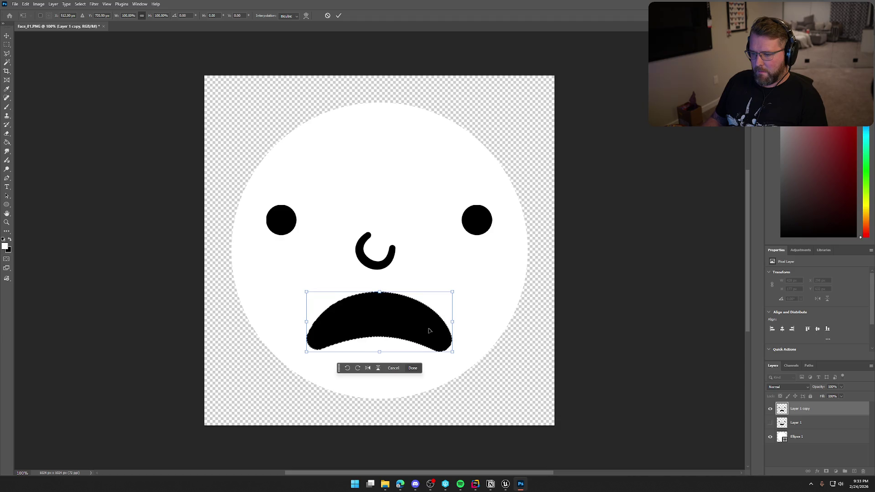
pyautogui.click(413, 368)
pyautogui.hotkey('ctrl', 'd')
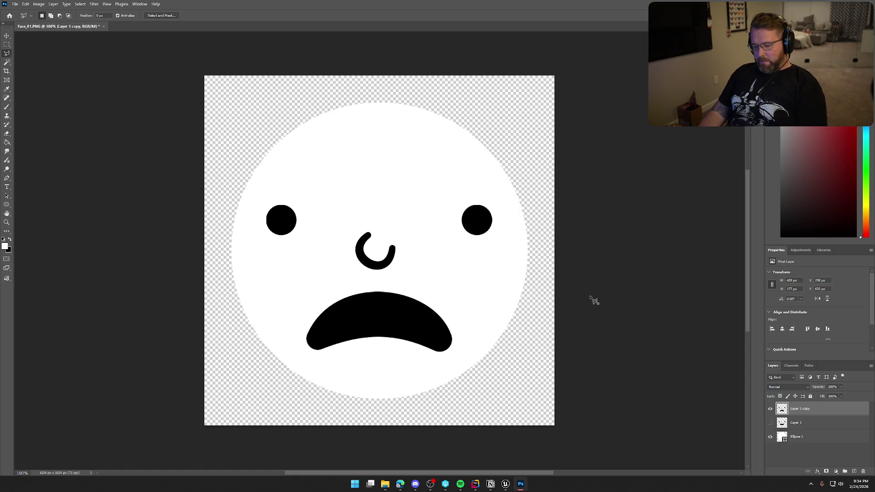
pyautogui.click(593, 301)
pyautogui.hscroll(10, 622, 348)
pyautogui.doubleClick(465, 353)
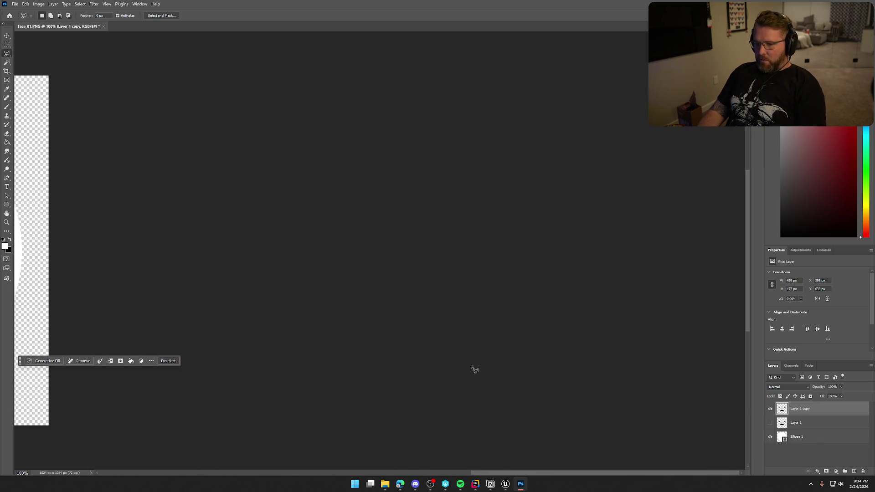
pyautogui.moveTo(504, 473); pyautogui.dragTo(302, 458)
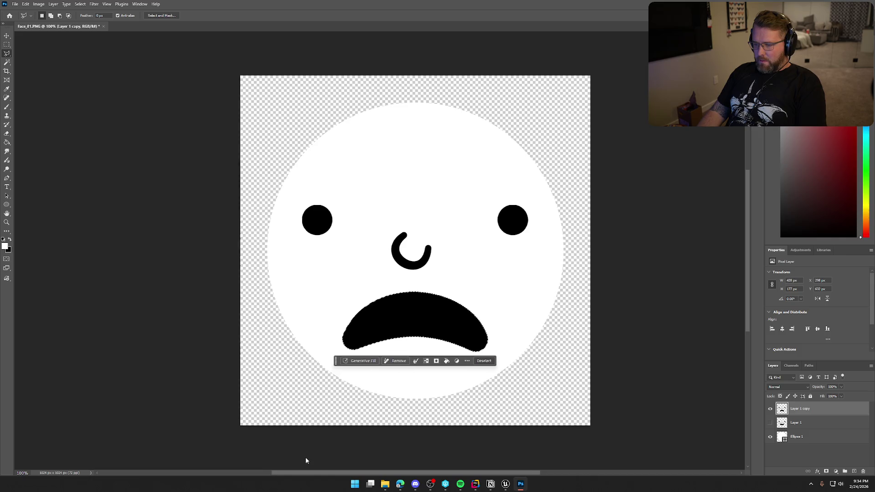
pyautogui.hotkey('ctrl', 'd')
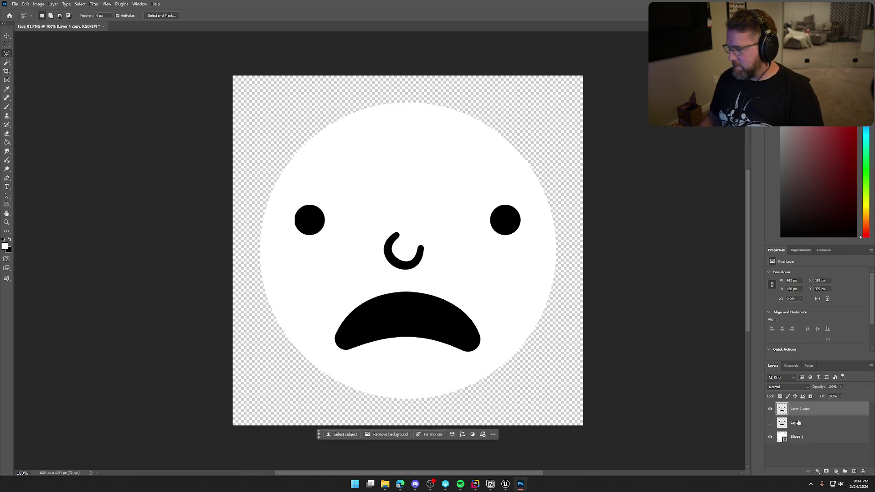
# - Move the features on both face layers up about 22 px, then open the frowning layer's options
pyautogui.keyDown('ctrl'); pyautogui.click(798, 422); pyautogui.keyUp('ctrl')
pyautogui.hotkey('ctrl', 't')
pyautogui.moveTo(478, 317); pyautogui.dragTo(479, 307)
pyautogui.press('Return')
pyautogui.press('l')
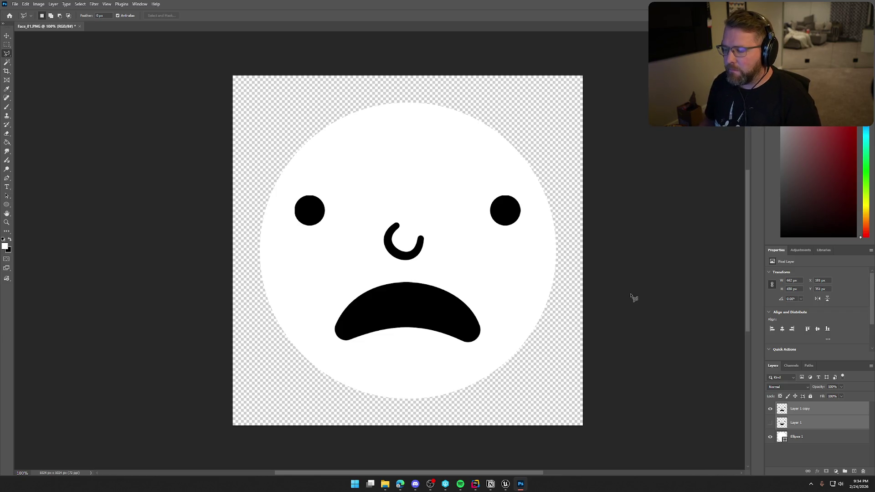
pyautogui.click(817, 412)
pyautogui.rightClick(812, 413)
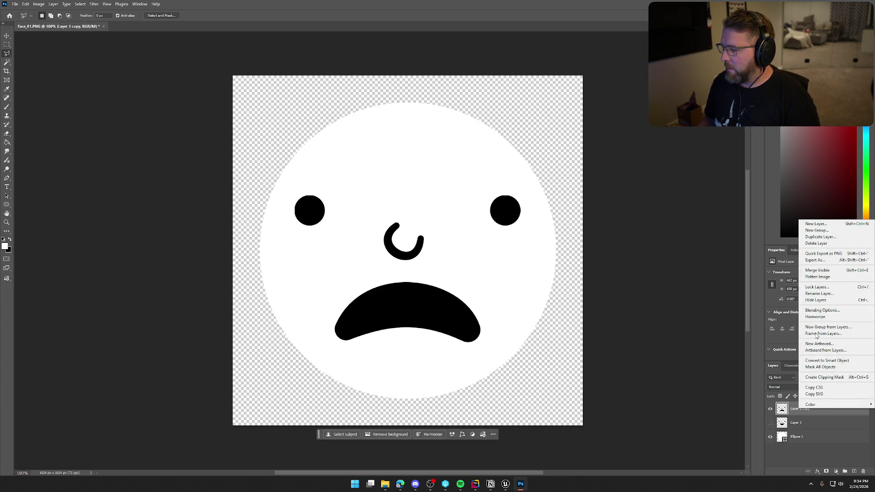
# - Duplicate Layer 1 copy into Layer 1 copy 2 and make it the active layer
pyautogui.click(820, 236)
pyautogui.press('Return')
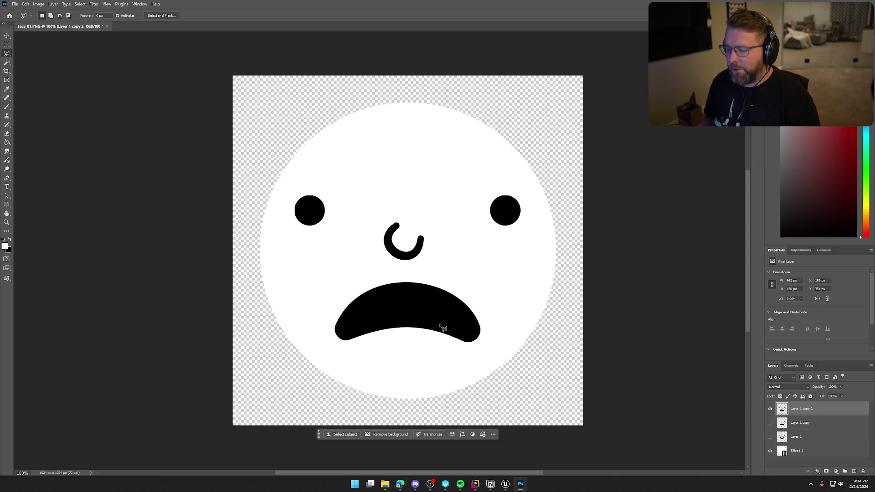
pyautogui.click(811, 422)
pyautogui.click(810, 412)
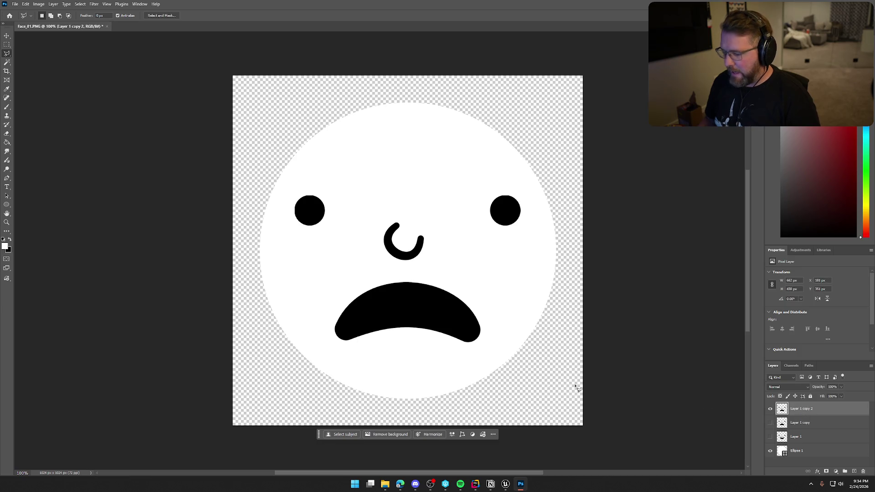
# - Draw a polygonal lasso selection around the frowning mouth
pyautogui.click(325, 301)
pyautogui.click(406, 274)
pyautogui.click(471, 293)
pyautogui.click(489, 319)
pyautogui.click(489, 347)
pyautogui.click(463, 350)
pyautogui.click(418, 337)
pyautogui.click(377, 338)
pyautogui.click(335, 356)
pyautogui.click(317, 329)
pyautogui.click(325, 301)
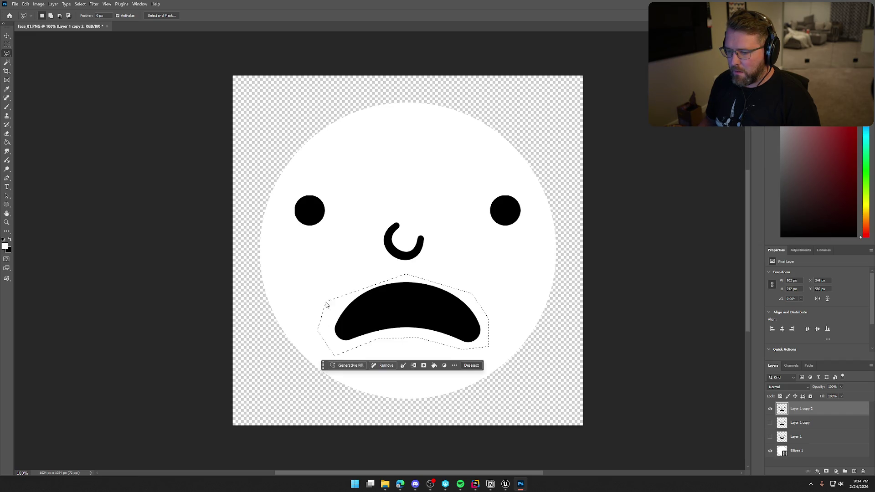
# - Put the selected mouth under Free Transform and bring up its transform options
pyautogui.rightClick(413, 314)
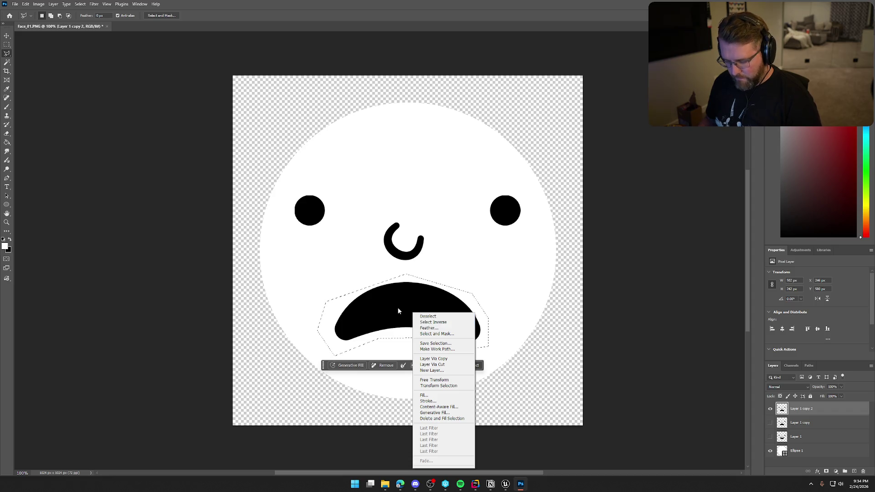
pyautogui.click(418, 310)
pyautogui.hotkey('ctrl', 't')
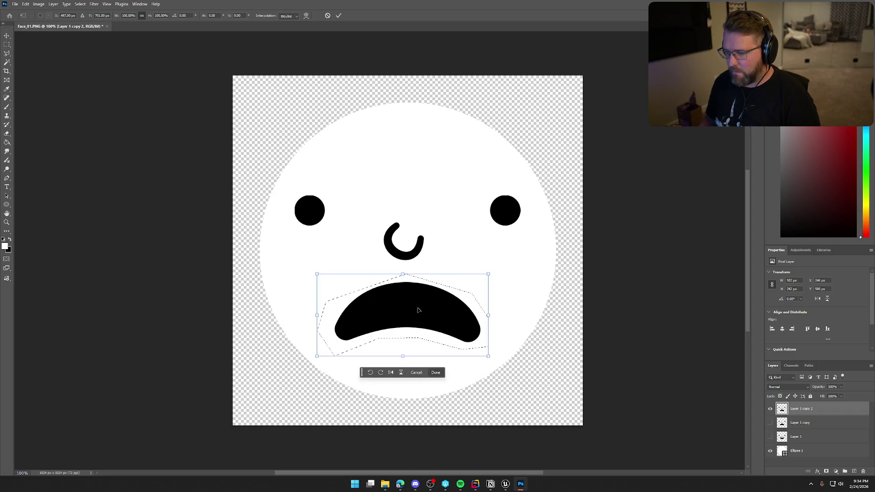
pyautogui.rightClick(427, 313)
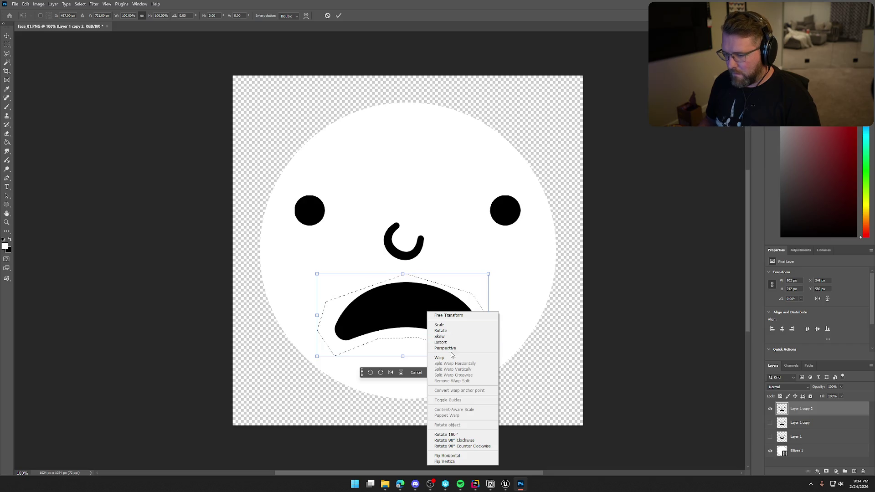
# - Switch to Warp and drag the mouth's right and left corners to straighten the frown
pyautogui.click(433, 358)
pyautogui.moveTo(488, 274)
pyautogui.mouseDown()
pyautogui.moveTo(486, 260)
pyautogui.moveTo(487, 278)
pyautogui.mouseUp()
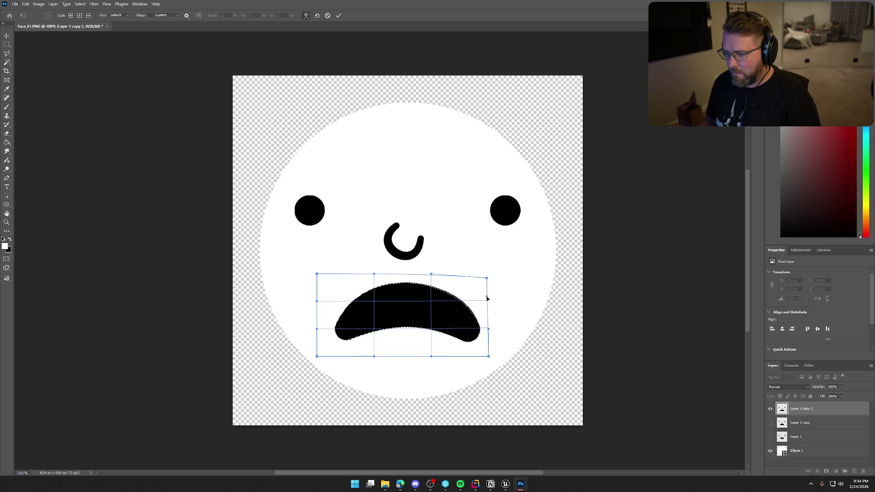
pyautogui.moveTo(488, 358)
pyautogui.mouseDown()
pyautogui.moveTo(498, 319)
pyautogui.moveTo(492, 331)
pyautogui.mouseUp()
pyautogui.moveTo(486, 296); pyautogui.dragTo(492, 260)
pyautogui.moveTo(493, 331)
pyautogui.mouseDown()
pyautogui.moveTo(494, 311)
pyautogui.moveTo(510, 310)
pyautogui.moveTo(484, 317)
pyautogui.mouseUp()
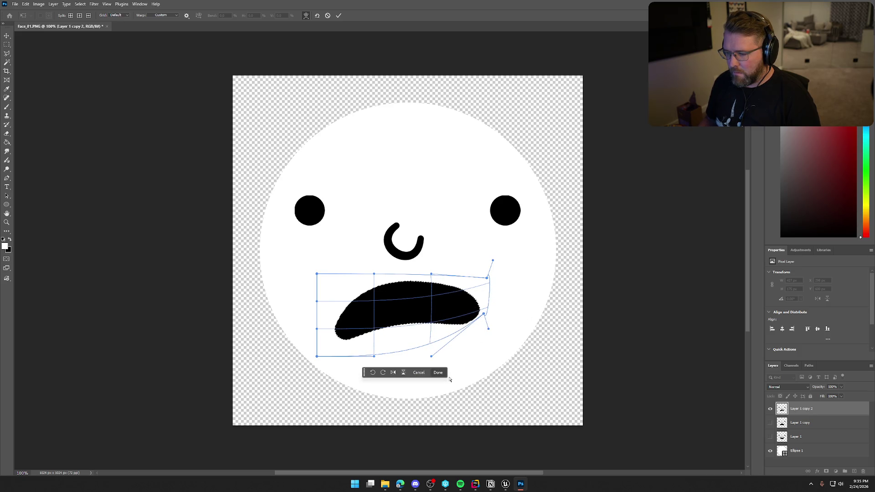
pyautogui.moveTo(307, 320); pyautogui.dragTo(316, 335)
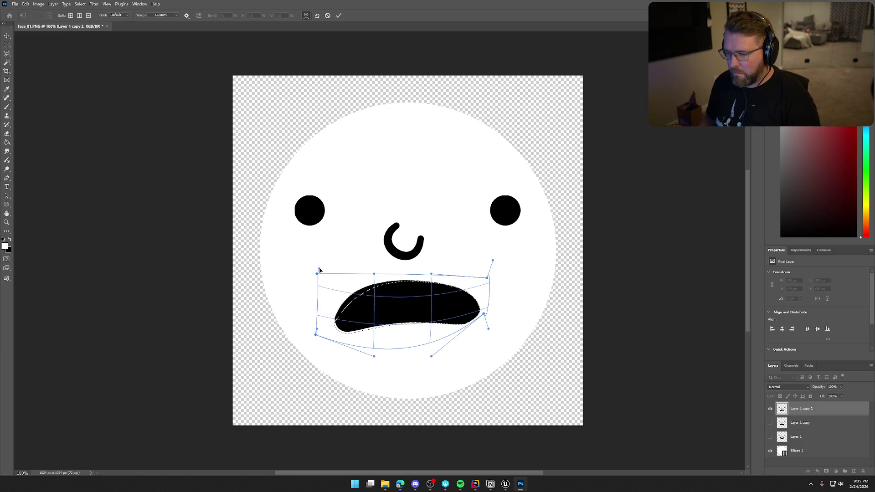
pyautogui.moveTo(319, 270); pyautogui.dragTo(321, 271)
pyautogui.moveTo(318, 328)
pyautogui.mouseDown()
pyautogui.moveTo(317, 278)
pyautogui.moveTo(324, 292)
pyautogui.mouseUp()
pyautogui.moveTo(410, 322)
pyautogui.mouseDown()
pyautogui.moveTo(408, 333)
pyautogui.moveTo(409, 320)
pyautogui.mouseUp()
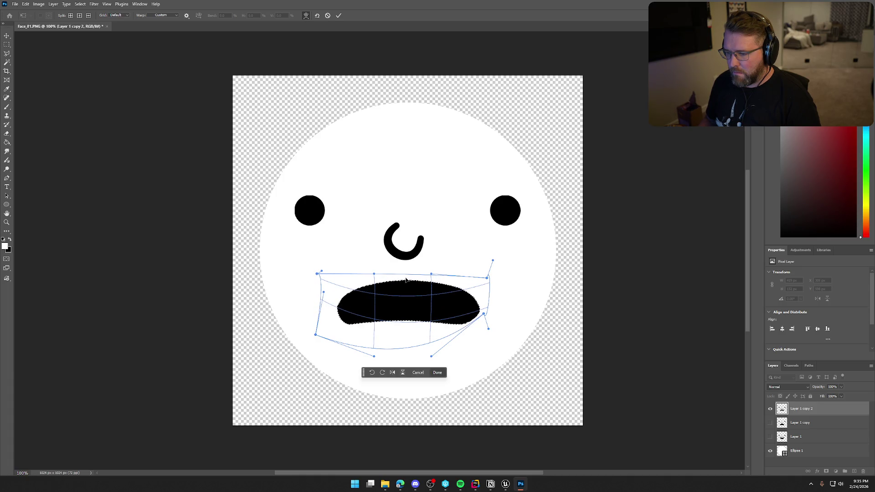
pyautogui.moveTo(386, 280); pyautogui.dragTo(378, 282)
pyautogui.moveTo(452, 280)
pyautogui.mouseDown()
pyautogui.moveTo(482, 304)
pyautogui.moveTo(477, 316)
pyautogui.mouseUp()
pyautogui.click(465, 326)
# - Refine the lower edge and both ends into a flat, wide mouth and apply the warp
pyautogui.moveTo(374, 304)
pyautogui.mouseDown()
pyautogui.moveTo(351, 309)
pyautogui.moveTo(358, 286)
pyautogui.mouseUp()
pyautogui.moveTo(340, 320); pyautogui.dragTo(342, 323)
pyautogui.moveTo(373, 359); pyautogui.dragTo(373, 353)
pyautogui.moveTo(314, 336); pyautogui.dragTo(314, 315)
pyautogui.moveTo(369, 321)
pyautogui.mouseDown()
pyautogui.moveTo(399, 317)
pyautogui.moveTo(395, 292)
pyautogui.moveTo(394, 308)
pyautogui.moveTo(444, 309)
pyautogui.mouseUp()
pyautogui.moveTo(337, 308); pyautogui.dragTo(339, 306)
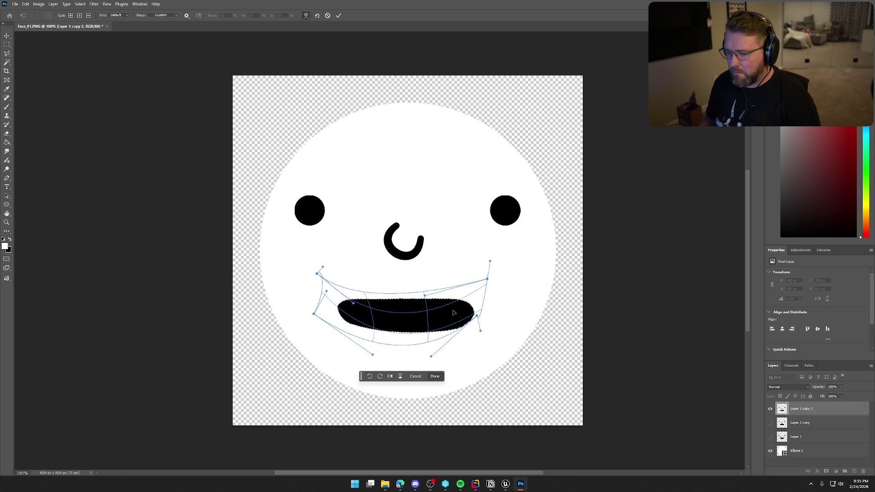
pyautogui.moveTo(472, 314); pyautogui.dragTo(432, 328)
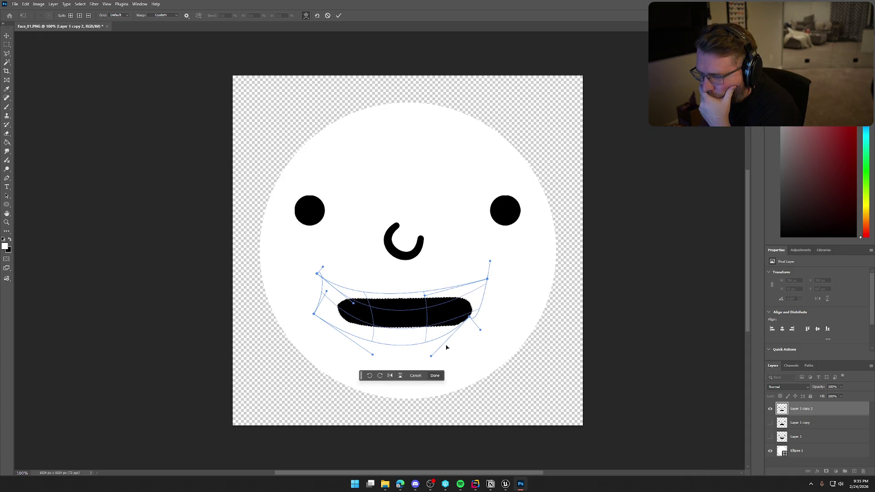
pyautogui.click(435, 376)
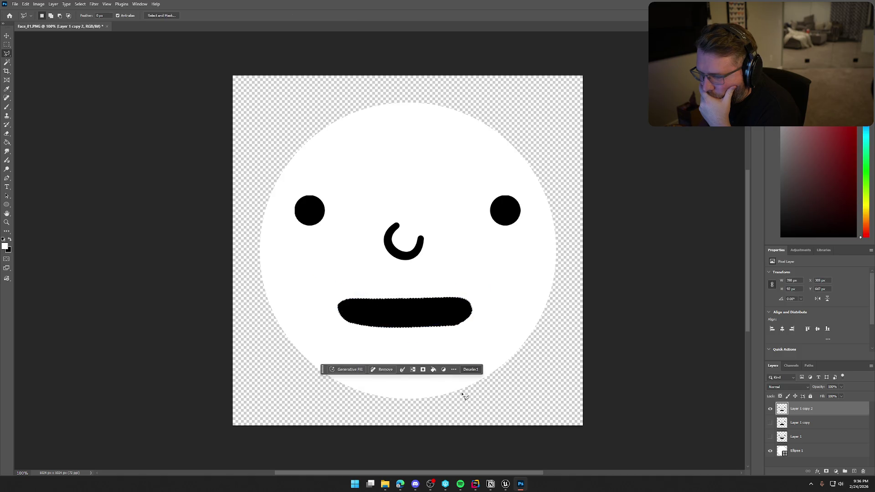
# - Deselect, show the frowning Layer 1 copy, hide Layer 1 copy 2, and ready the Brush tool
pyautogui.click(472, 369)
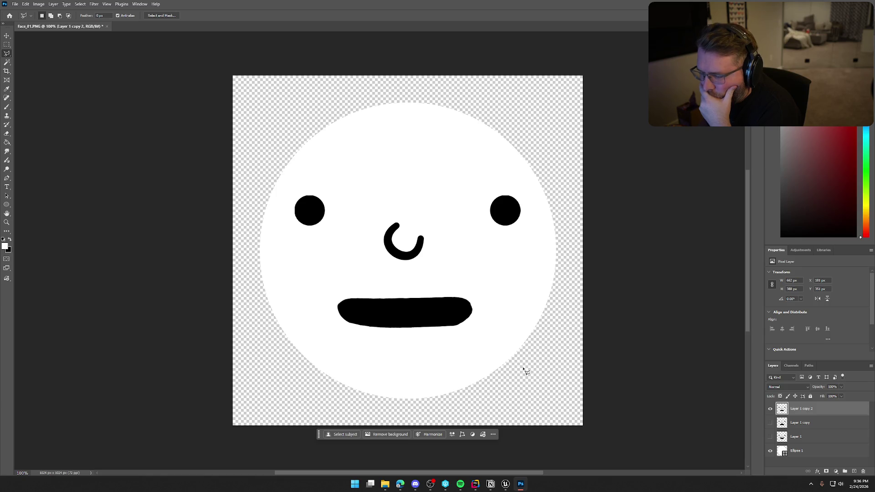
pyautogui.click(770, 423)
pyautogui.click(770, 409)
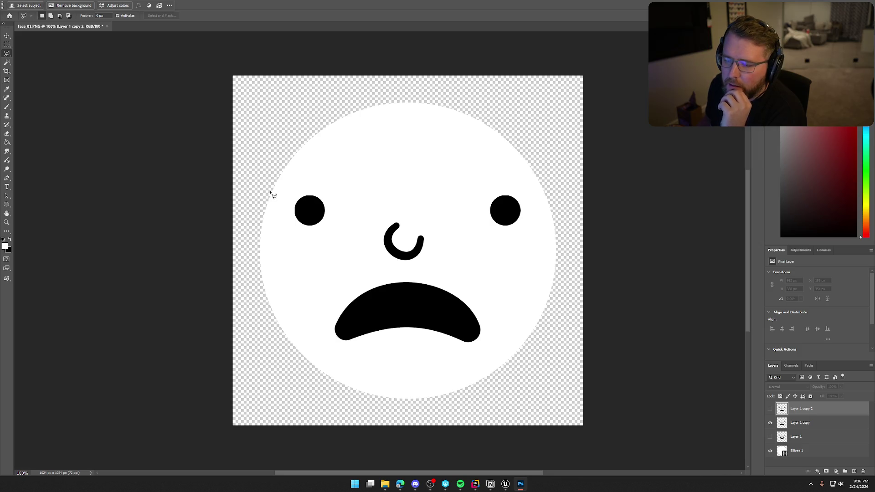
pyautogui.moveTo(7, 108); pyautogui.dragTo(34, 107)
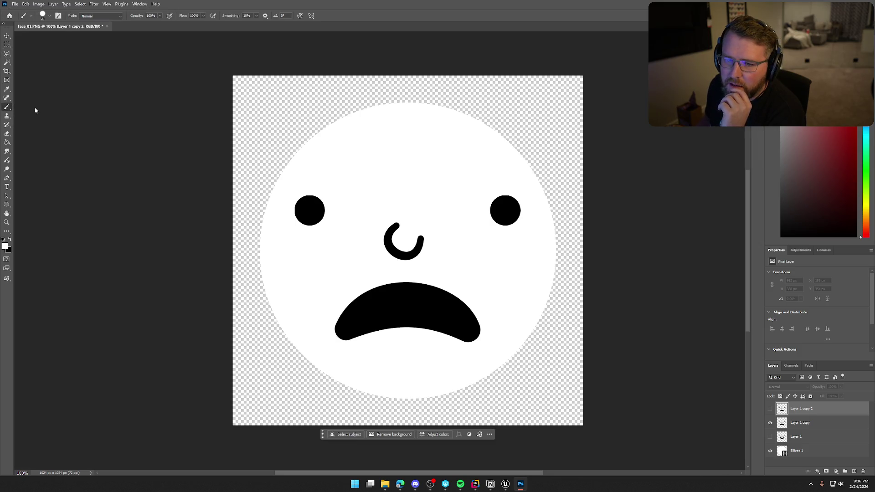
pyautogui.click(50, 16)
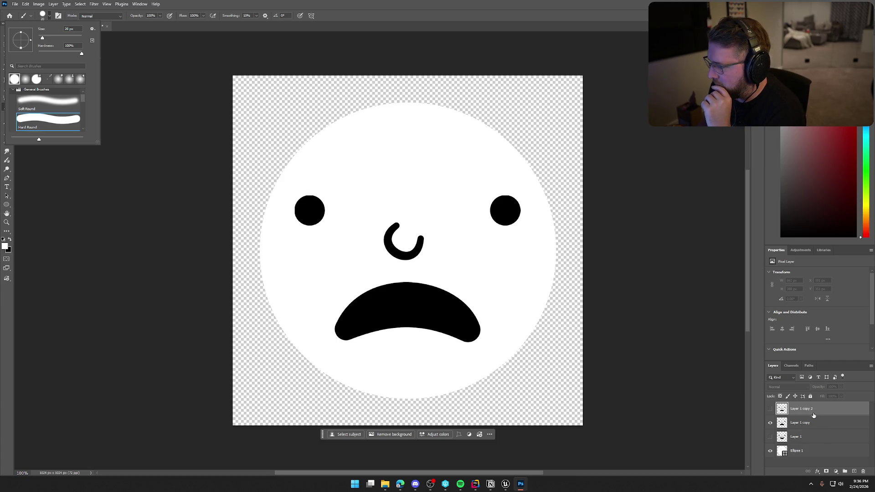
# - Select the frowning Layer 1 copy and reset colours to black and white
pyautogui.click(814, 418)
pyautogui.click(814, 423)
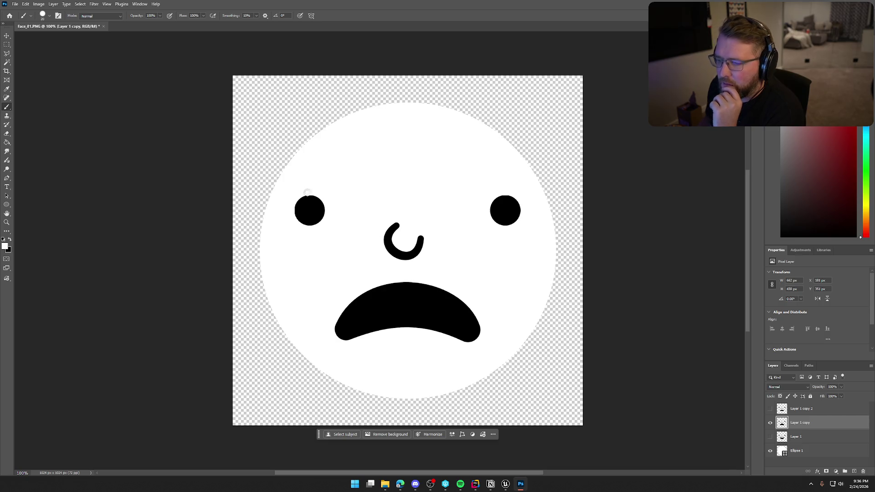
pyautogui.click(3, 240)
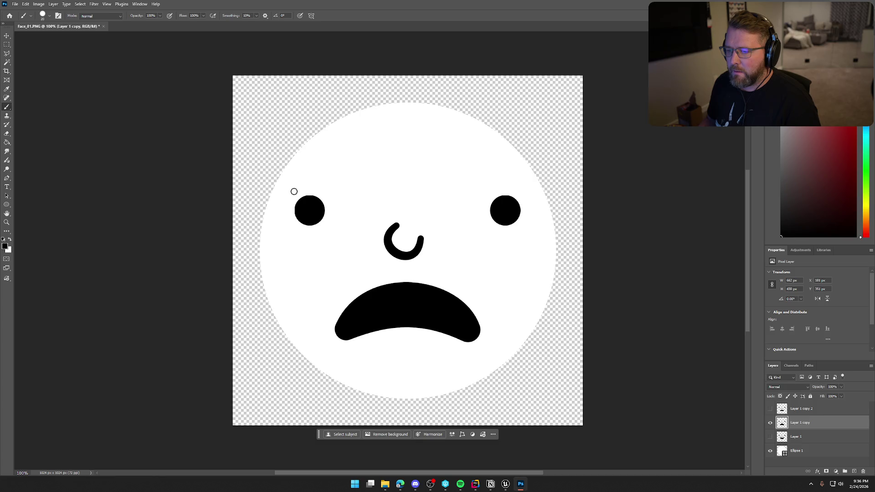
# - Lasso a selection around the left eye
pyautogui.click(7, 54)
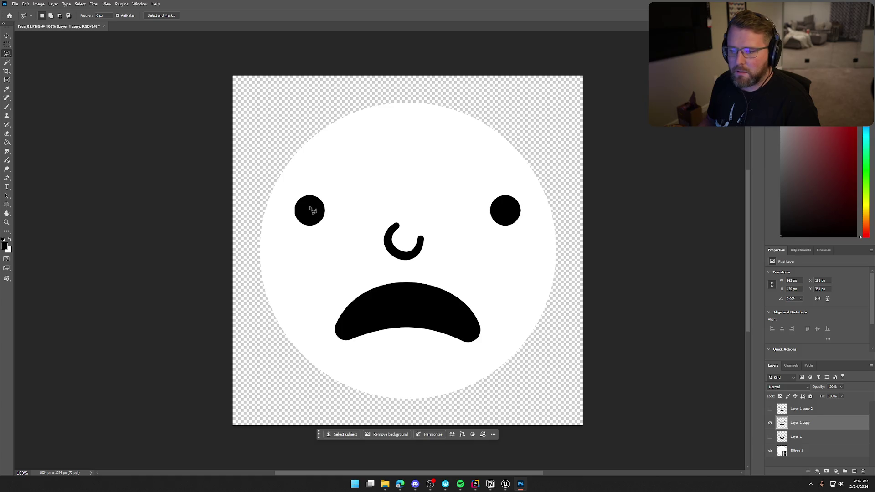
pyautogui.click(296, 197)
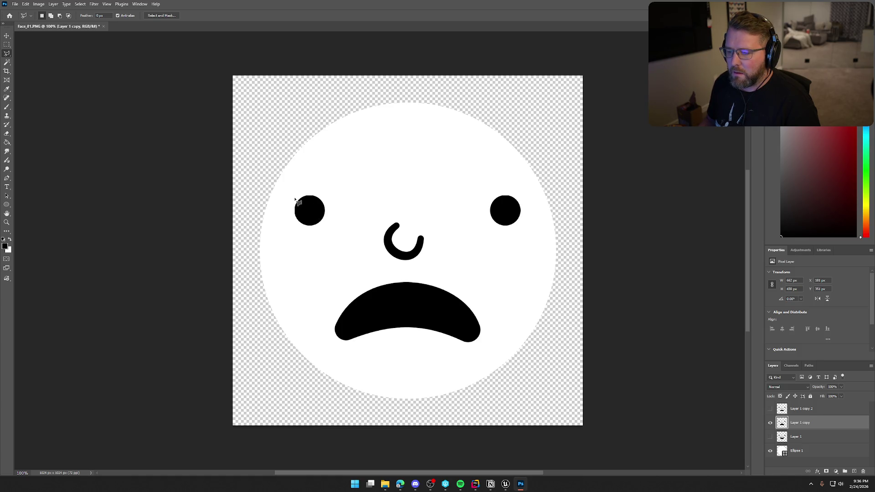
pyautogui.click(311, 190)
pyautogui.click(331, 202)
pyautogui.click(331, 222)
pyautogui.click(315, 231)
pyautogui.click(293, 222)
pyautogui.click(287, 213)
pyautogui.click(295, 199)
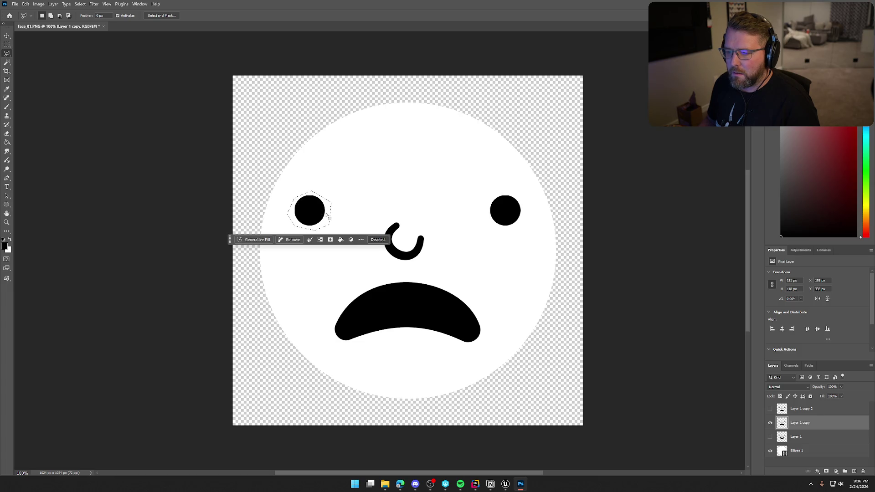
# - Add the right eye to the selection, delete both eyes, and deselect
pyautogui.keyDown('shift'); pyautogui.click(488, 197); pyautogui.keyUp('shift')
pyautogui.click(506, 191)
pyautogui.click(522, 202)
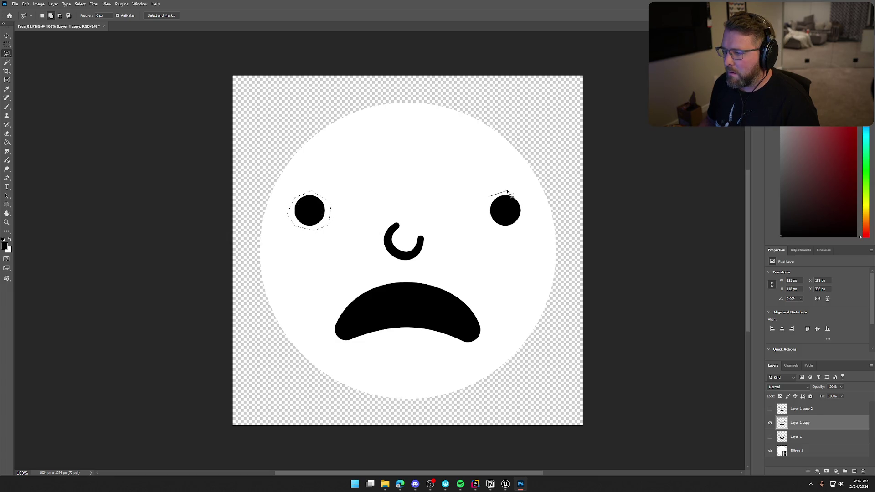
pyautogui.click(527, 214)
pyautogui.click(503, 231)
pyautogui.click(484, 218)
pyautogui.click(488, 197)
pyautogui.press('Delete')
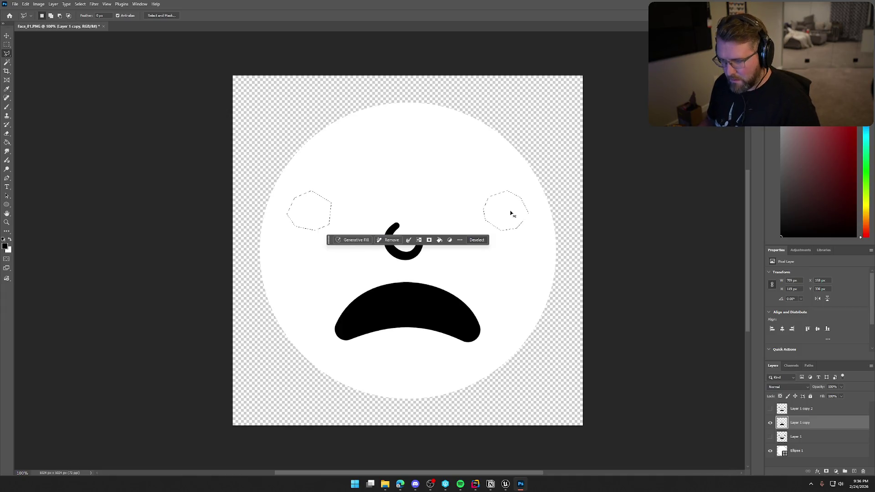
pyautogui.hotkey('ctrl', 'd')
# - Brush a black X over each eye, then show Layer 1 copy 2 and hide this layer
pyautogui.press('b')
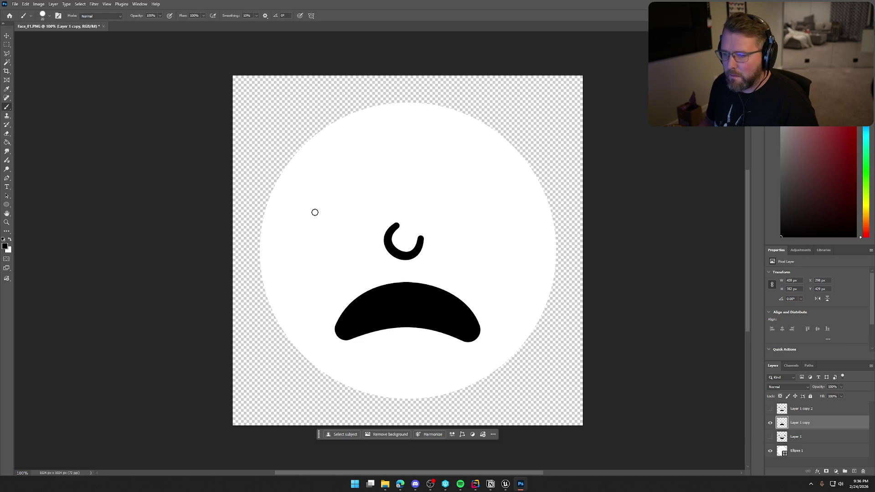
pyautogui.click(300, 196)
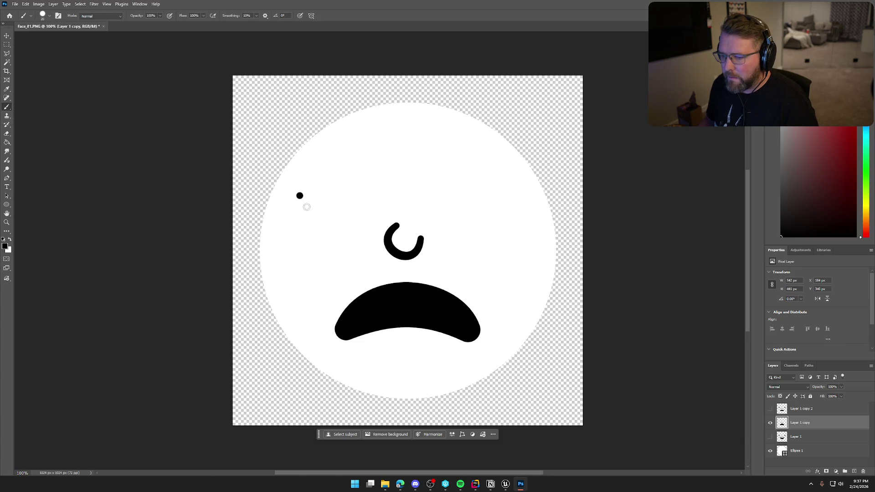
pyautogui.keyDown('shift'); pyautogui.click(329, 228); pyautogui.keyUp('shift')
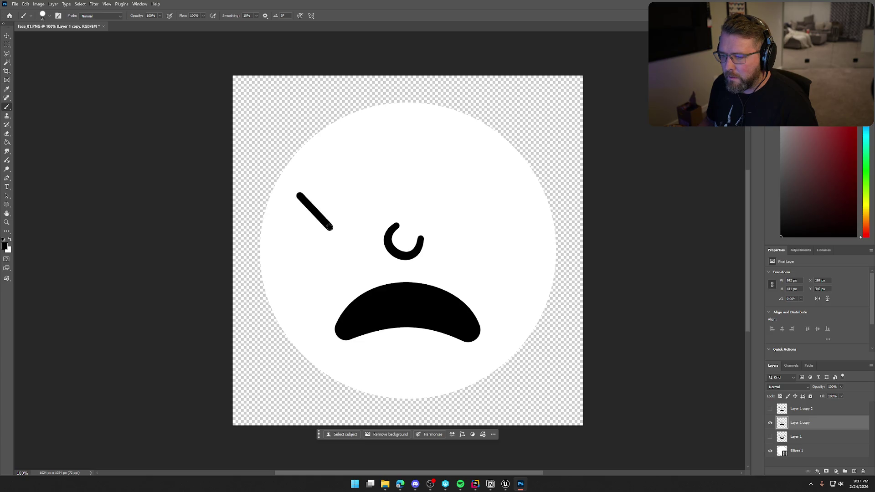
pyautogui.click(335, 195)
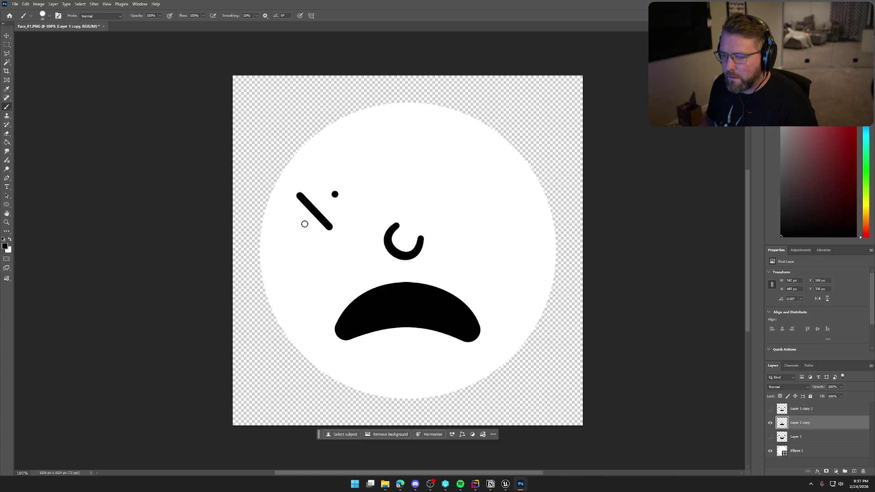
pyautogui.keyDown('shift'); pyautogui.click(299, 228); pyautogui.keyUp('shift')
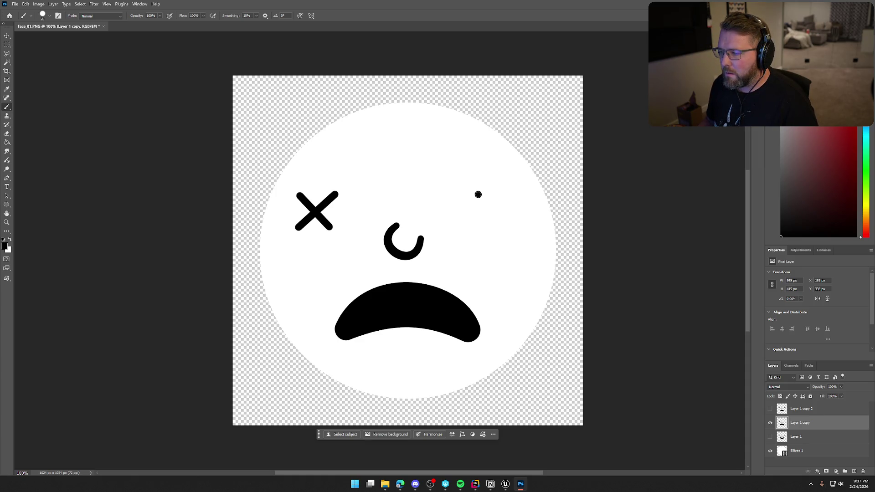
pyautogui.keyDown('shift'); pyautogui.click(514, 227); pyautogui.keyUp('shift')
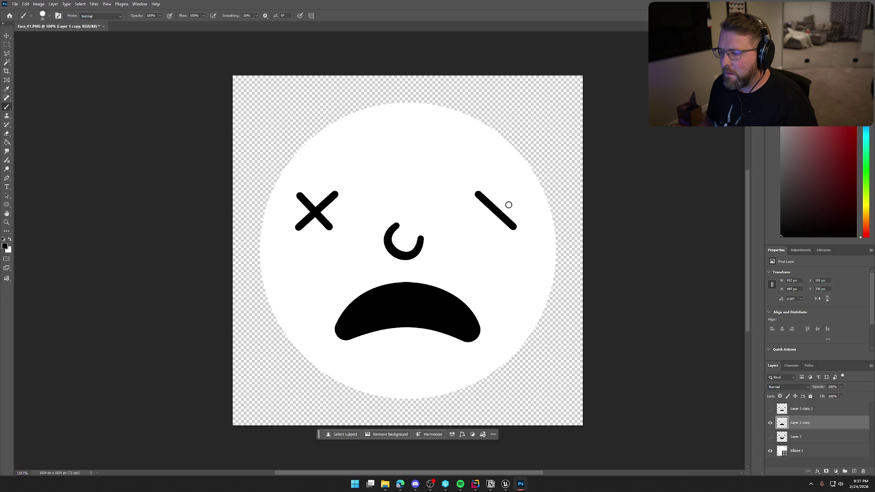
pyautogui.click(514, 193)
pyautogui.keyDown('shift'); pyautogui.click(479, 228); pyautogui.keyUp('shift')
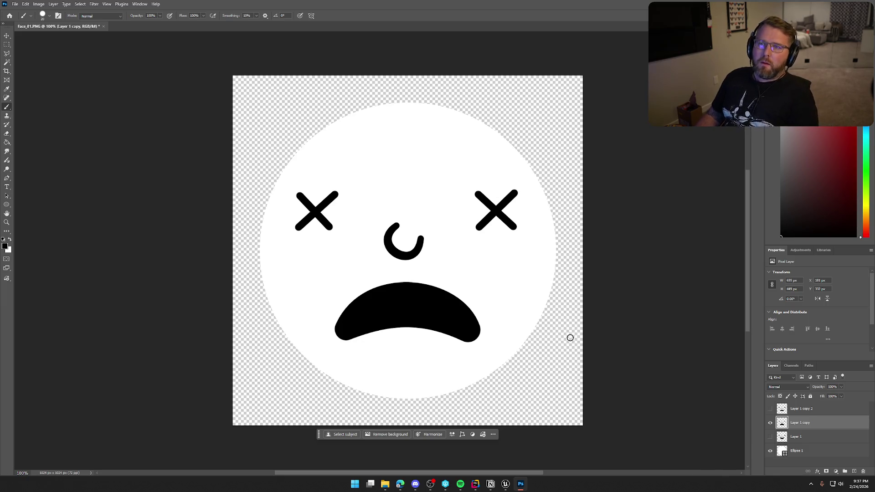
pyautogui.click(770, 410)
pyautogui.click(770, 423)
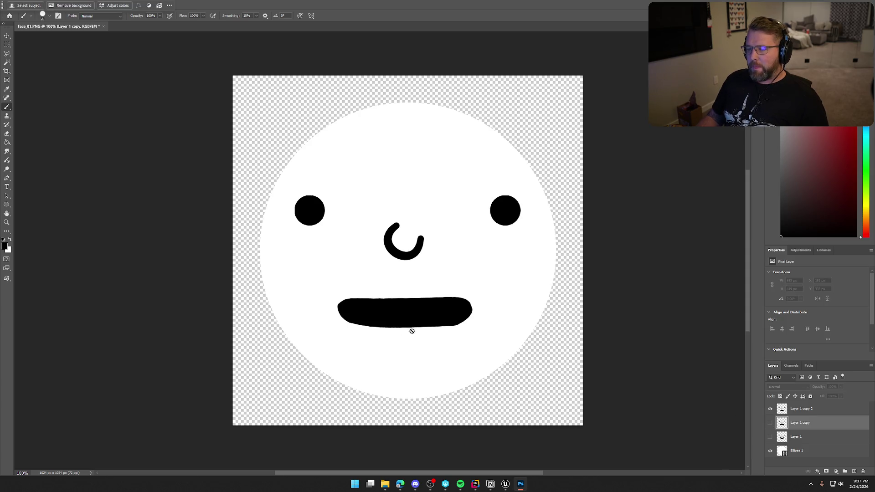
# - On Layer 1 copy 2, squash the left eye to about 58% height using an elliptical selection
pyautogui.click(800, 412)
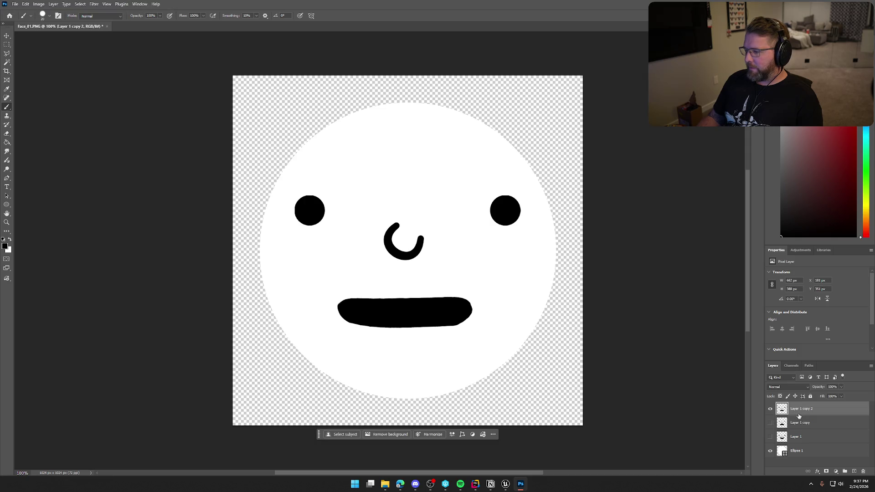
pyautogui.click(7, 53)
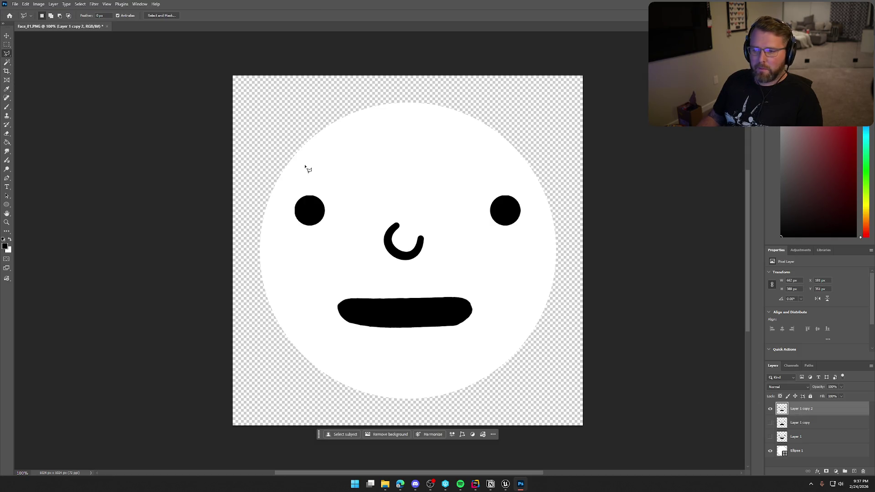
pyautogui.click(7, 44)
pyautogui.click(36, 52)
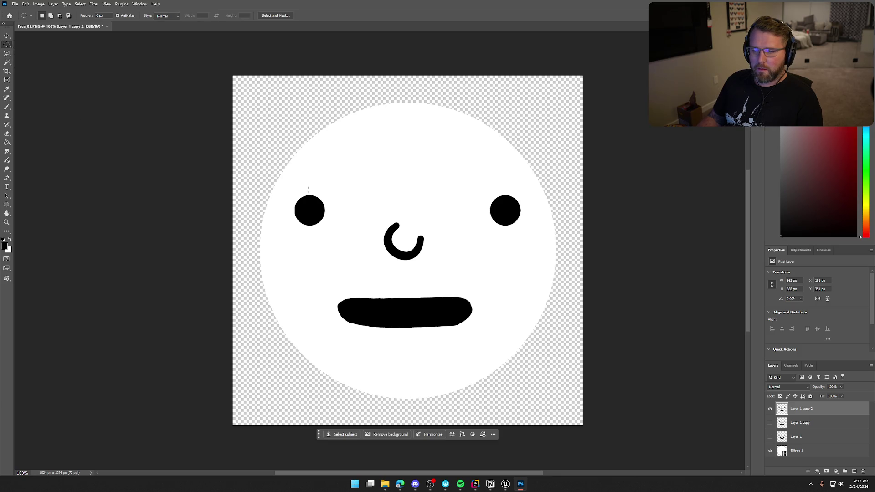
pyautogui.moveTo(292, 194); pyautogui.dragTo(331, 230)
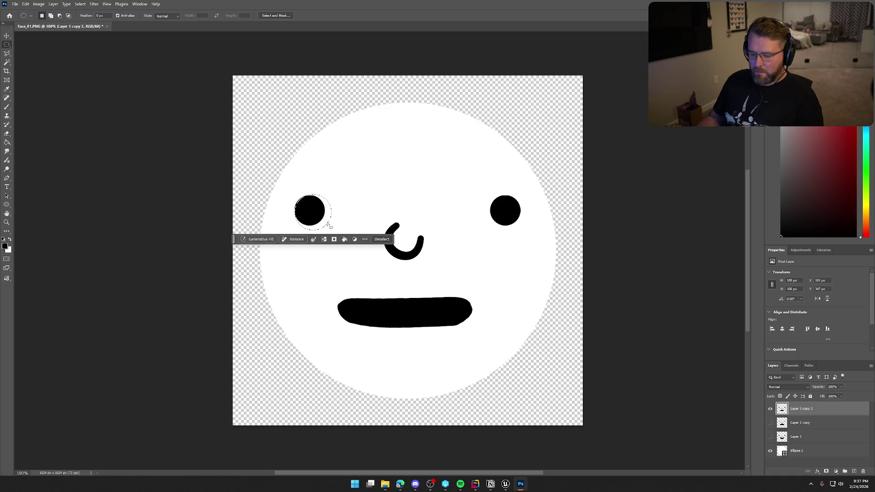
pyautogui.click(296, 205)
pyautogui.moveTo(290, 192); pyautogui.dragTo(329, 231)
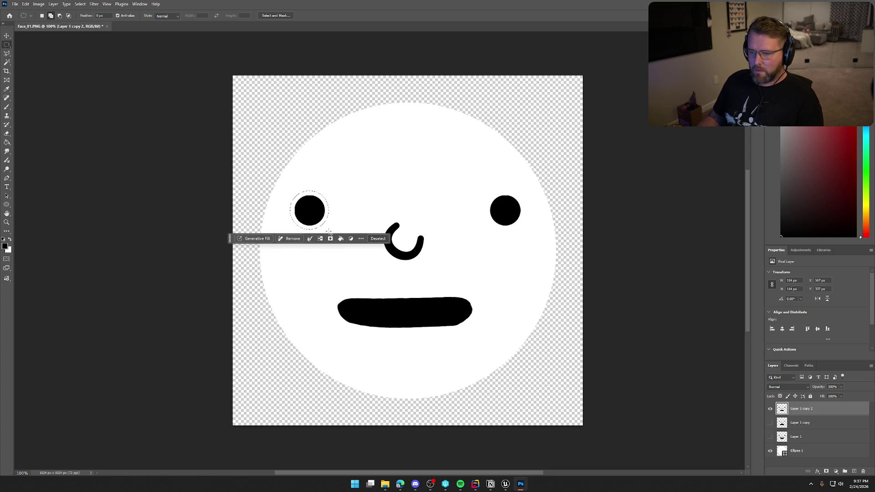
pyautogui.hotkey('ctrl', 't')
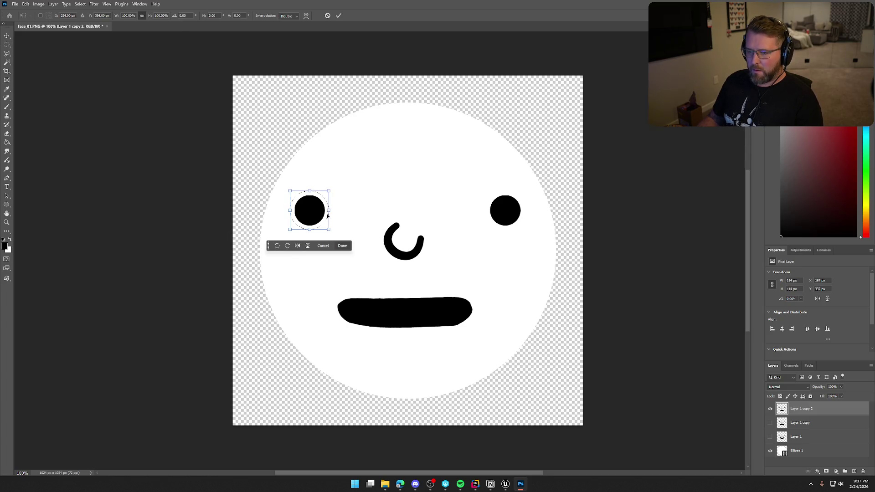
pyautogui.moveTo(309, 192); pyautogui.dragTo(309, 204)
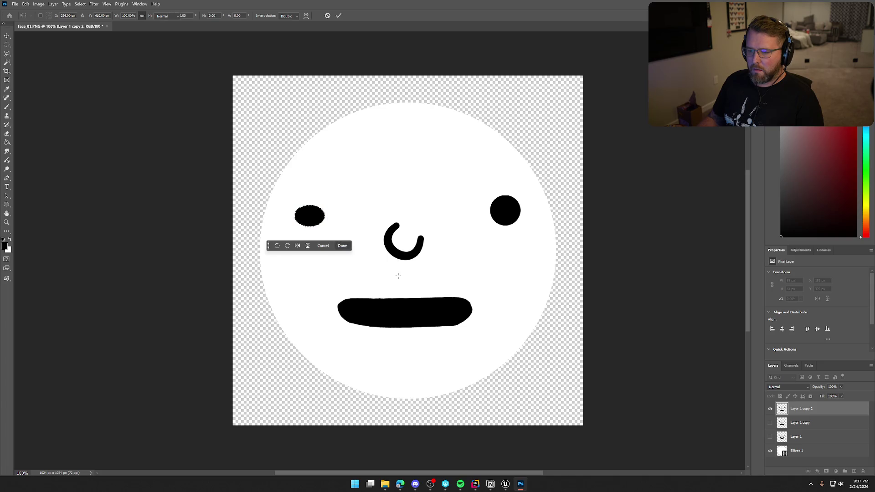
pyautogui.press('Return')
# - Squash the right eye to match and shift it 23 px left
pyautogui.press('m')
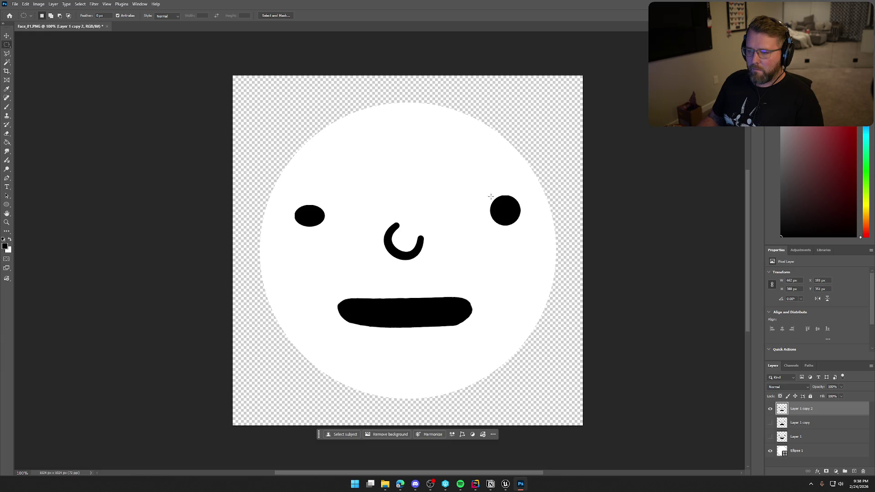
pyautogui.moveTo(484, 189)
pyautogui.mouseDown()
pyautogui.moveTo(532, 244)
pyautogui.moveTo(523, 227)
pyautogui.moveTo(526, 234)
pyautogui.mouseUp()
pyautogui.hotkey('ctrl', 't')
pyautogui.moveTo(505, 187); pyautogui.dragTo(506, 202)
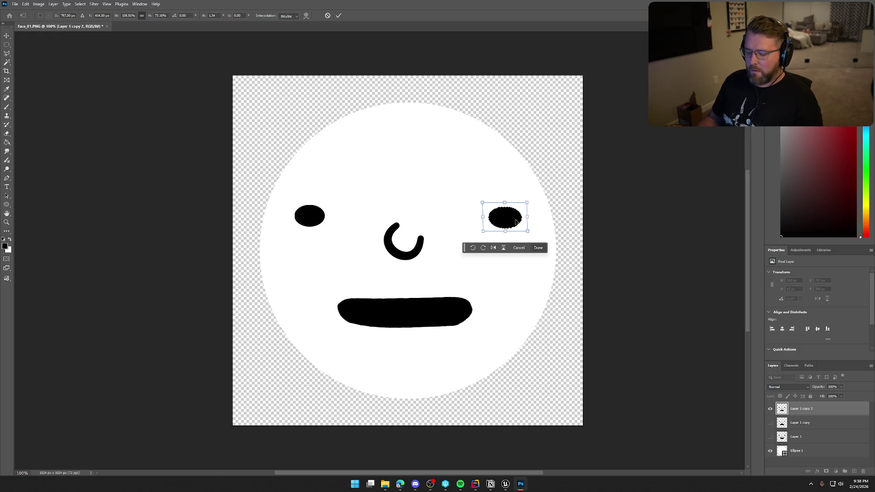
pyautogui.moveTo(512, 222); pyautogui.dragTo(504, 221)
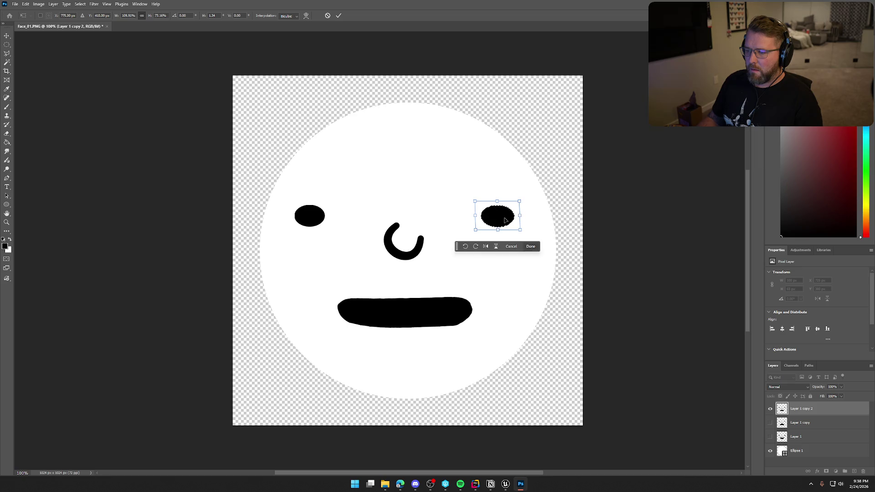
pyautogui.click(530, 249)
pyautogui.click(557, 249)
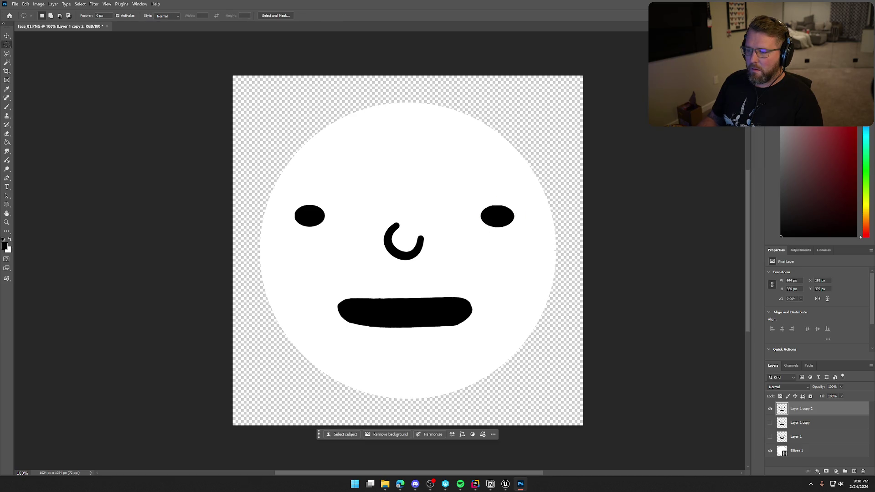
# - Move the left eye slightly up toward the nose, then select the Ellipse 1 layer
pyautogui.moveTo(293, 200)
pyautogui.mouseDown()
pyautogui.moveTo(330, 230)
pyautogui.moveTo(316, 222)
pyautogui.moveTo(328, 219)
pyautogui.mouseUp()
pyautogui.hotkey('ctrl', 't')
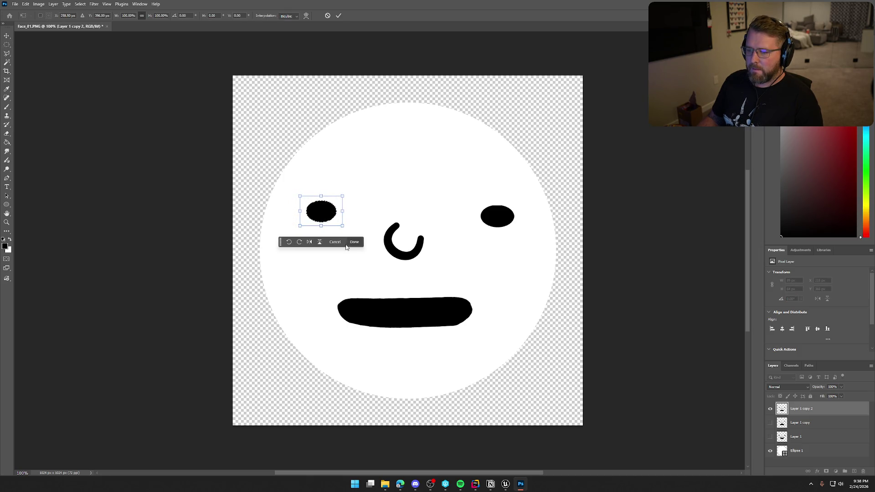
pyautogui.press('Return')
pyautogui.click(390, 231)
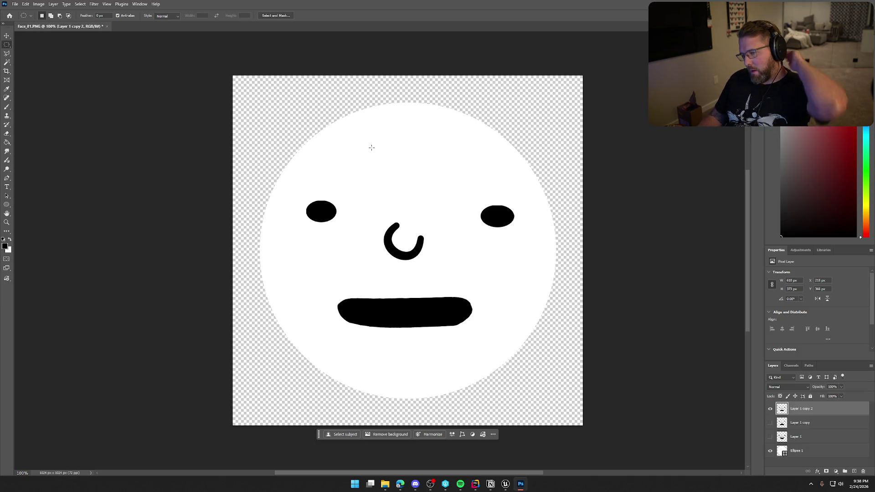
pyautogui.click(808, 455)
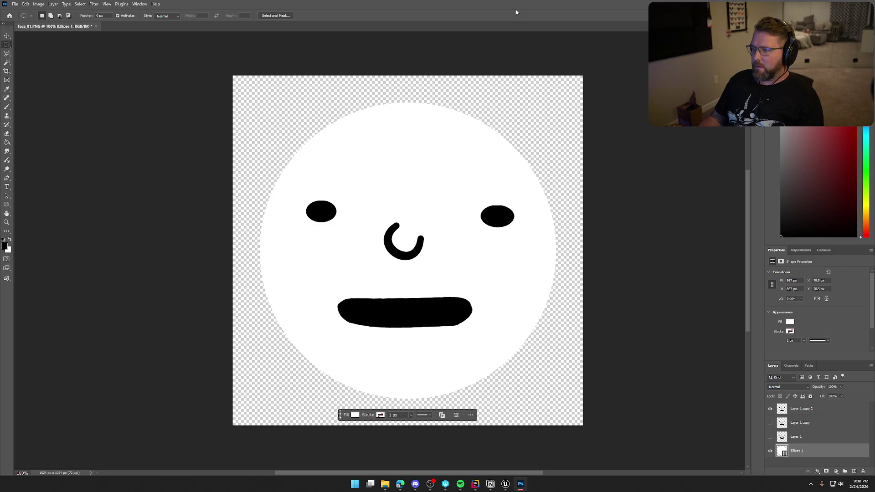
# - Back in Unreal's MainMenu level, select SK_Char_Male_Clothed and open its Anim_Char_Idle animation
pyautogui.click(823, 4)
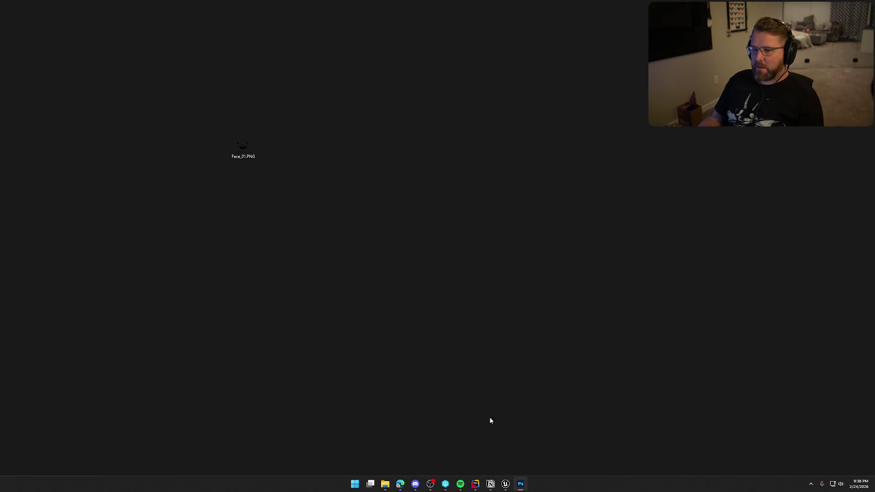
pyautogui.click(505, 484)
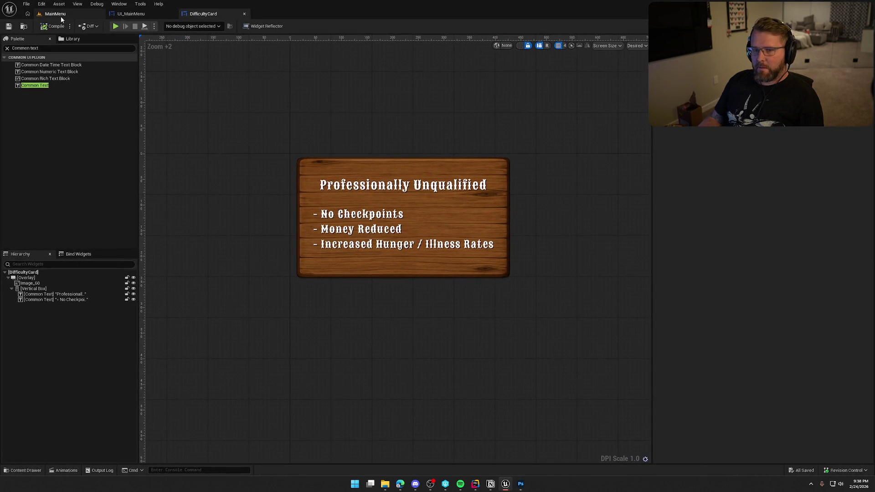
pyautogui.click(61, 16)
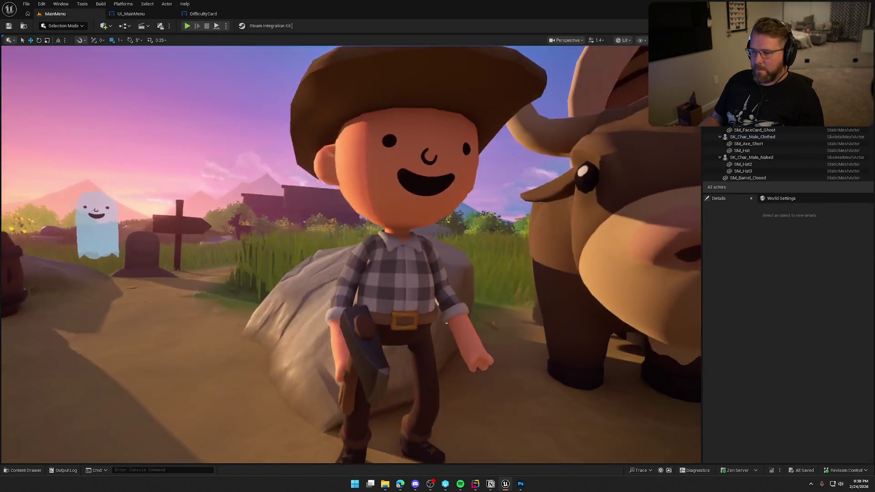
pyautogui.click(441, 324)
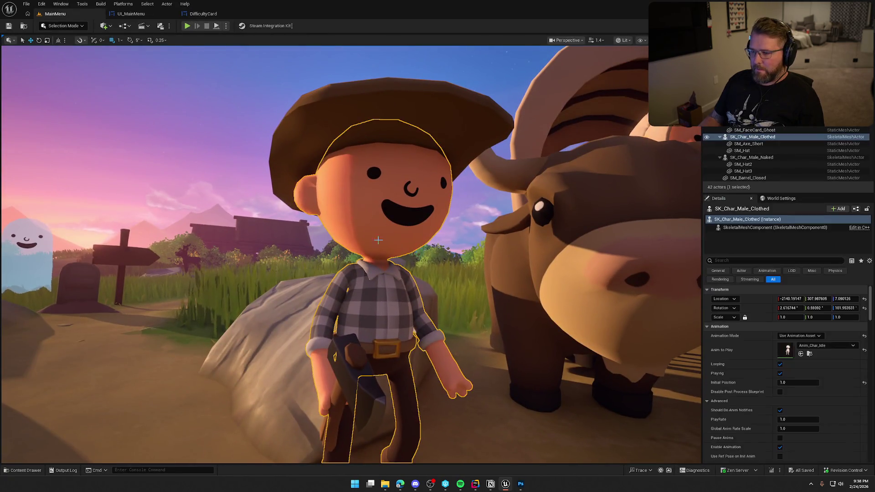
pyautogui.doubleClick(785, 349)
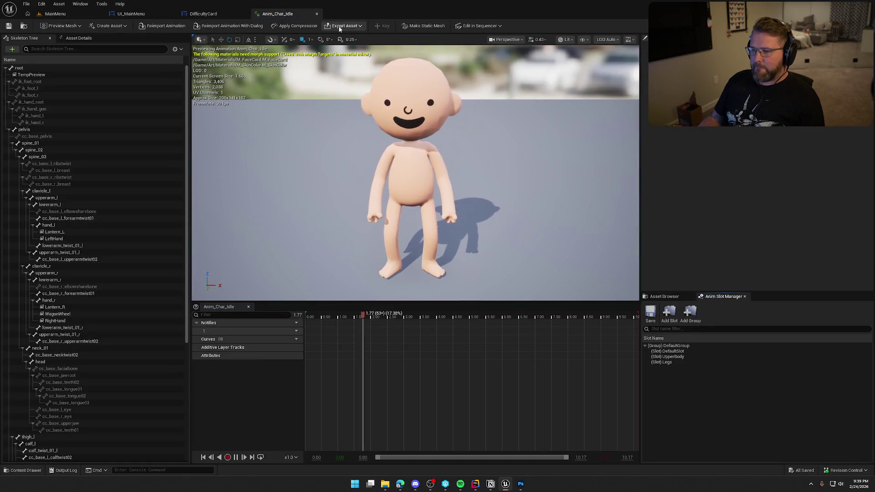
# - Pause Anim_Char_Idle at 3.16 on the smiling face, zoom in, and snip the face
pyautogui.click(236, 457)
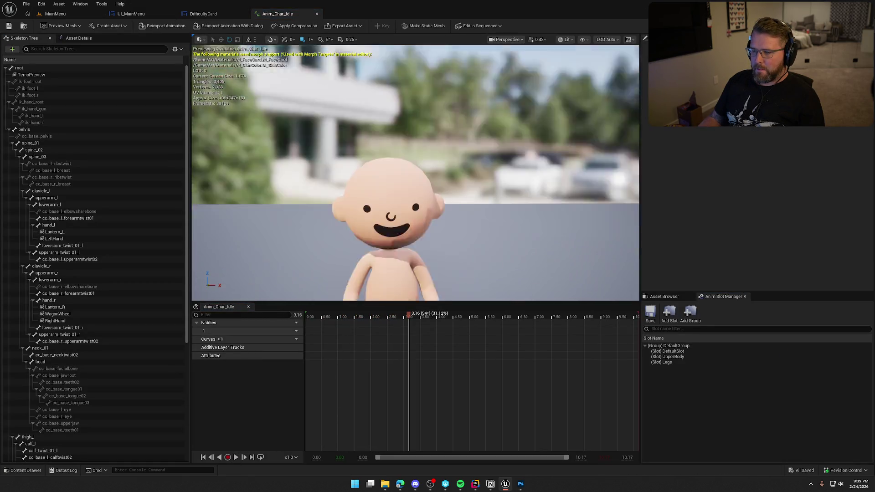
pyautogui.scroll(5, 414, 173)
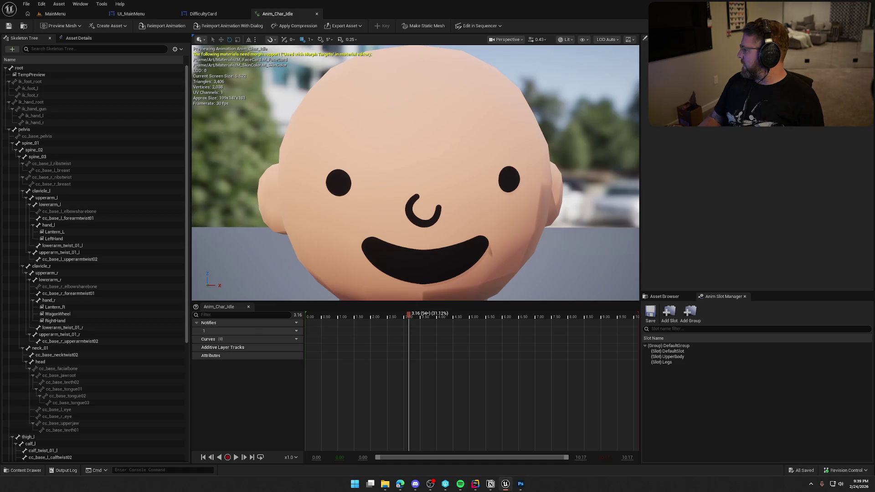
pyautogui.hotkey('alt', 'Tab')
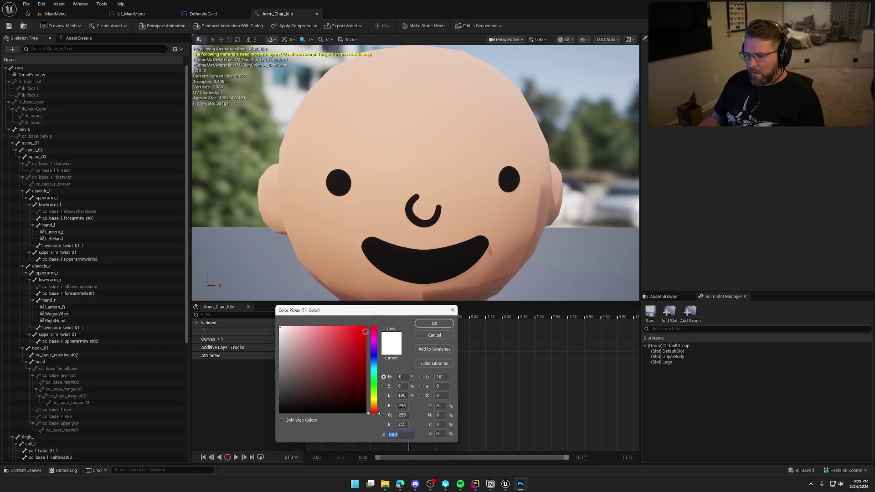
pyautogui.press('Escape')
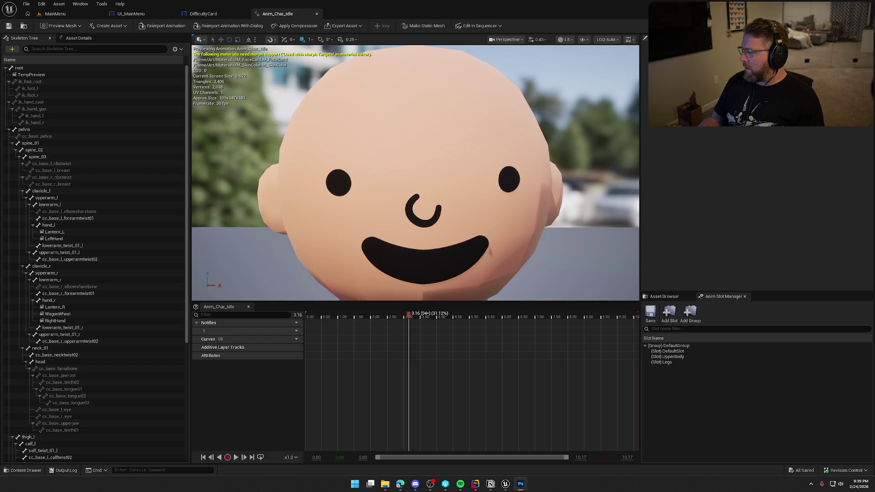
pyautogui.click(438, 154)
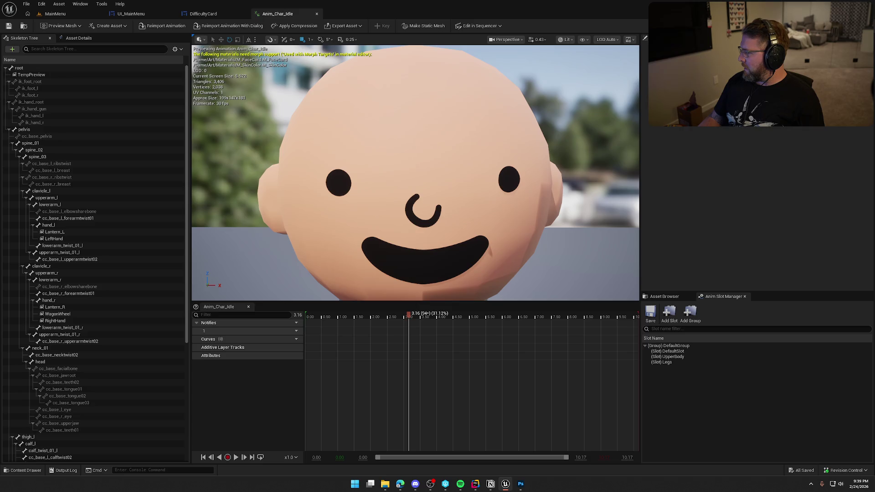
pyautogui.click(416, 143)
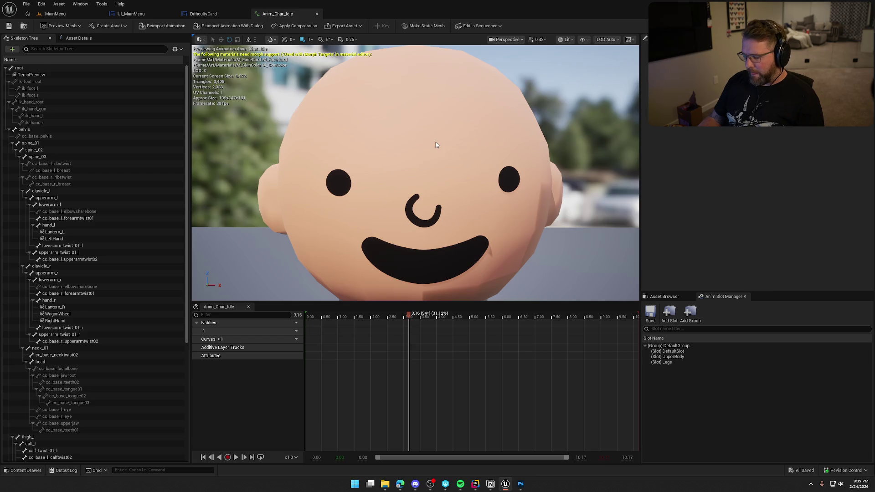
pyautogui.press('super+shift+s')
pyautogui.moveTo(267, 81)
pyautogui.mouseDown()
pyautogui.moveTo(583, 250)
pyautogui.moveTo(559, 273)
pyautogui.mouseUp()
# - Paste the face snip into Photoshop as Layer 2 and move it up and left
pyautogui.hotkey('alt', 'Tab')
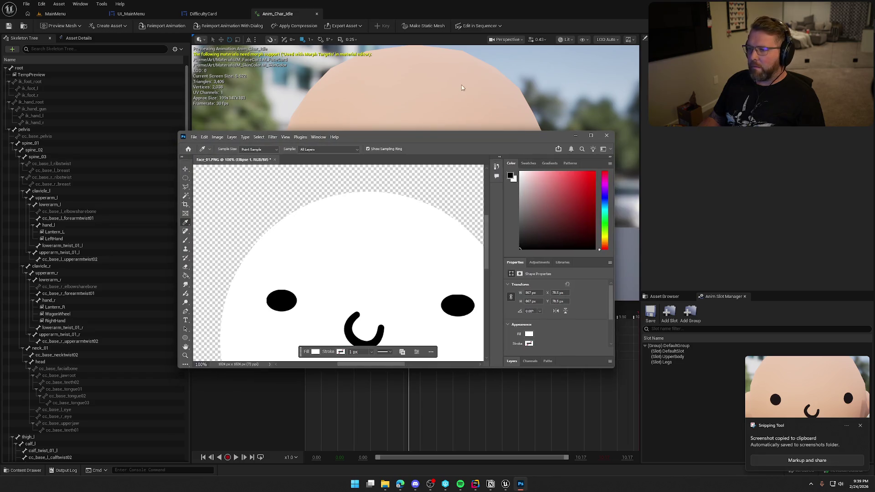
pyautogui.doubleClick(436, 137)
pyautogui.click(820, 401)
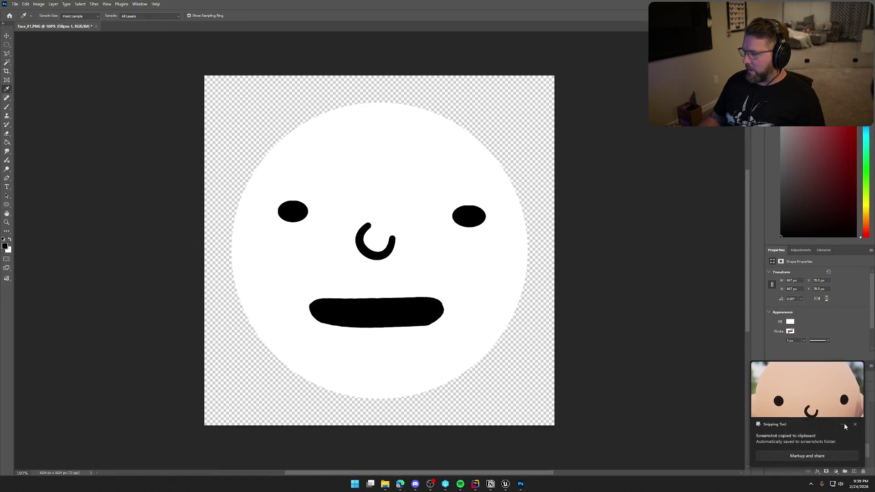
pyautogui.click(599, 63)
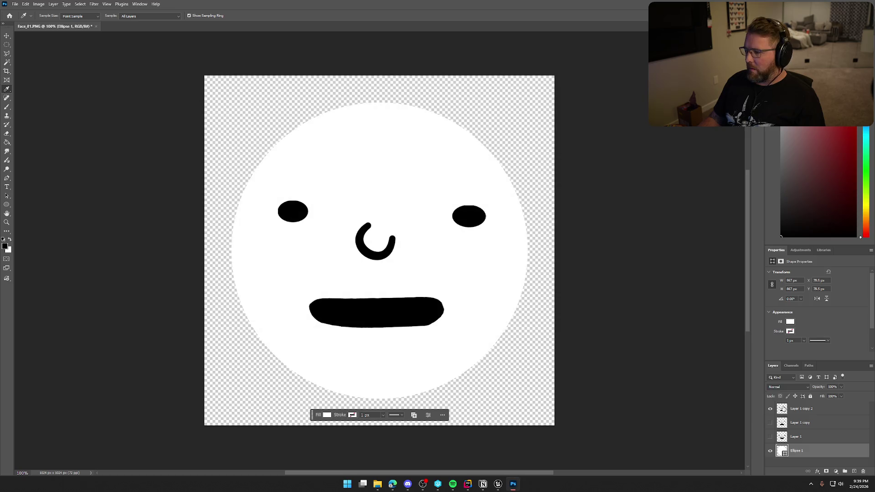
pyautogui.click(800, 458)
pyautogui.hotkey('ctrl', 'v')
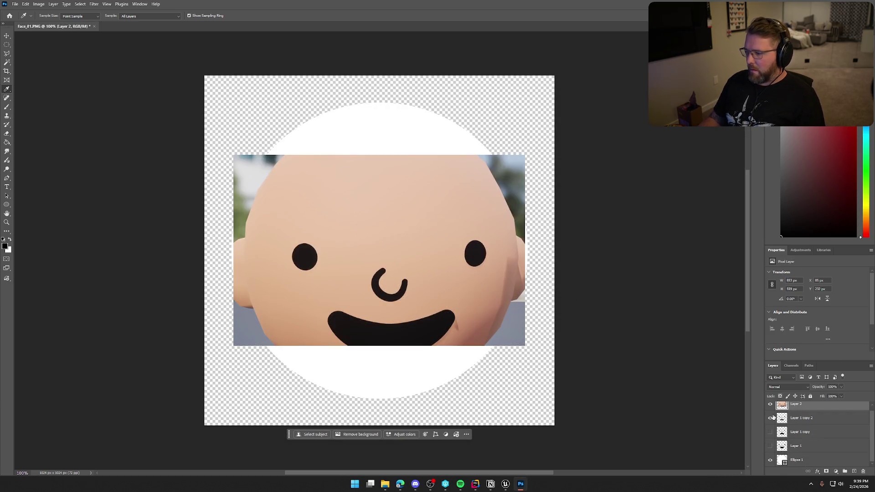
pyautogui.click(346, 207)
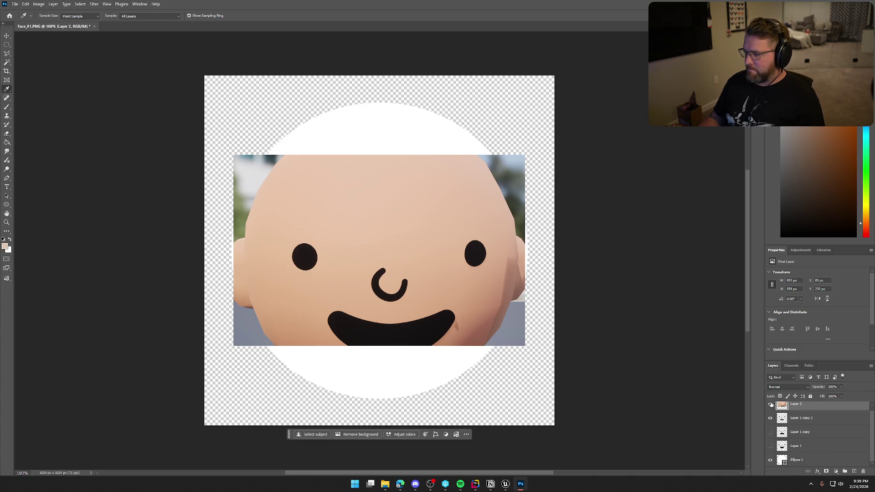
pyautogui.hotkey('ctrl', 't')
pyautogui.moveTo(464, 293)
pyautogui.mouseDown()
pyautogui.moveTo(433, 182)
pyautogui.moveTo(409, 157)
pyautogui.moveTo(401, 170)
pyautogui.mouseUp()
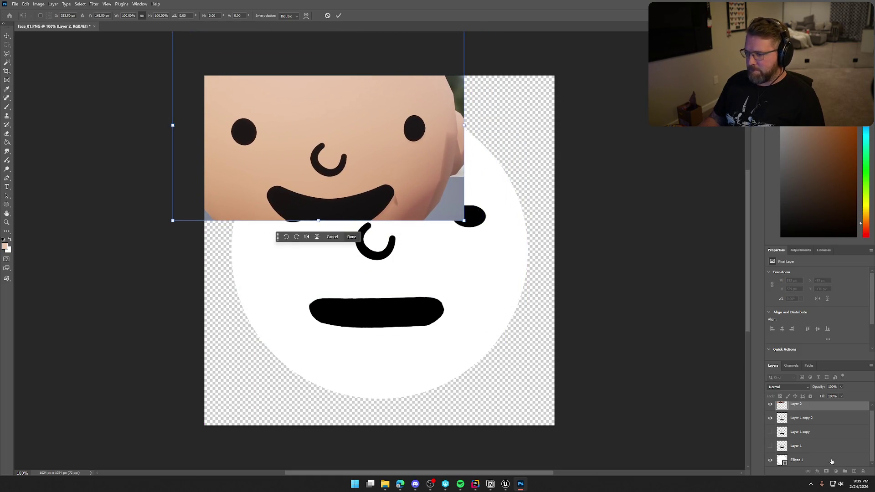
# - Fill the Ellipse 1 circle with the sampled peach skin tone
pyautogui.click(804, 462)
pyautogui.press('i')
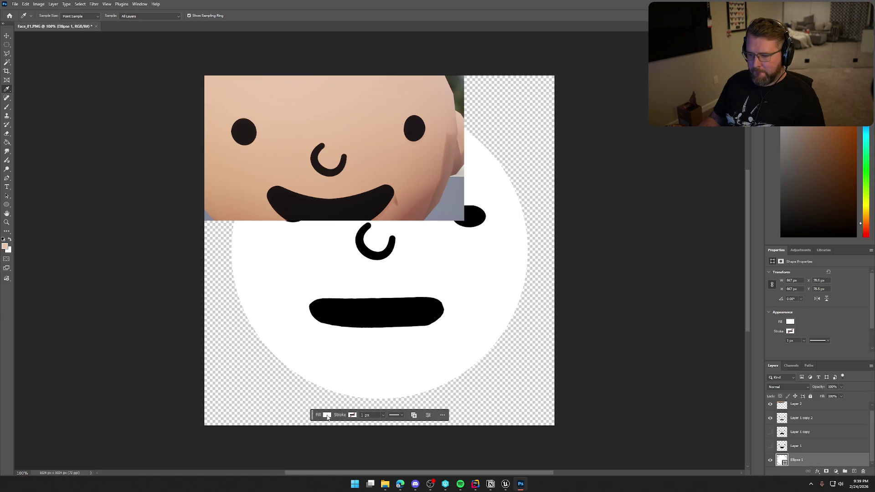
pyautogui.click(327, 416)
pyautogui.click(318, 381)
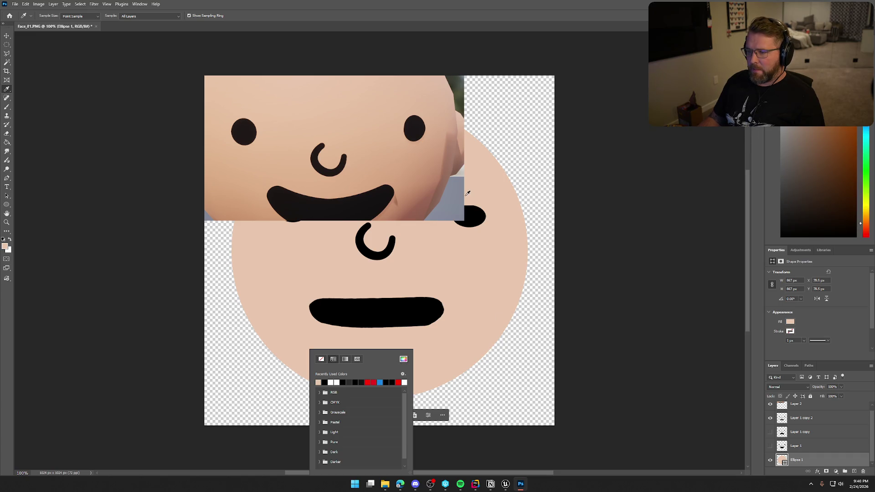
# - Adjust the circle's fill, settling on a lighter skin tone
pyautogui.click(251, 213)
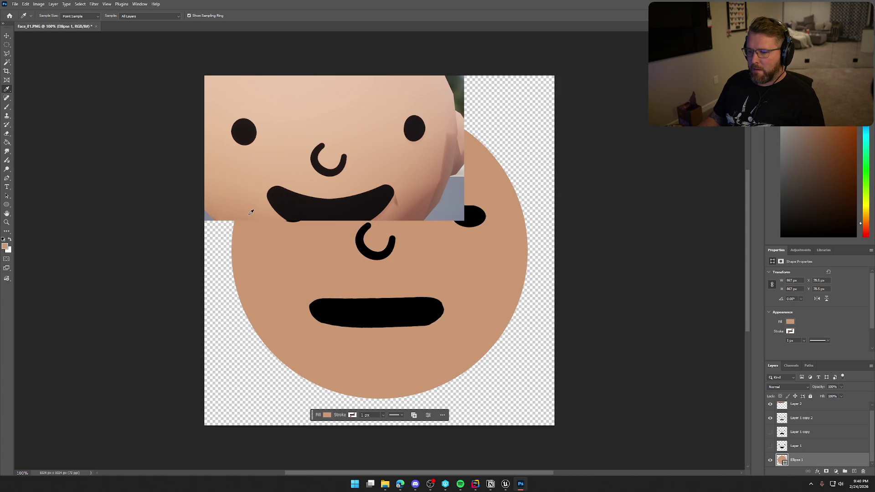
pyautogui.click(246, 196)
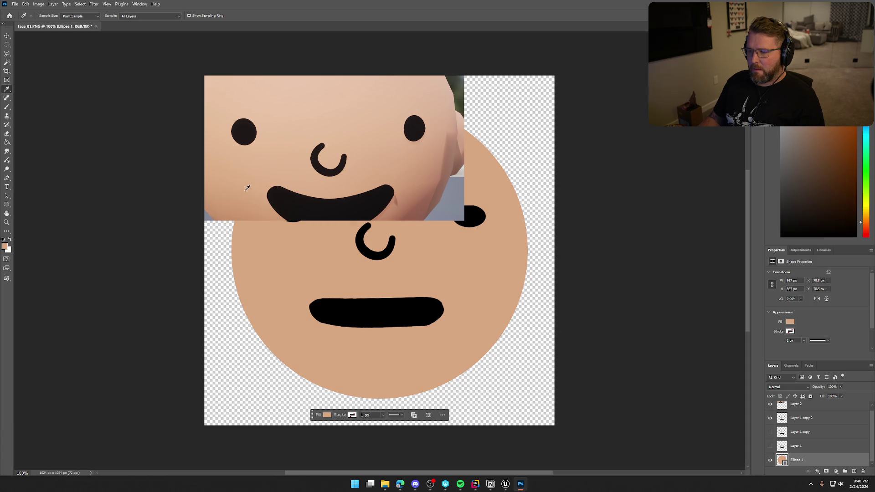
pyautogui.scroll(1, 794, 441)
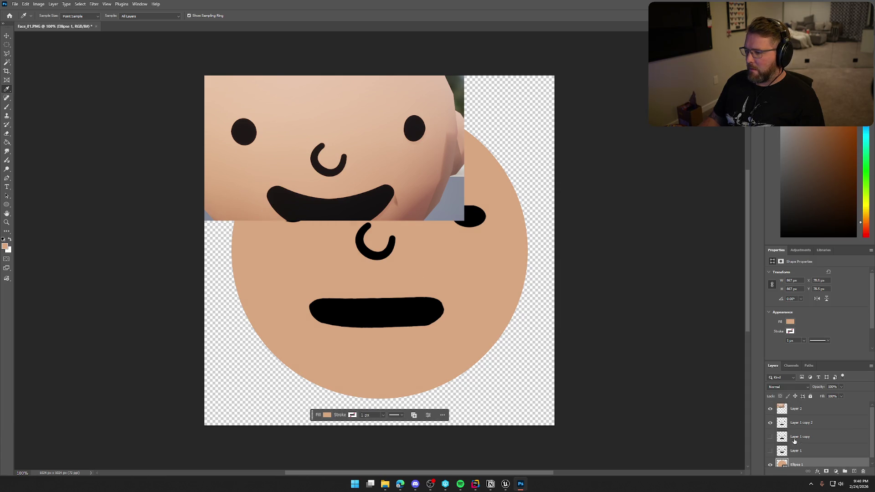
# - Hide the screenshot and flat-mouth layers, show the smiling face, and select Layer 1
pyautogui.click(770, 408)
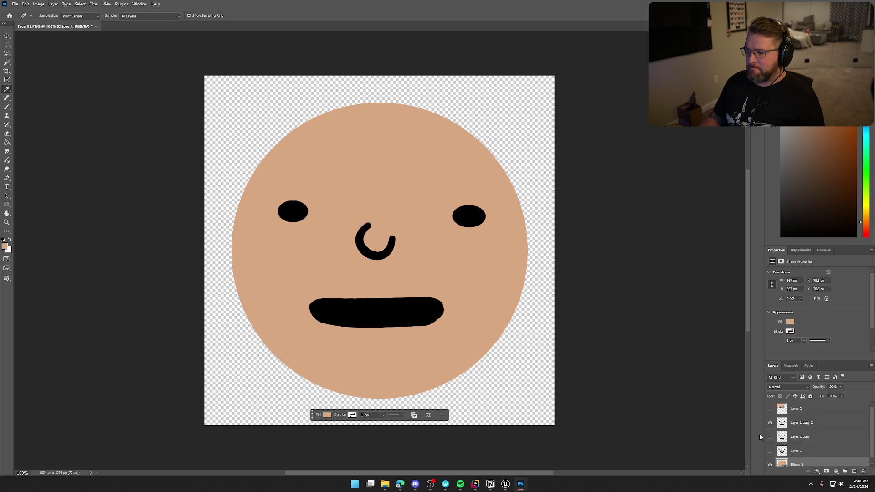
pyautogui.click(770, 451)
pyautogui.click(770, 423)
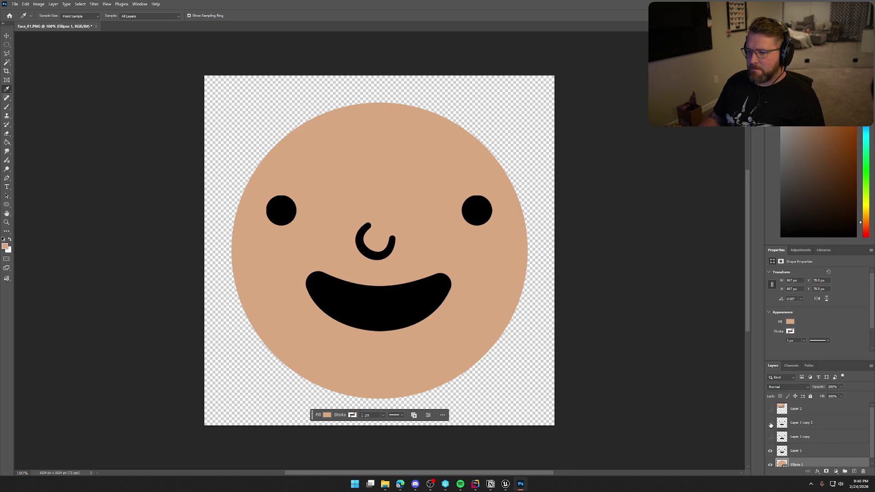
pyautogui.hotkey('ctrl', 't')
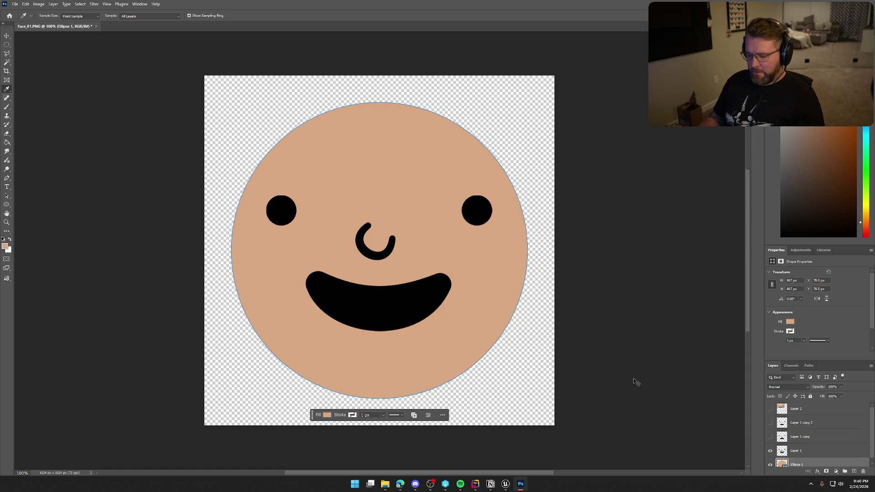
pyautogui.scroll(-1, 770, 423)
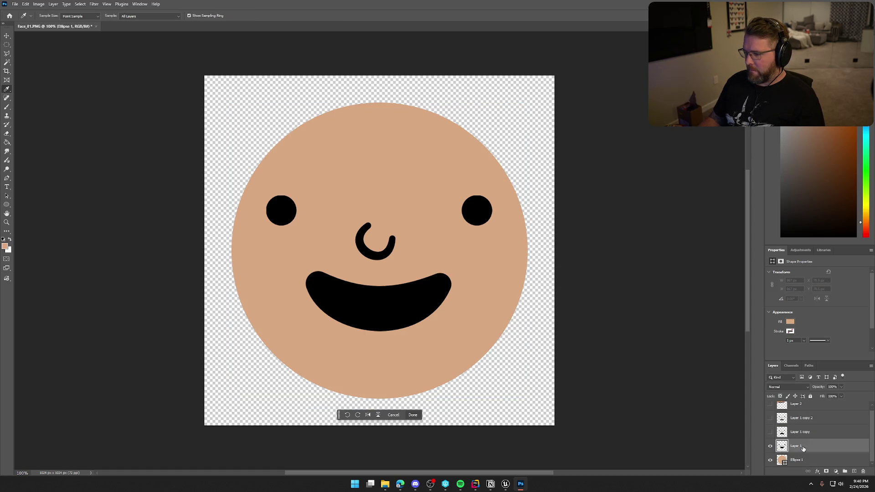
pyautogui.click(797, 445)
# - Move the smile and eyes down to centre them on the circle and commit
pyautogui.hotkey('ctrl', 't')
pyautogui.moveTo(433, 283); pyautogui.dragTo(433, 289)
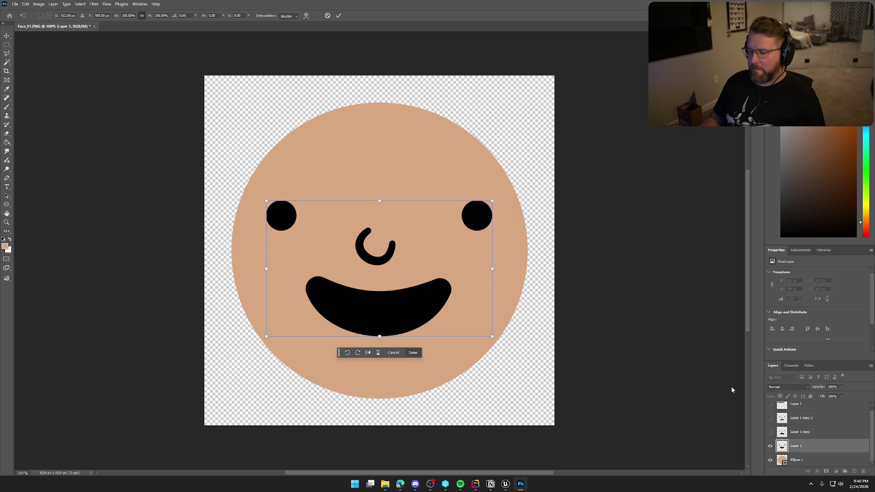
pyautogui.press('i')
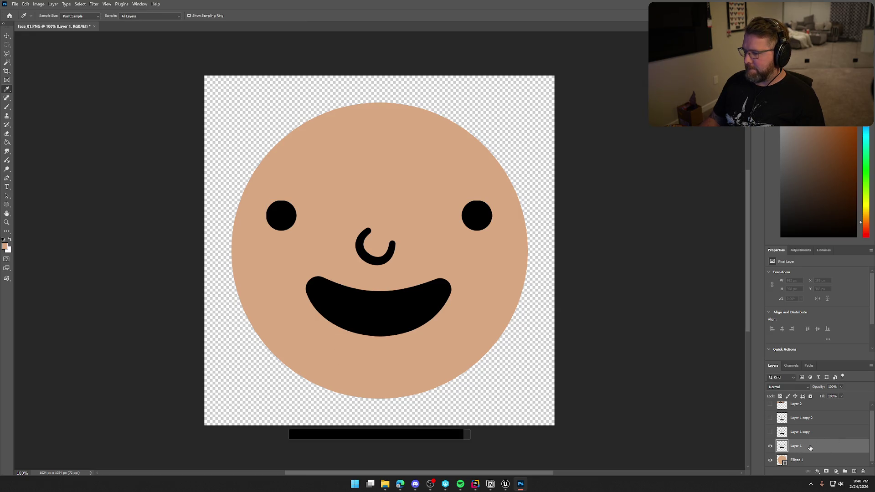
pyautogui.doubleClick(809, 447)
# - Give Layer 1's eyes, nose and mouth a larger, softer drop shadow with adjusted distance
pyautogui.click(534, 176)
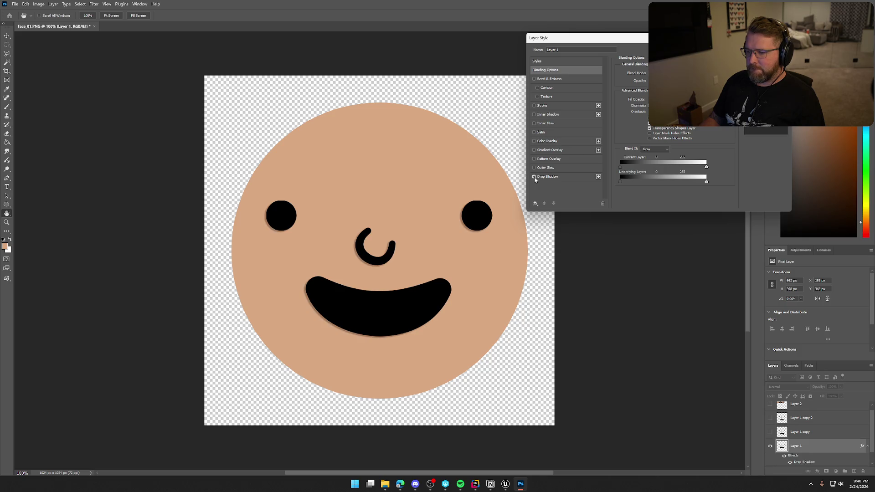
pyautogui.click(573, 177)
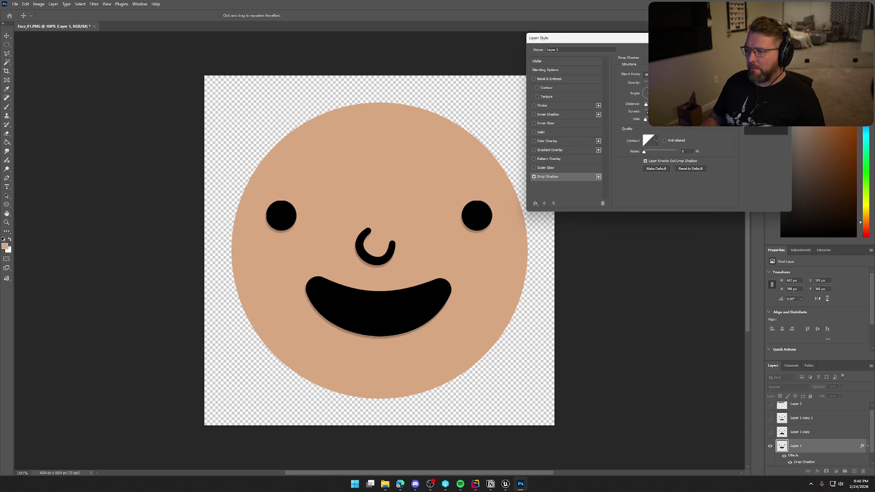
pyautogui.moveTo(649, 123); pyautogui.dragTo(661, 119)
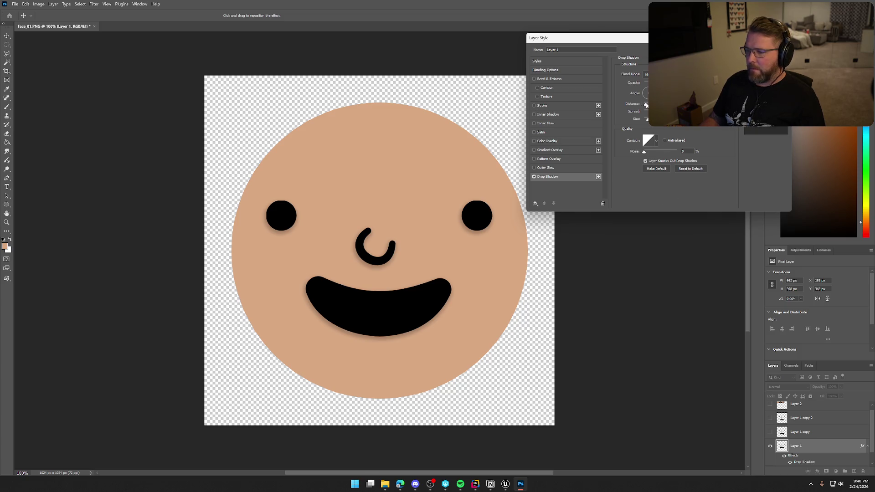
pyautogui.moveTo(645, 104); pyautogui.dragTo(646, 104)
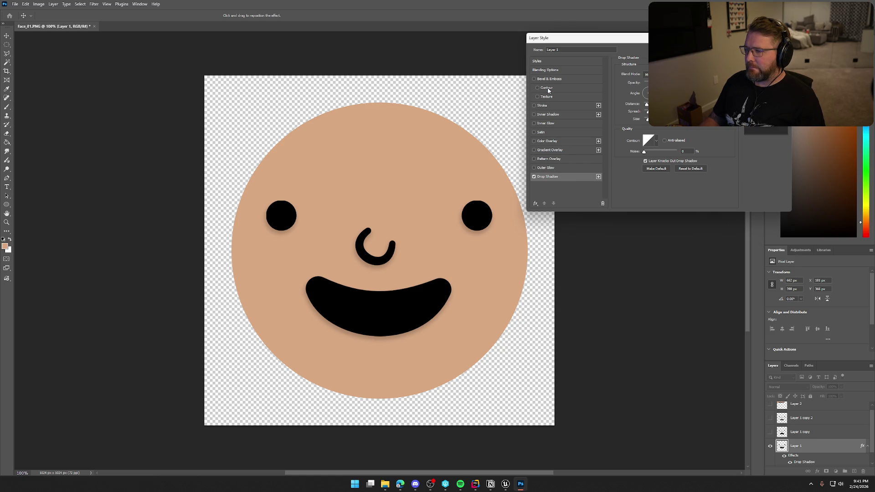
pyautogui.press('Return')
pyautogui.scroll(-1, 803, 428)
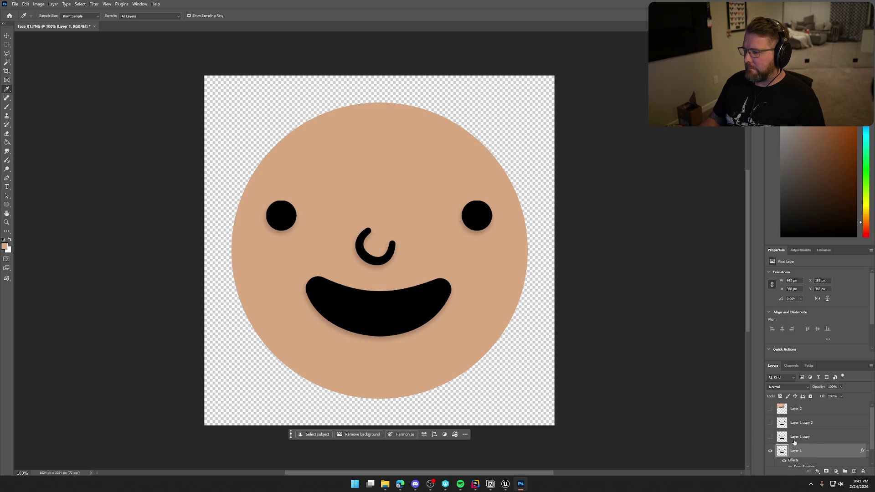
pyautogui.doubleClick(810, 461)
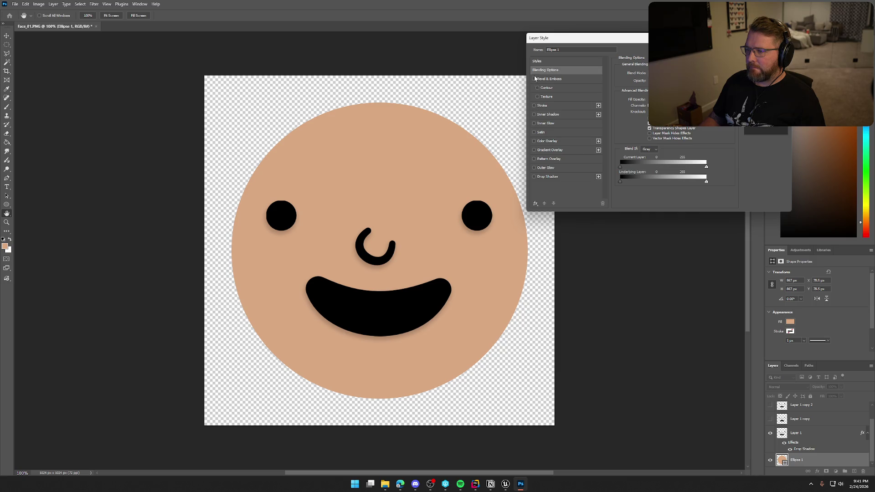
# - Try Bevel, Stroke and Inner Shadow on the Ellipse 1 circle, then remove each
pyautogui.click(535, 79)
pyautogui.click(534, 80)
pyautogui.click(534, 106)
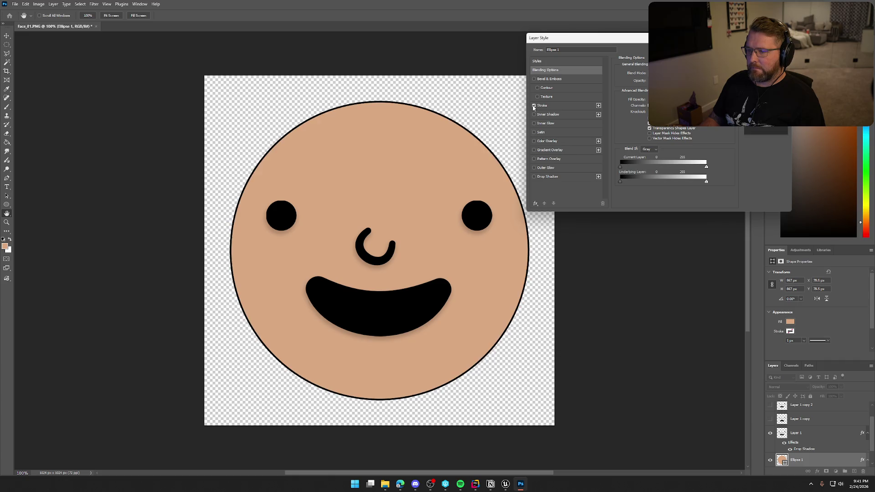
pyautogui.click(534, 105)
pyautogui.click(535, 115)
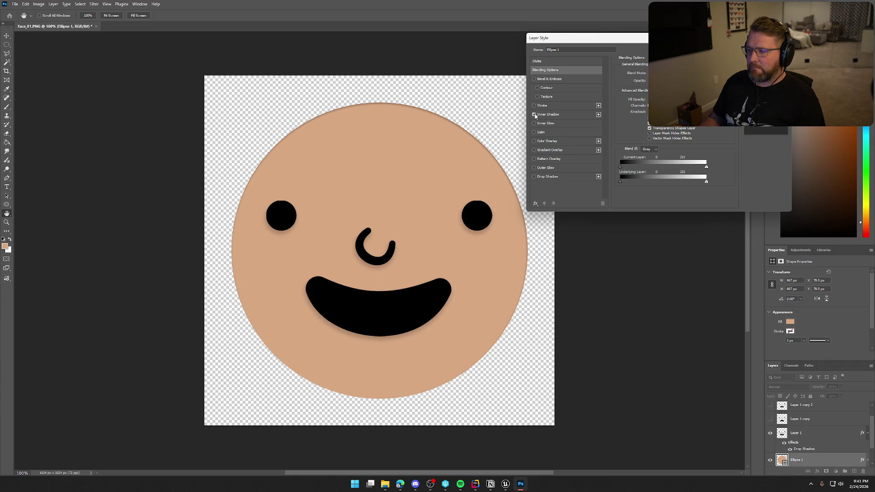
pyautogui.click(534, 115)
# - Add a soft light Inner Glow to the circle's edge at 10 px Size
pyautogui.click(535, 124)
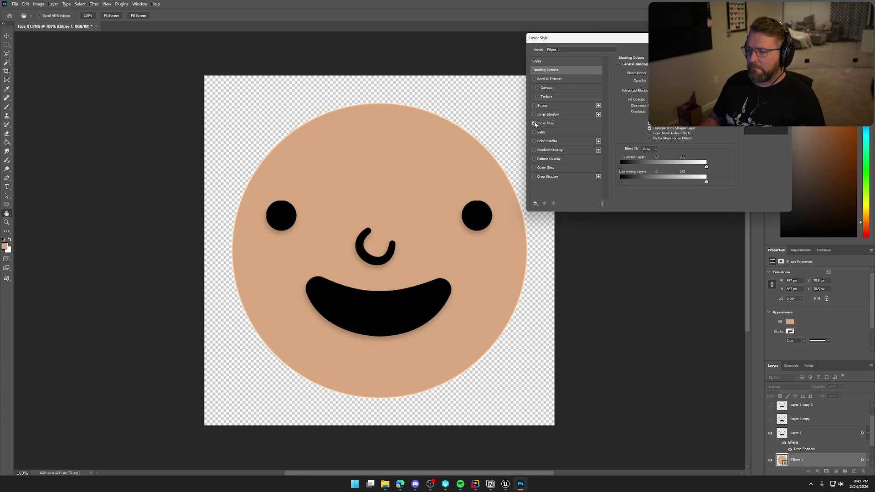
pyautogui.click(549, 124)
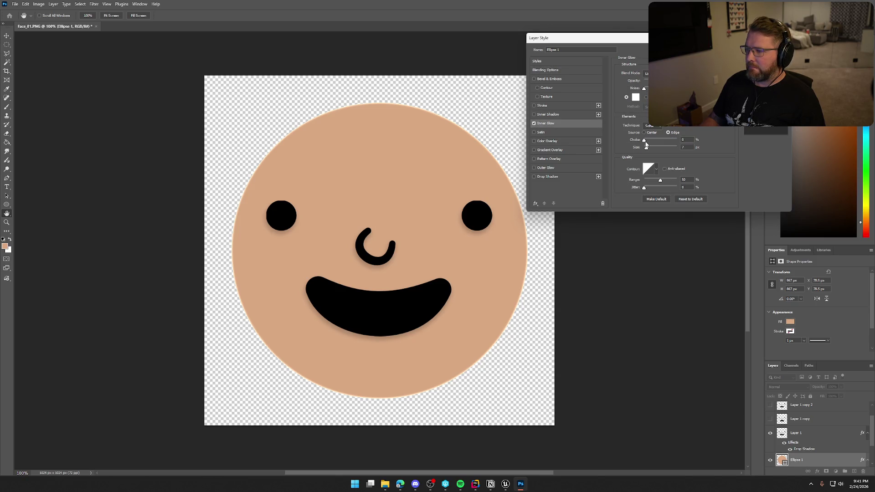
pyautogui.moveTo(645, 140)
pyautogui.mouseDown()
pyautogui.moveTo(689, 132)
pyautogui.moveTo(653, 147)
pyautogui.moveTo(641, 141)
pyautogui.mouseUp()
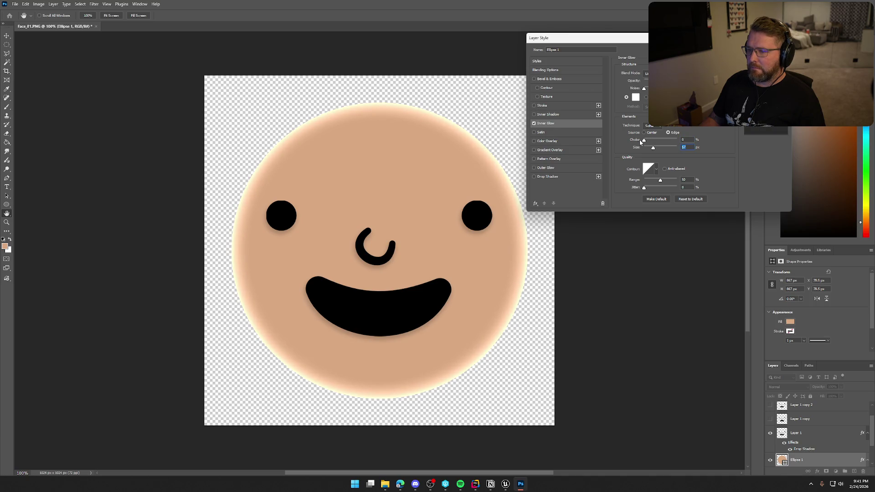
pyautogui.moveTo(644, 140); pyautogui.dragTo(649, 150)
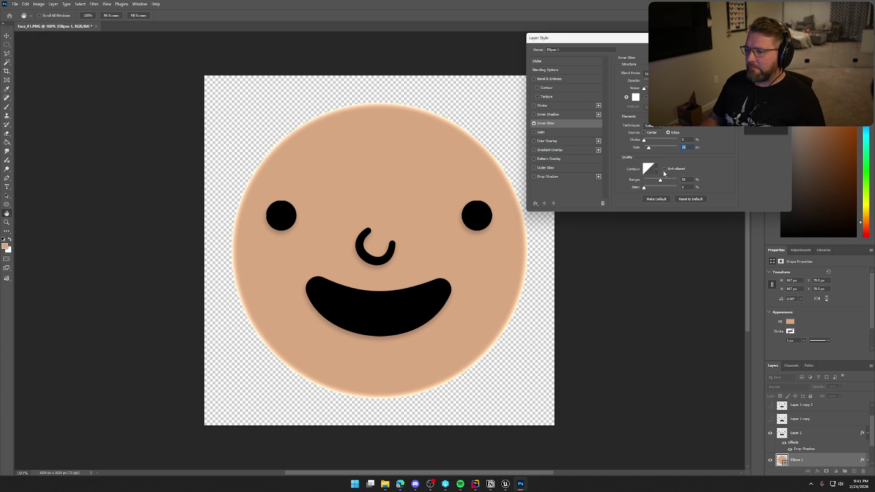
pyautogui.moveTo(648, 150); pyautogui.dragTo(647, 149)
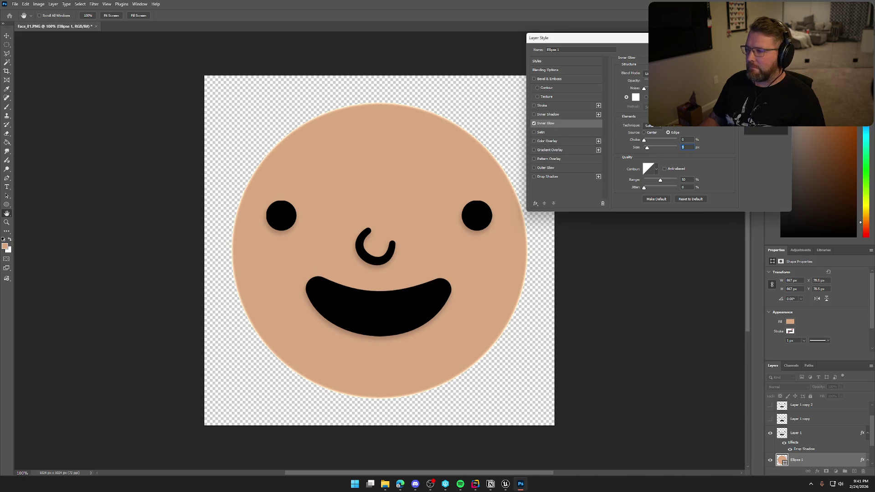
# - Test and remove Gradient Overlay and Outer Glow, then enable Drop Shadow on the circle
pyautogui.click(534, 150)
pyautogui.click(534, 150)
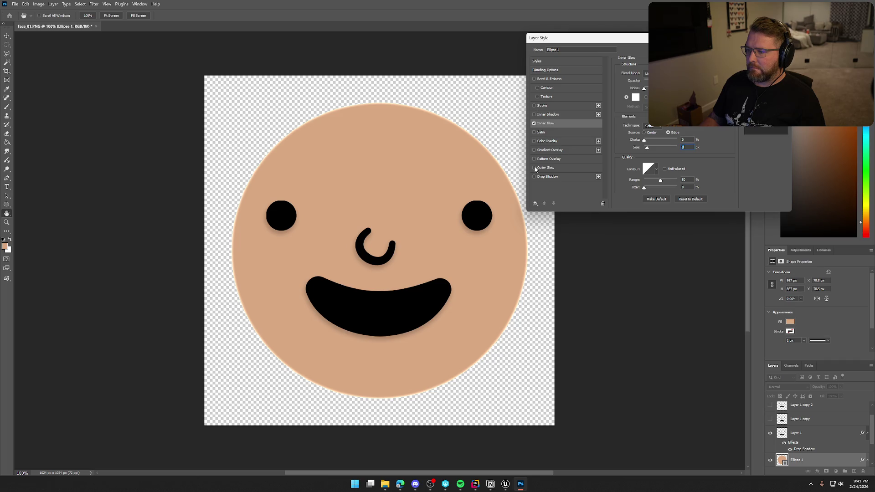
pyautogui.click(534, 168)
pyautogui.click(534, 168)
pyautogui.click(533, 177)
# - Make the circle's drop shadow larger and darker with greater distance, and apply it
pyautogui.click(547, 178)
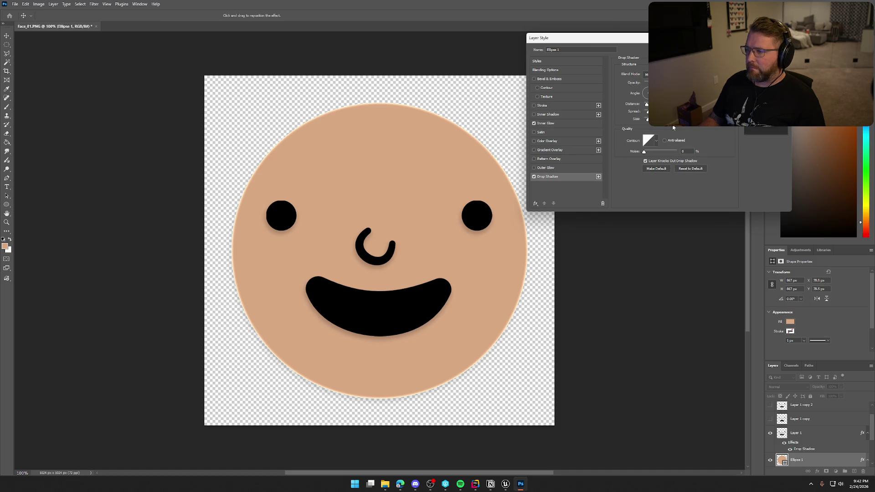
pyautogui.moveTo(646, 104); pyautogui.dragTo(656, 104)
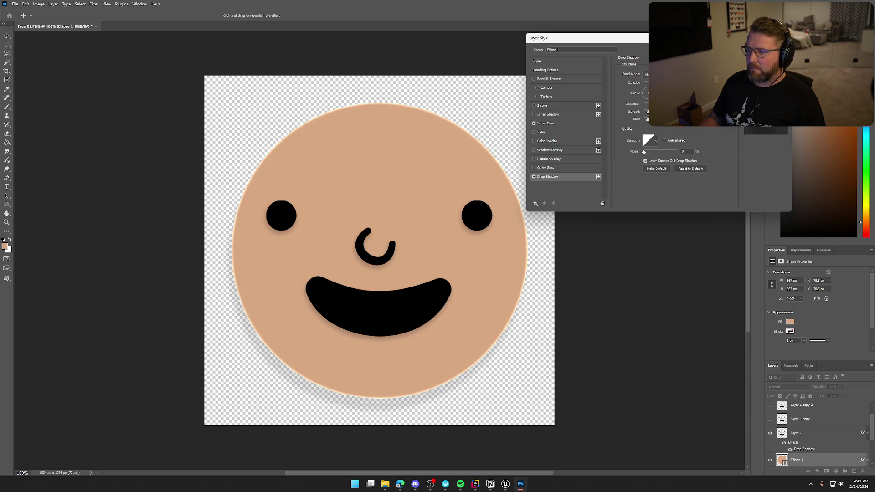
pyautogui.moveTo(655, 104)
pyautogui.mouseDown()
pyautogui.moveTo(679, 104)
pyautogui.moveTo(647, 105)
pyautogui.mouseUp()
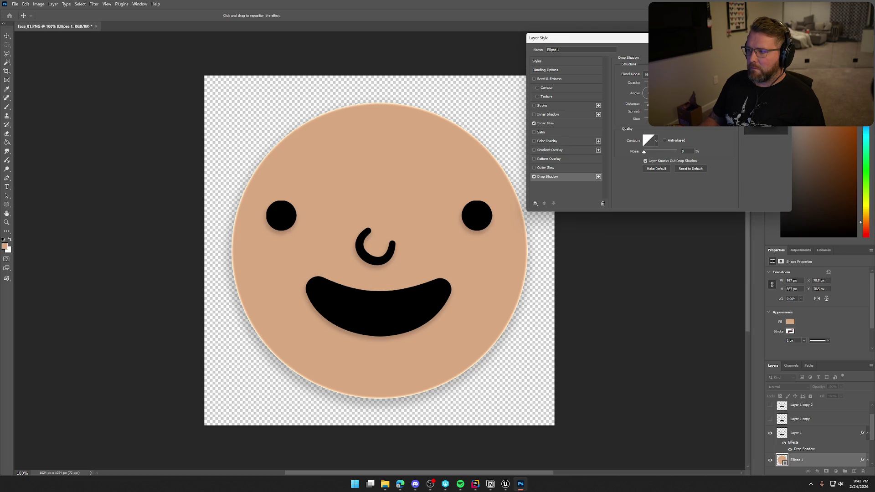
pyautogui.press('Return')
# - Nudge Layer 1's smiling features about 8 px right with Free Transform
pyautogui.click(802, 432)
pyautogui.hotkey('ctrl', 't')
pyautogui.moveTo(407, 286); pyautogui.dragTo(412, 286)
pyautogui.click(416, 354)
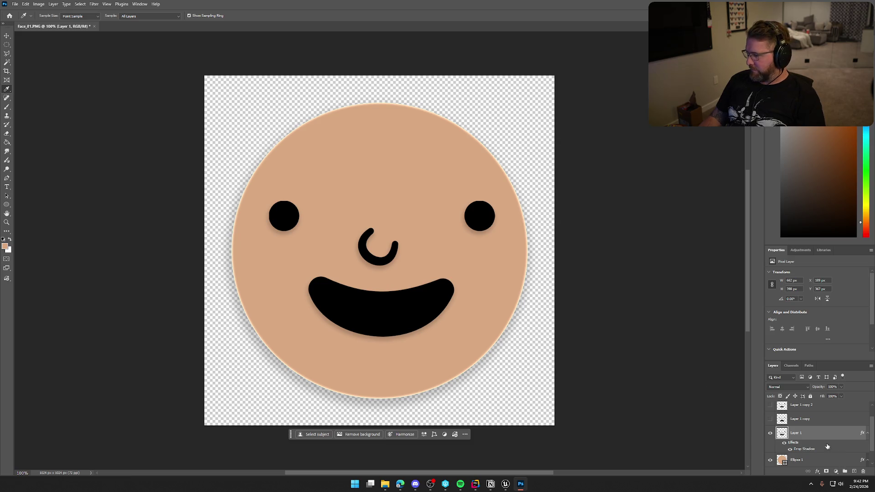
# - Show the X-eyed features instead of the smiling ones and copy Layer 1's layer style
pyautogui.click(770, 432)
pyautogui.click(770, 418)
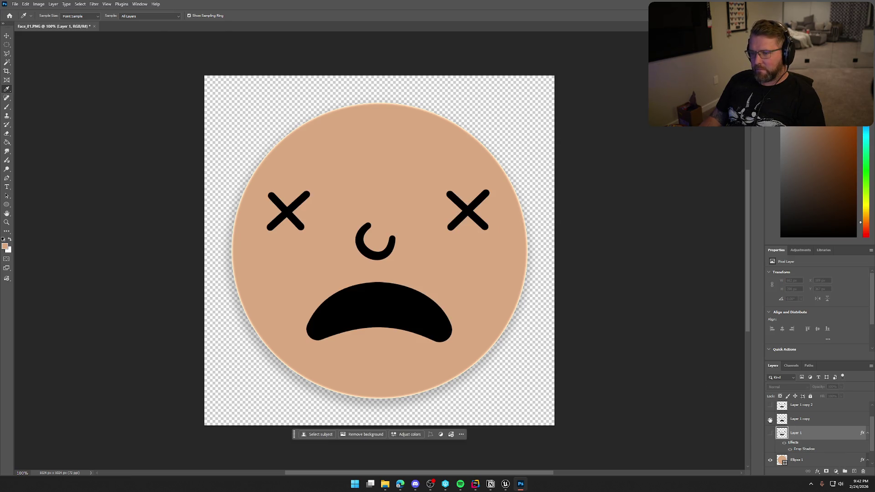
pyautogui.rightClick(820, 433)
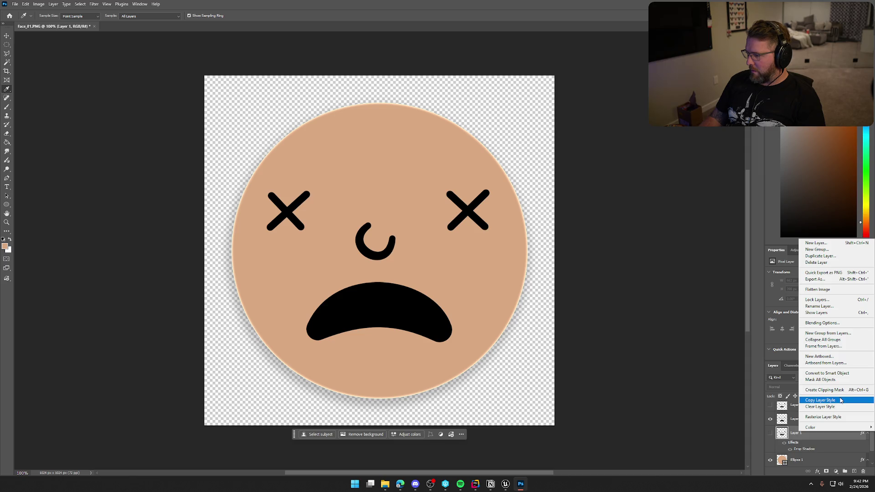
pyautogui.click(834, 400)
# - Paste the drop shadow style onto Layer 1 copy and Layer 1 copy 2
pyautogui.click(819, 418)
pyautogui.rightClick(819, 418)
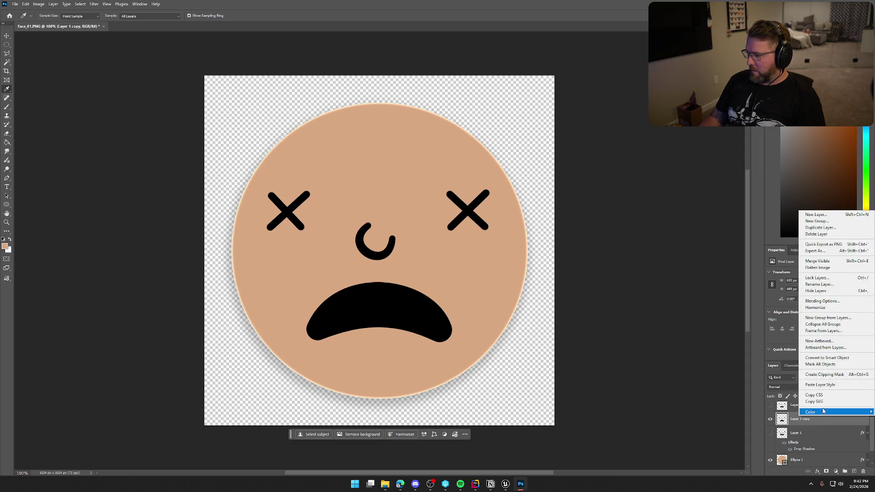
pyautogui.click(824, 386)
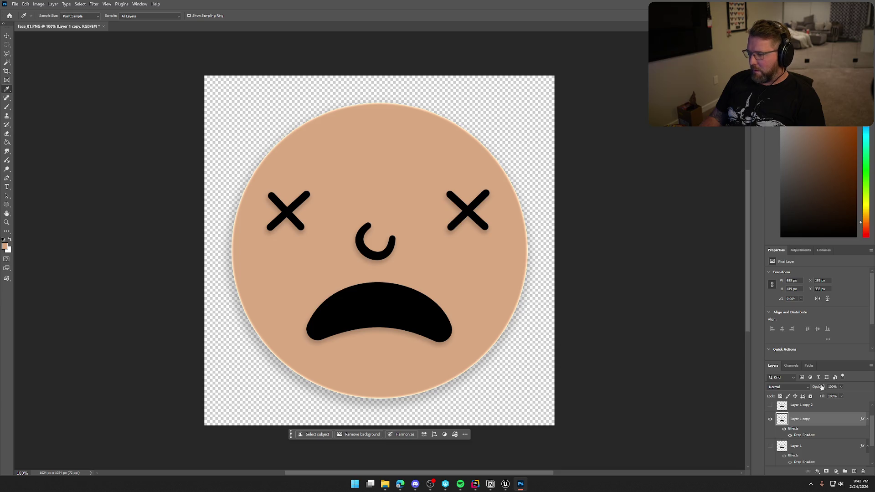
pyautogui.click(819, 407)
pyautogui.rightClick(819, 407)
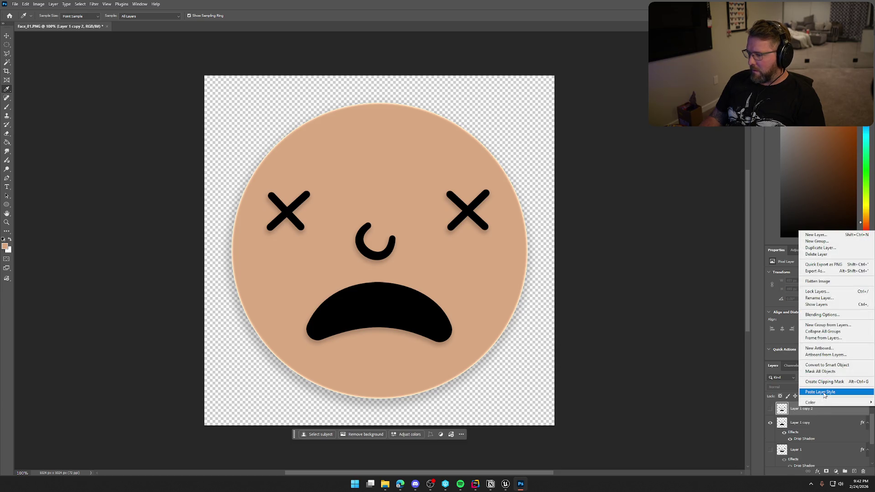
pyautogui.click(826, 393)
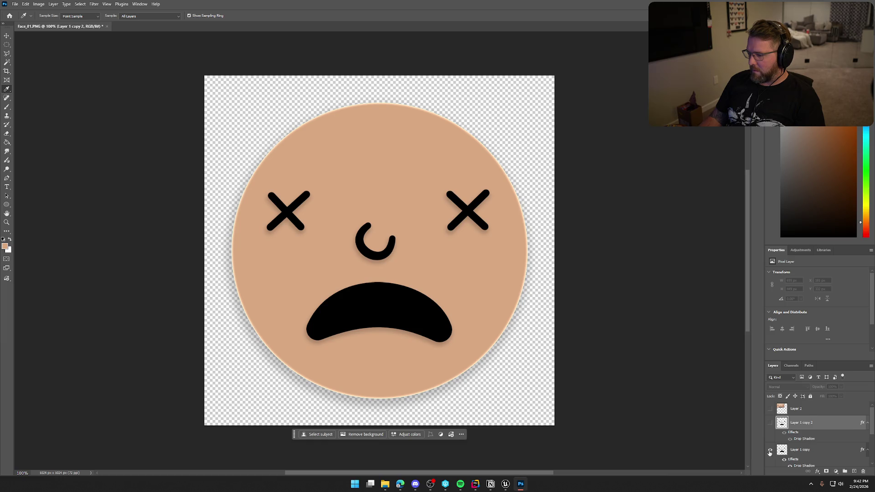
# - Hide the X-eyed features and show the neutral oval-eyed face
pyautogui.scroll(-1, 798, 409)
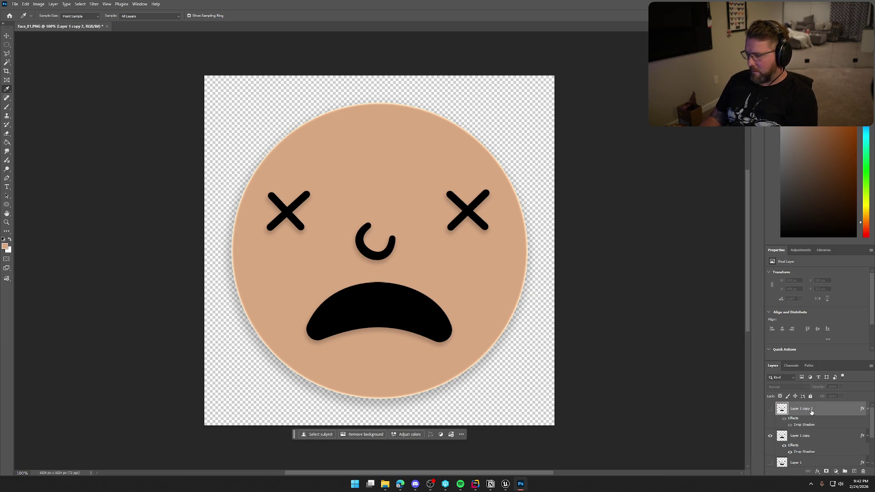
pyautogui.click(771, 411)
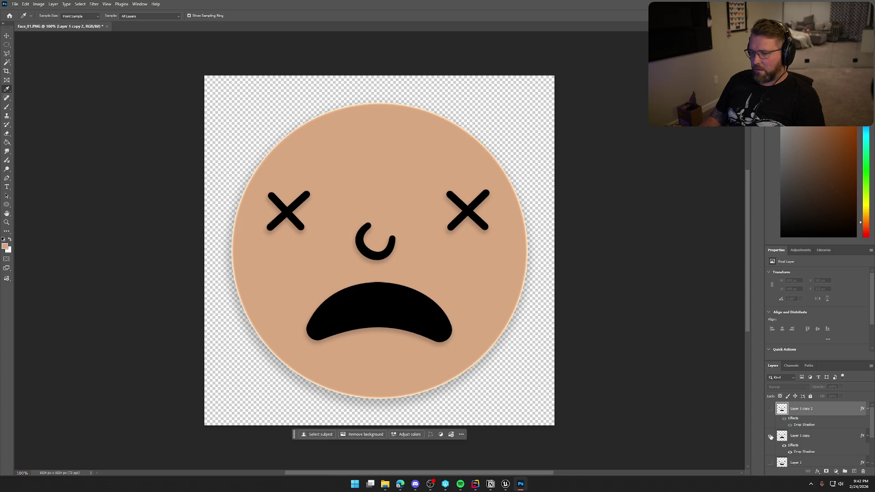
pyautogui.click(771, 436)
pyautogui.click(770, 409)
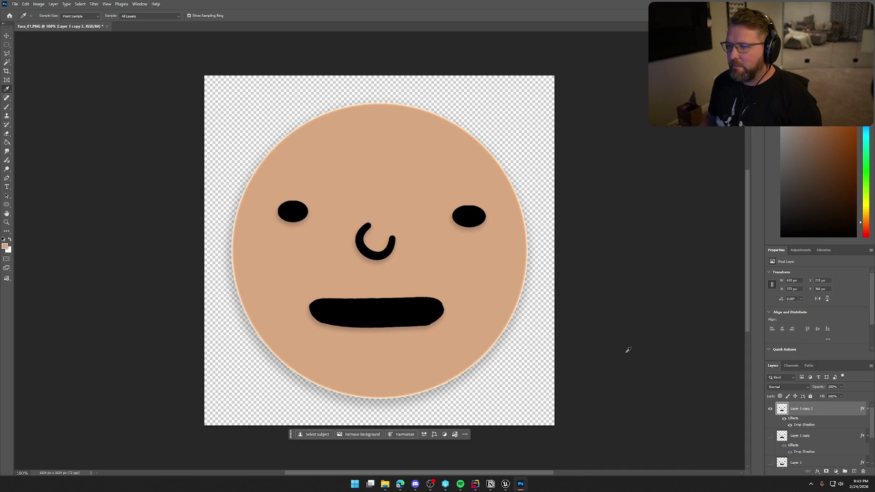
# - Reopen Ellipse 1's Layer Style at the Inner Glow settings
pyautogui.scroll(-2, 805, 418)
pyautogui.doubleClick(820, 448)
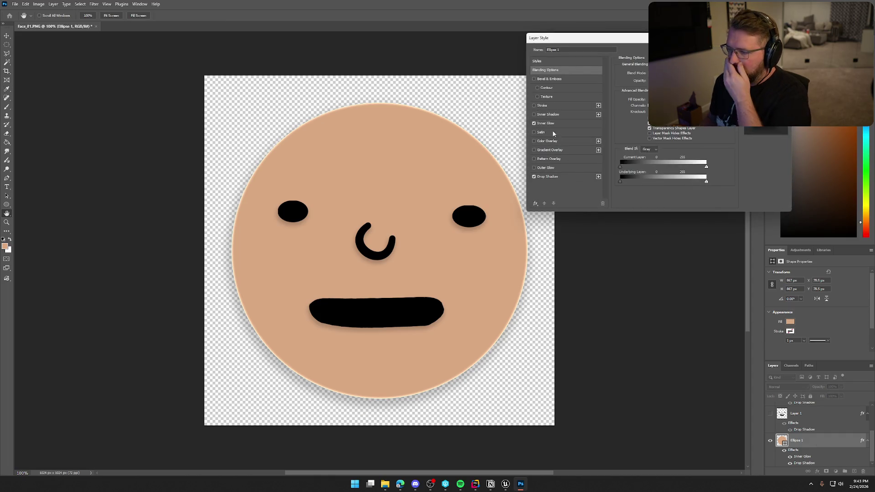
pyautogui.click(549, 124)
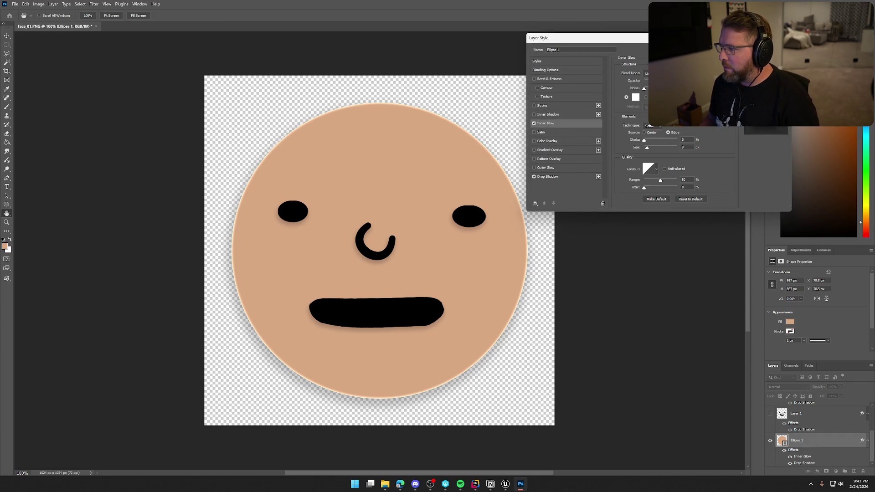
# - Lower the circle's Inner Glow opacity, widen it to about 16 px, and close the dialog
pyautogui.moveTo(665, 81); pyautogui.dragTo(646, 81)
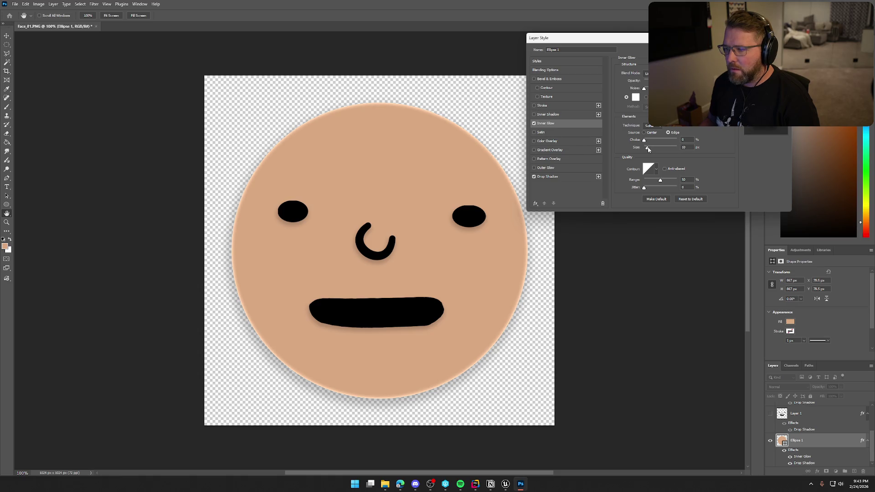
pyautogui.moveTo(648, 150); pyautogui.dragTo(649, 150)
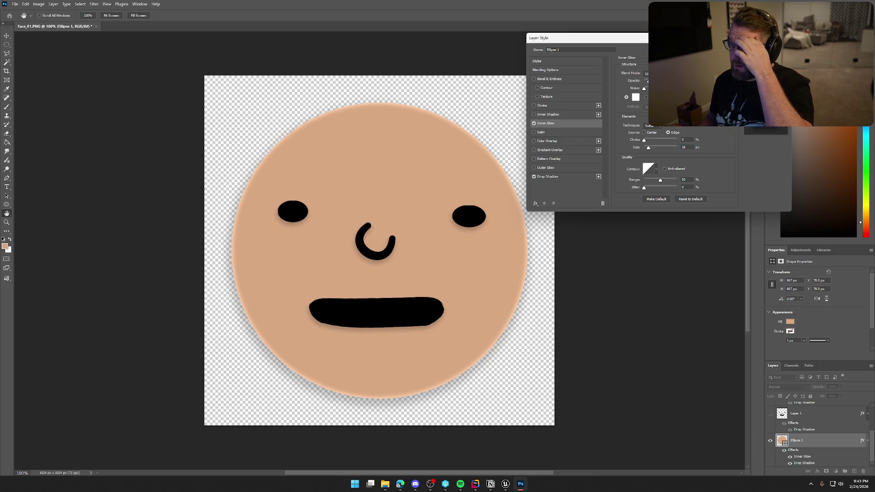
pyautogui.press('Return')
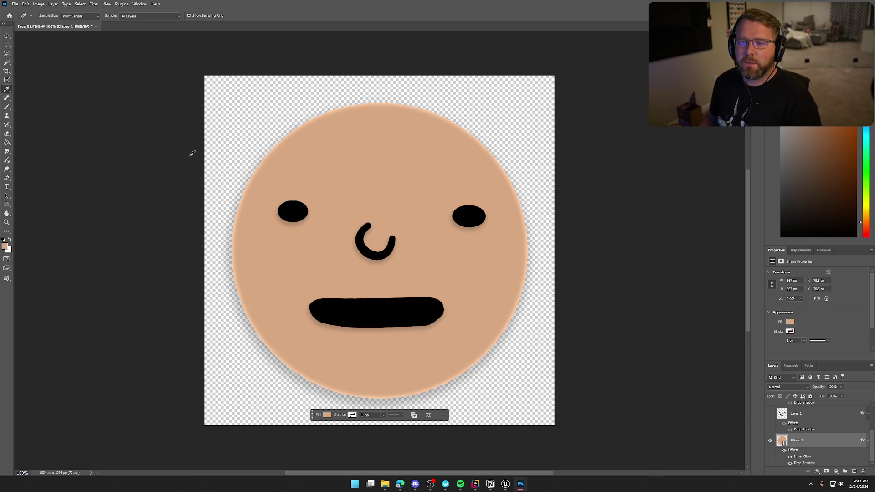
# - Quick Export the neutral face as MediumDifficulty.png into Art/TrailNError/Icons
pyautogui.scroll(2, 826, 439)
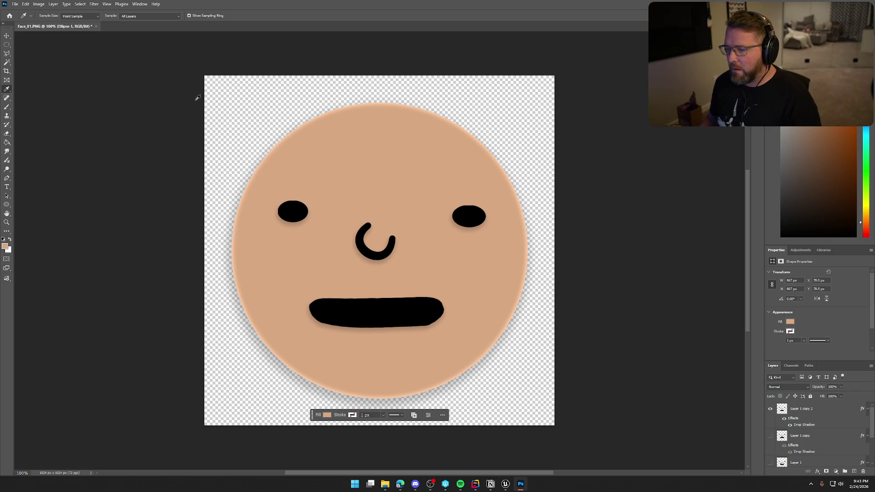
pyautogui.click(14, 4)
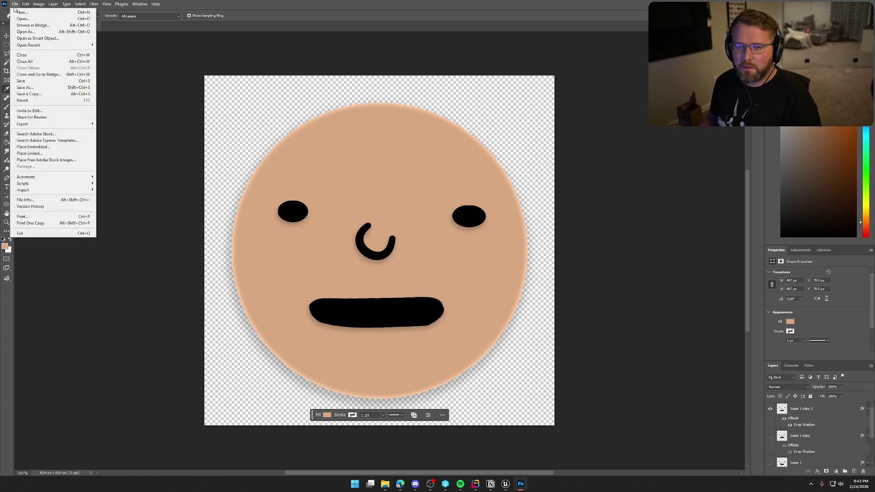
pyautogui.moveTo(45, 124)
pyautogui.click(126, 124)
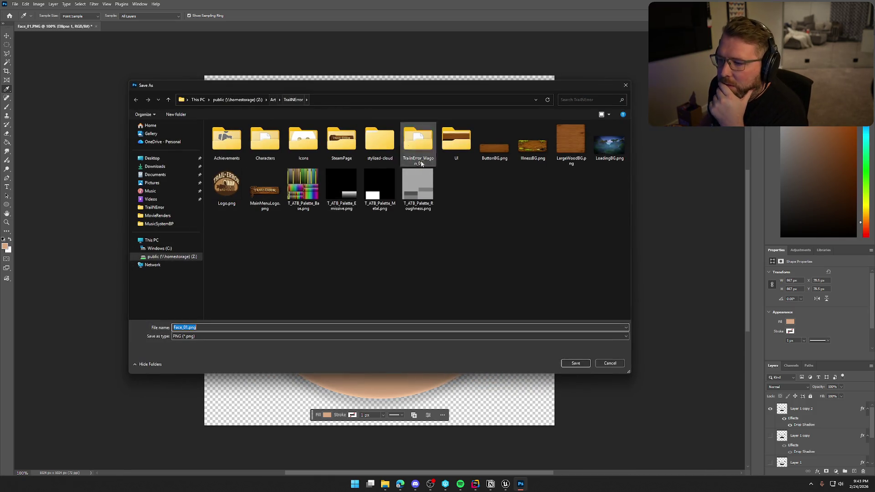
pyautogui.doubleClick(310, 146)
pyautogui.doubleClick(220, 339)
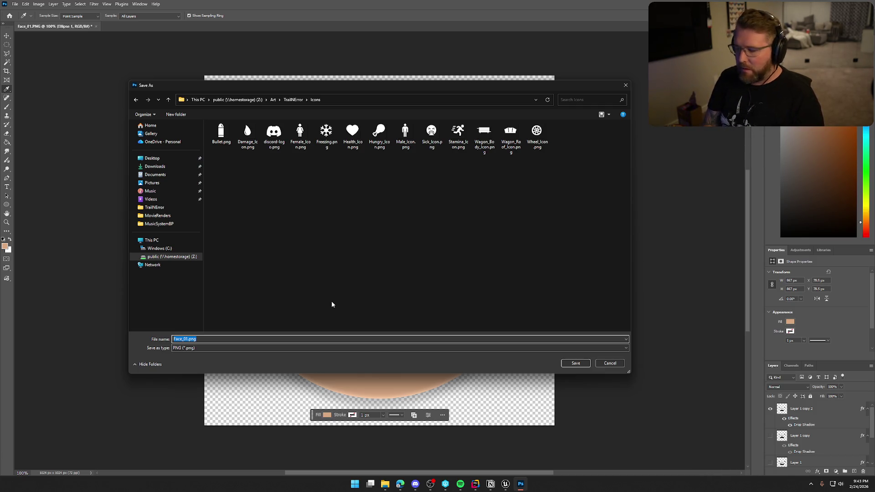
pyautogui.write('MediumDifficulty')
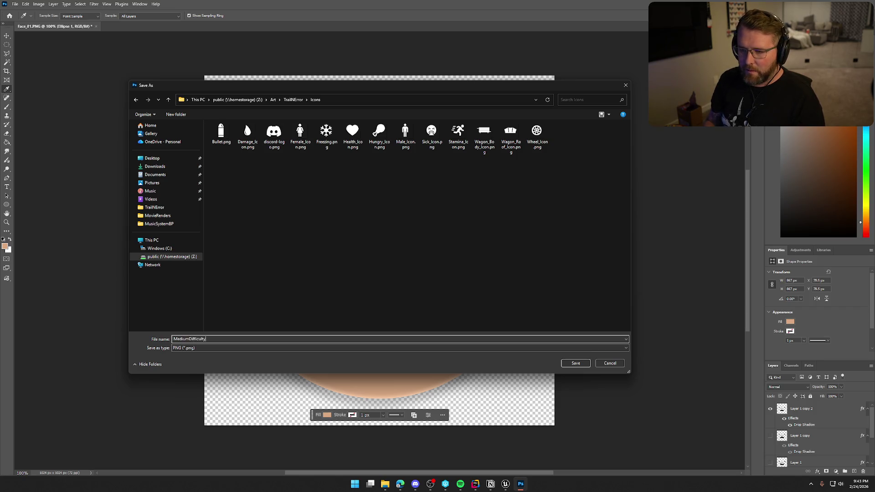
pyautogui.click(574, 364)
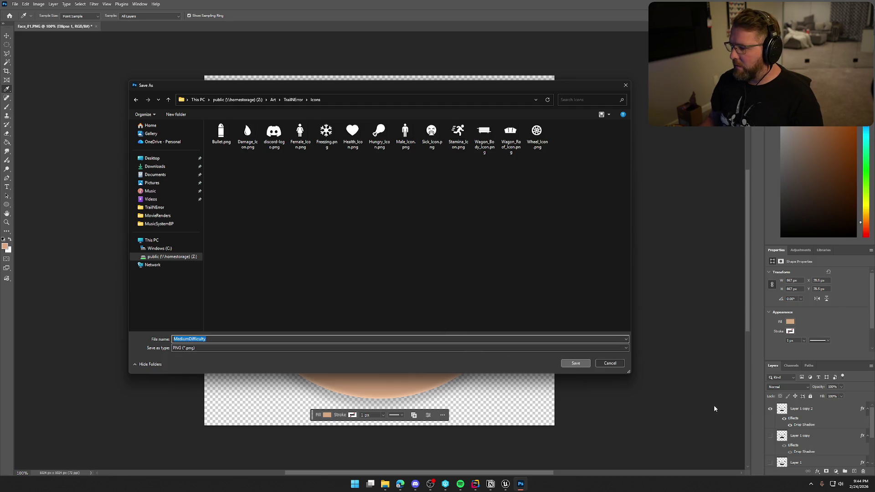
pyautogui.click(576, 364)
# - Switch to the X-eyed face and Quick Export it as HardDifficulty.png
pyautogui.click(770, 409)
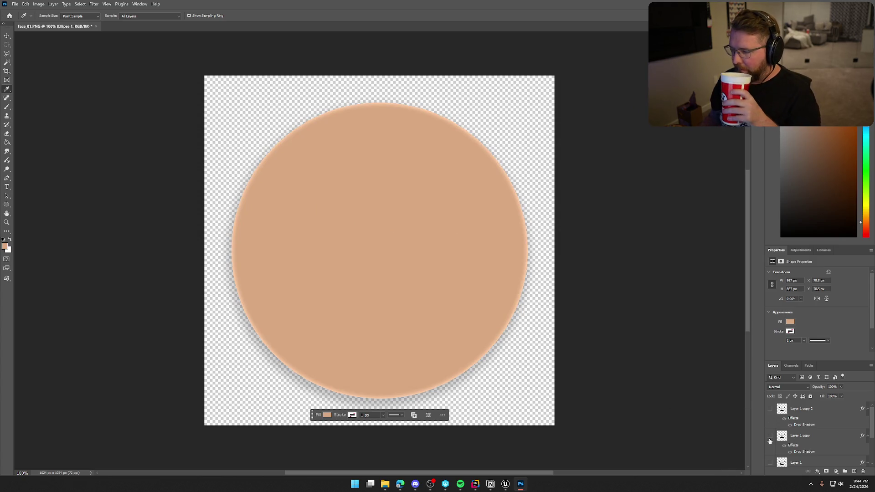
pyautogui.click(770, 436)
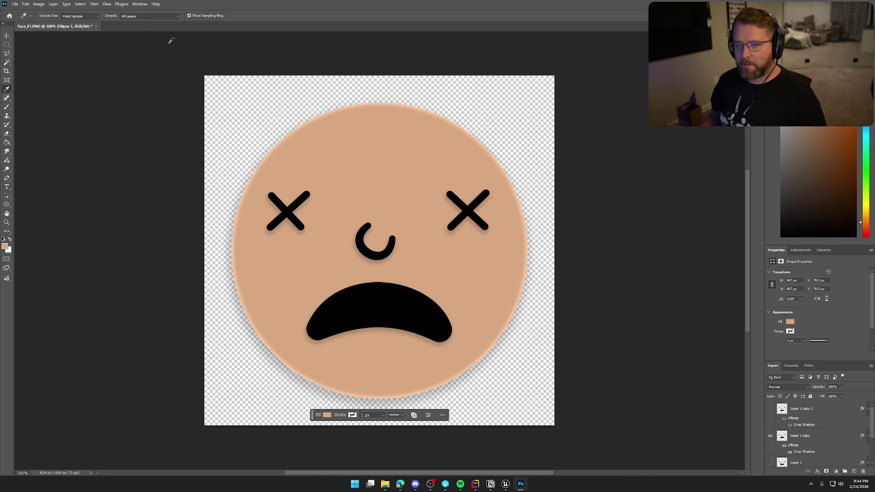
pyautogui.click(15, 3)
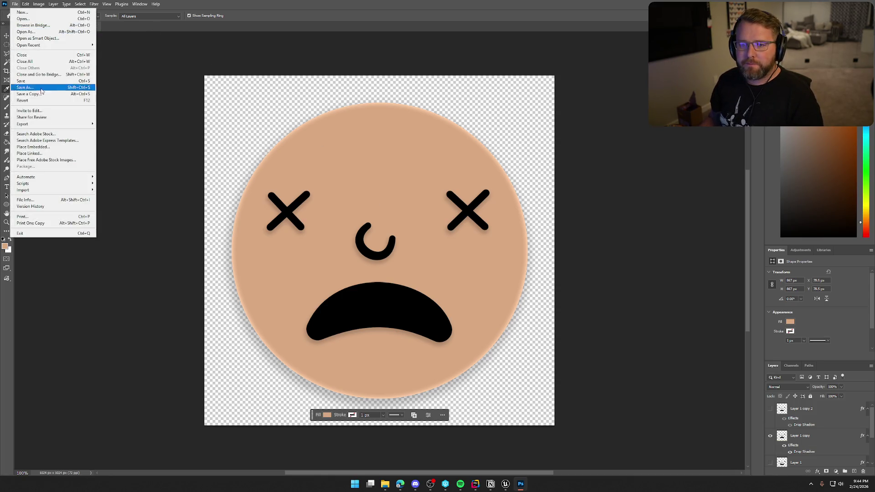
pyautogui.moveTo(63, 125)
pyautogui.click(125, 127)
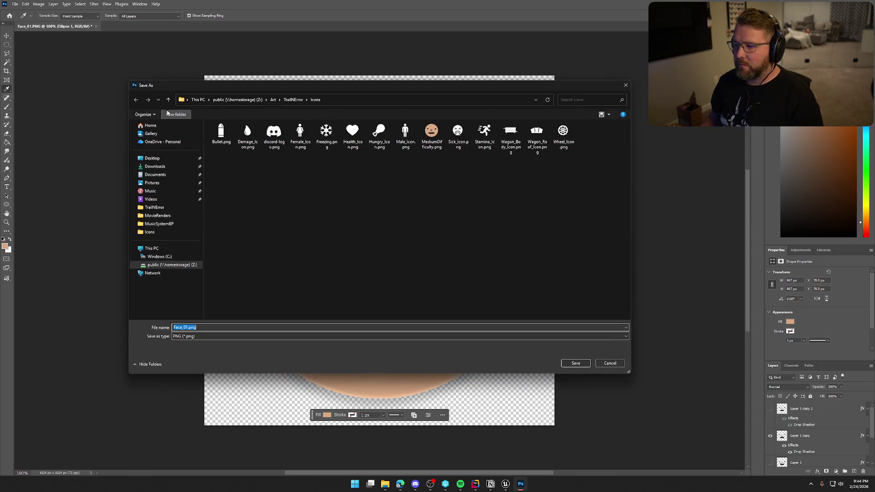
pyautogui.write('HardDifficulty')
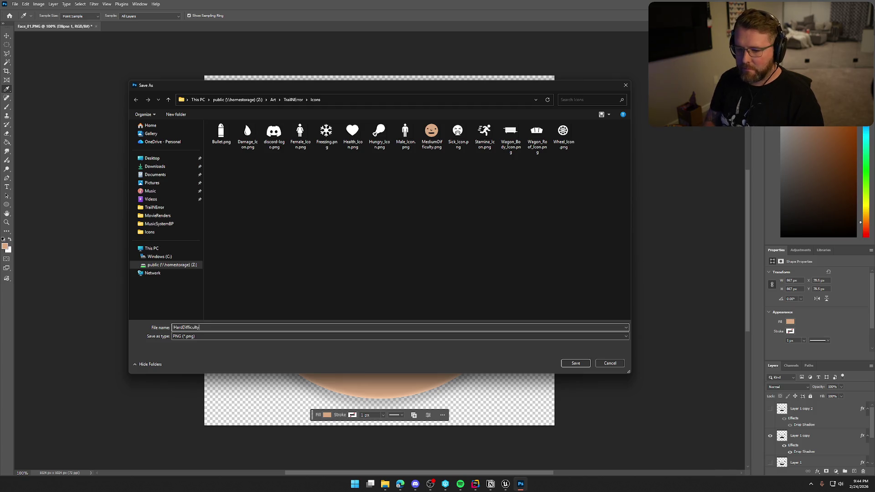
pyautogui.press('Return')
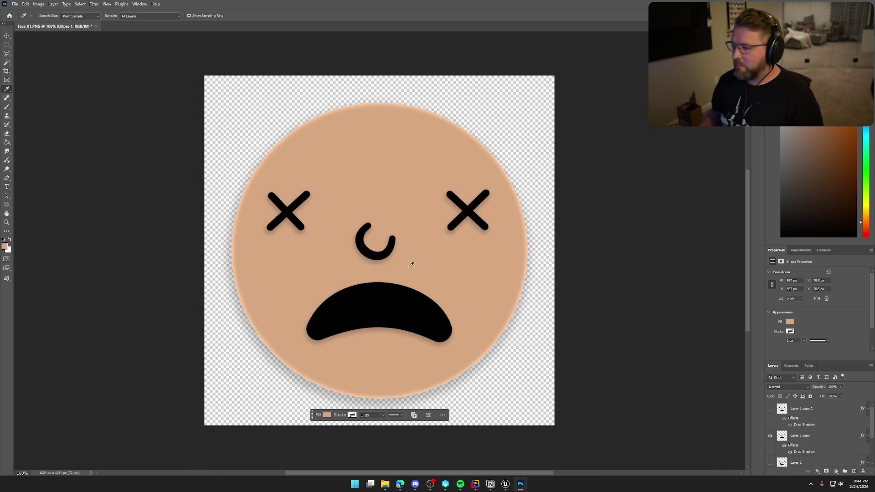
# - Switch to the smiling face and Quick Export it as EasyDifficulty.png
pyautogui.click(770, 436)
pyautogui.click(770, 463)
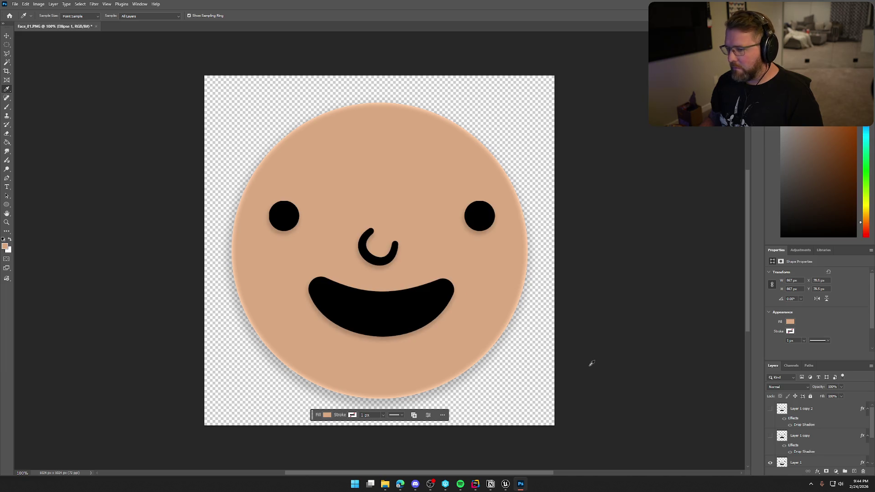
pyautogui.click(15, 4)
pyautogui.moveTo(50, 123)
pyautogui.click(111, 122)
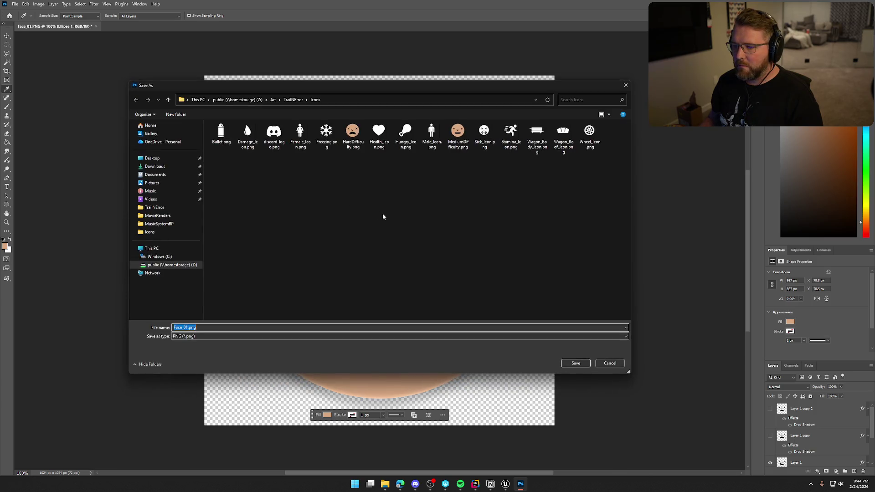
pyautogui.write('EasyDifficulty')
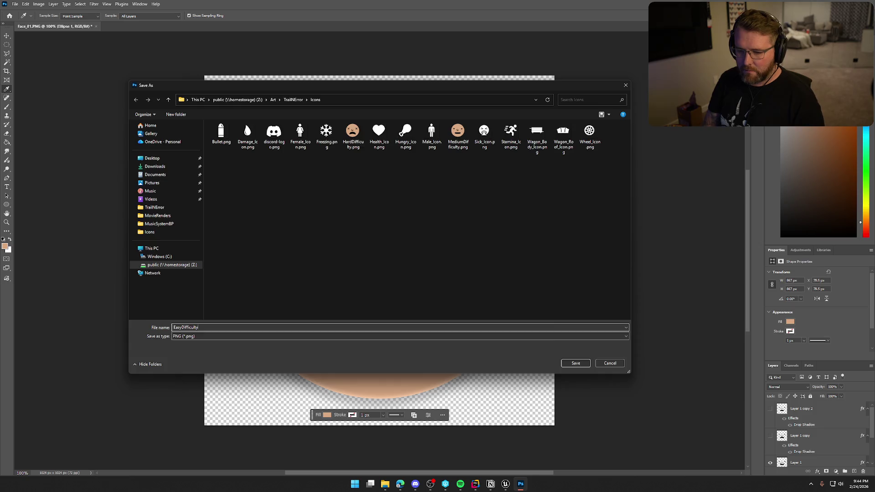
pyautogui.press('Return')
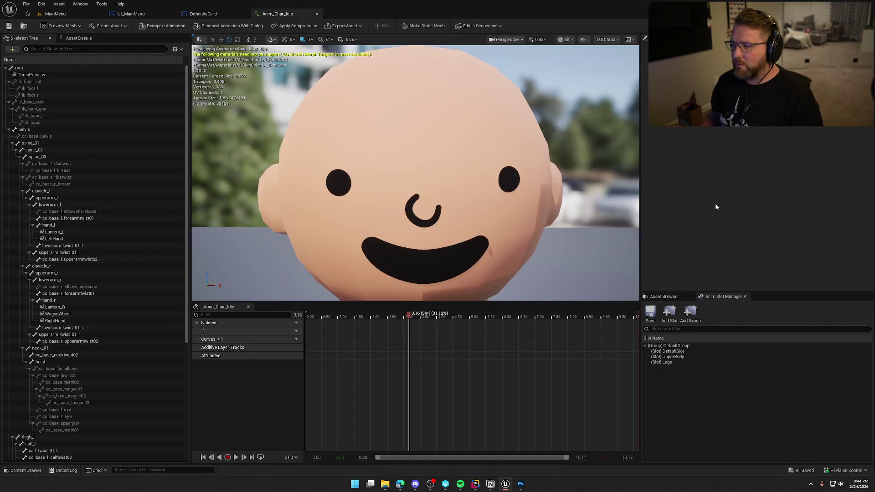
# - Close the Anim_Char_Idle tab and drag the three difficulty PNGs into UI/Assets/Icons
pyautogui.middleClick(270, 17)
pyautogui.hotkey('ctrl', 'space')
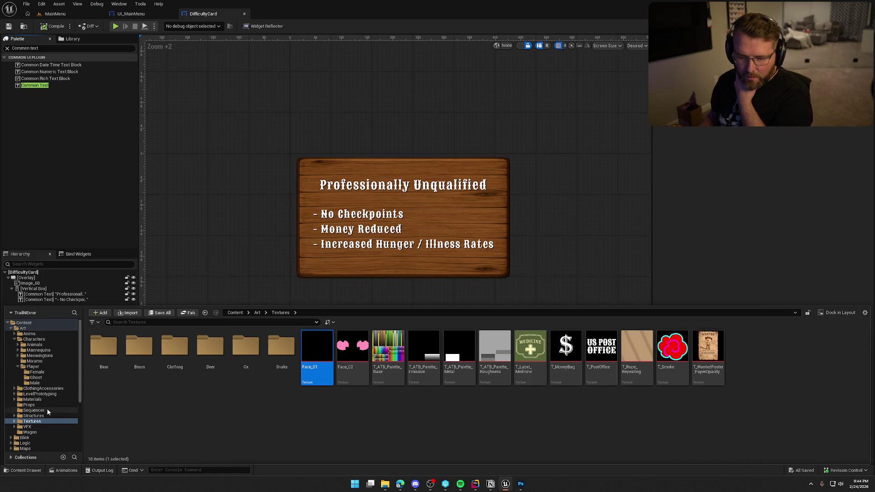
pyautogui.click(14, 338)
pyautogui.click(11, 328)
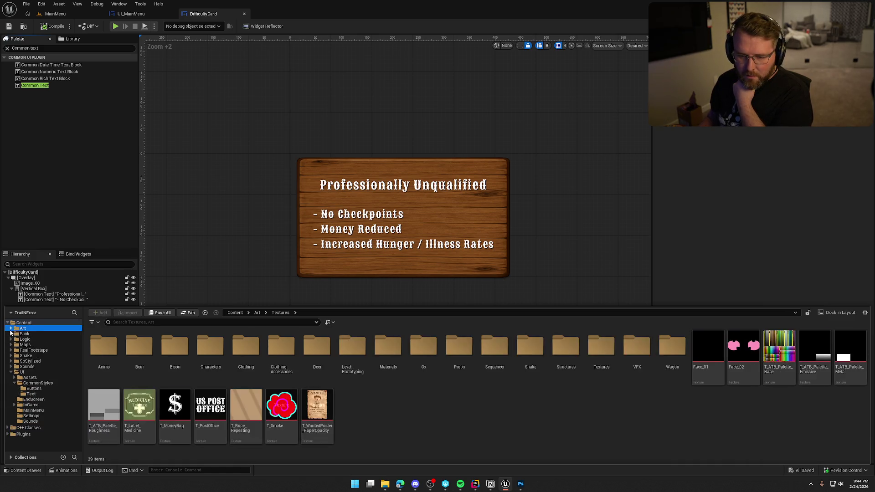
pyautogui.click(37, 377)
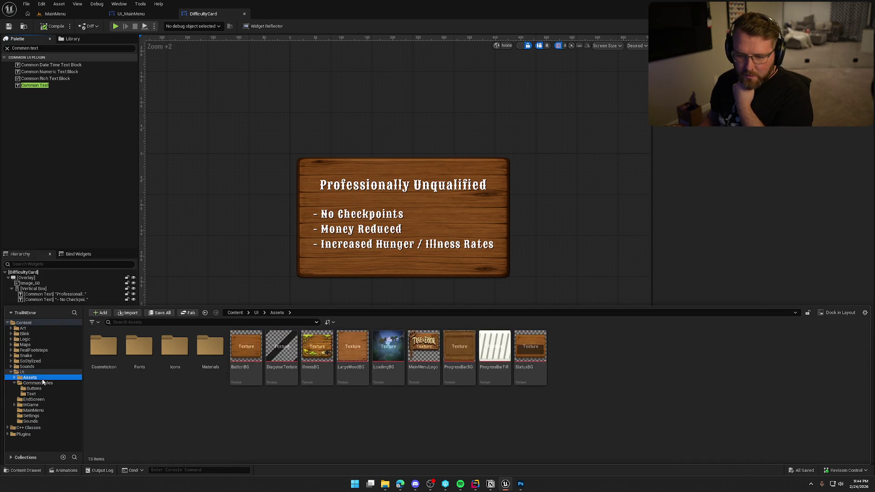
pyautogui.doubleClick(175, 349)
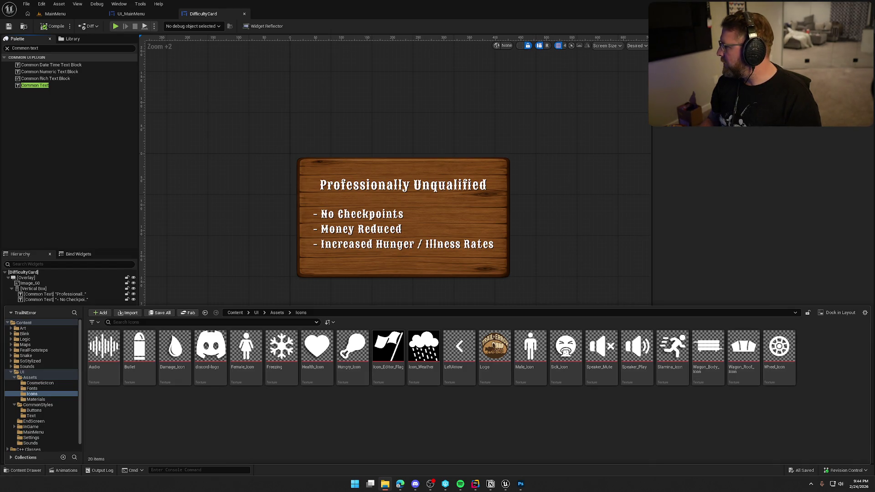
pyautogui.moveTo(651, 437)
pyautogui.mouseDown()
pyautogui.moveTo(468, 415)
pyautogui.moveTo(501, 409)
pyautogui.mouseUp()
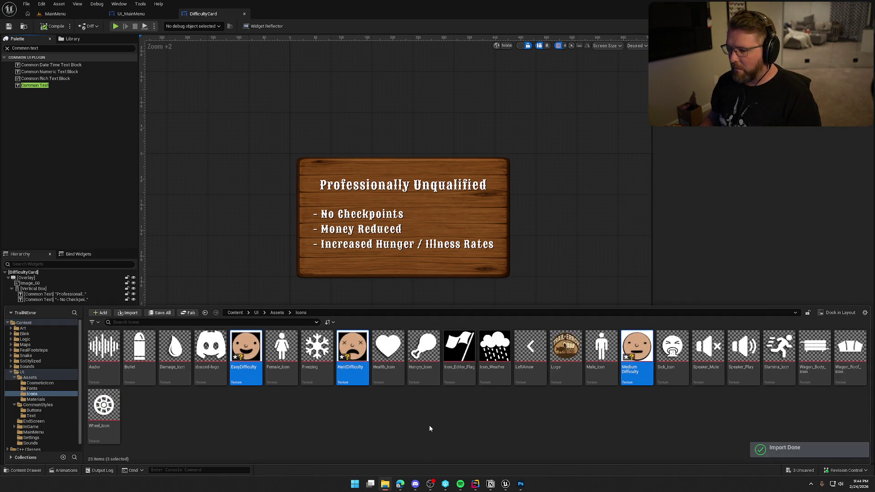
pyautogui.rightClick(251, 353)
# - Set the three textures' Texture Group to UI in the Property Matrix and save them
pyautogui.moveTo(313, 231)
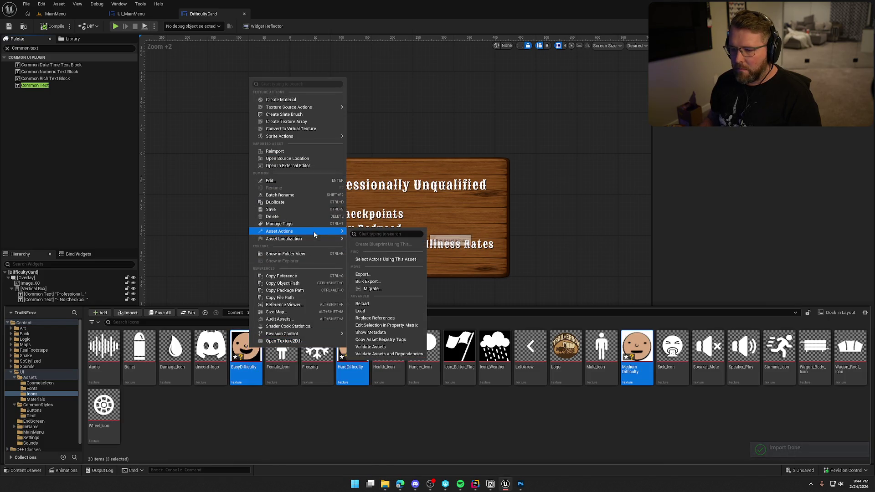
pyautogui.click(386, 325)
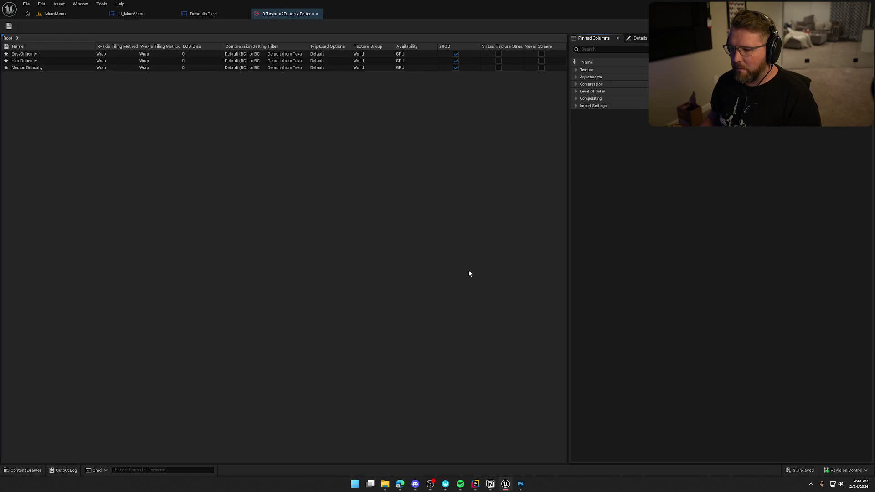
pyautogui.click(576, 93)
pyautogui.click(704, 122)
pyautogui.click(706, 240)
pyautogui.hotkey('ctrl', 's')
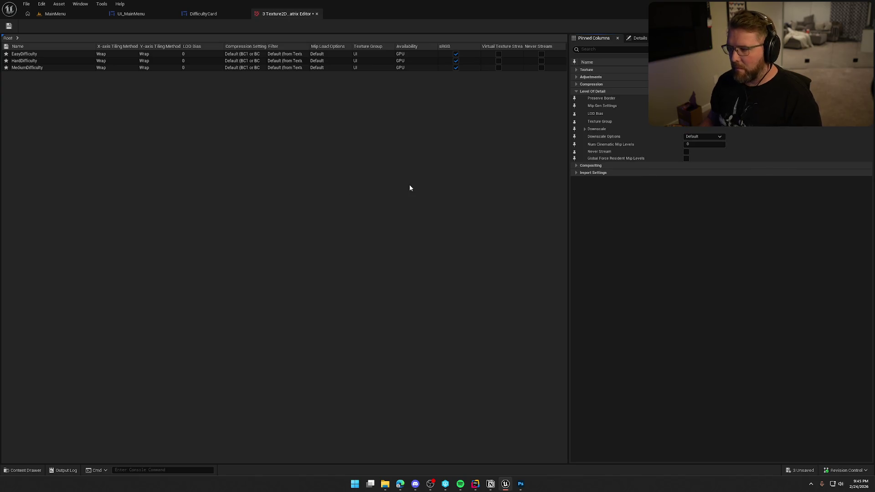
pyautogui.click(577, 85)
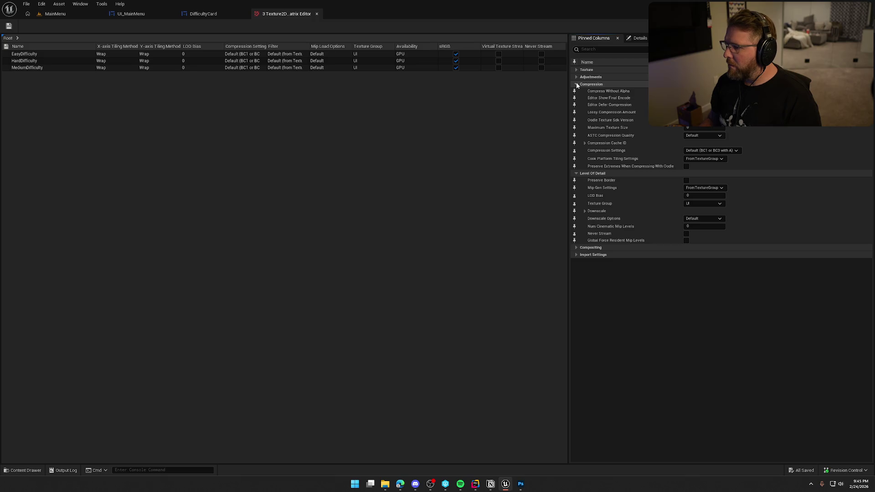
pyautogui.click(317, 14)
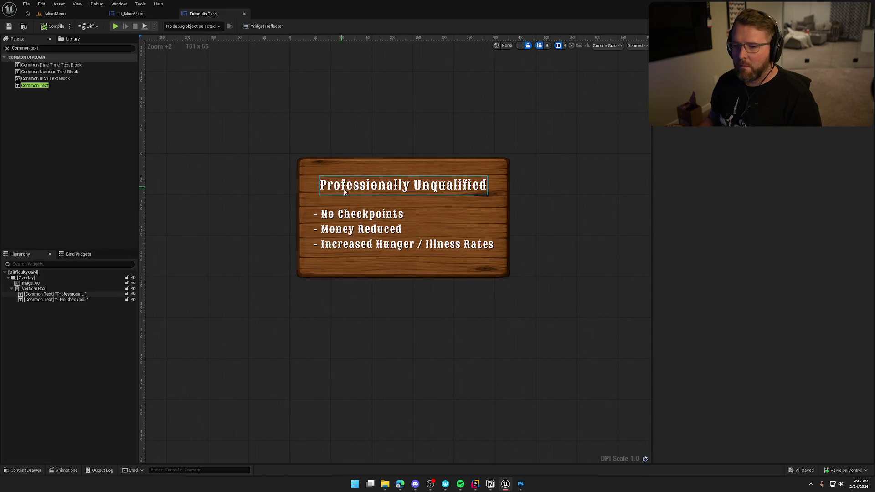
# - Add an Image widget to the card's Vertical Box, centered horizontally and vertically
pyautogui.hotkey('ctrl', 'space')
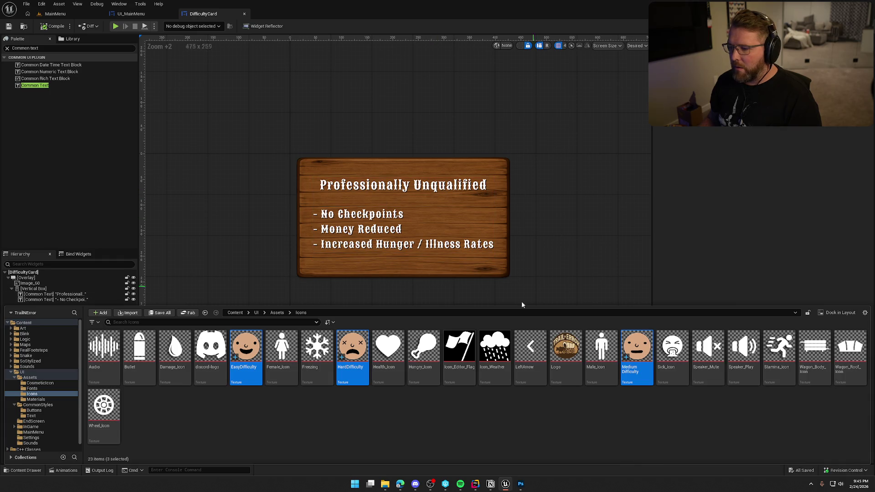
pyautogui.click(353, 360)
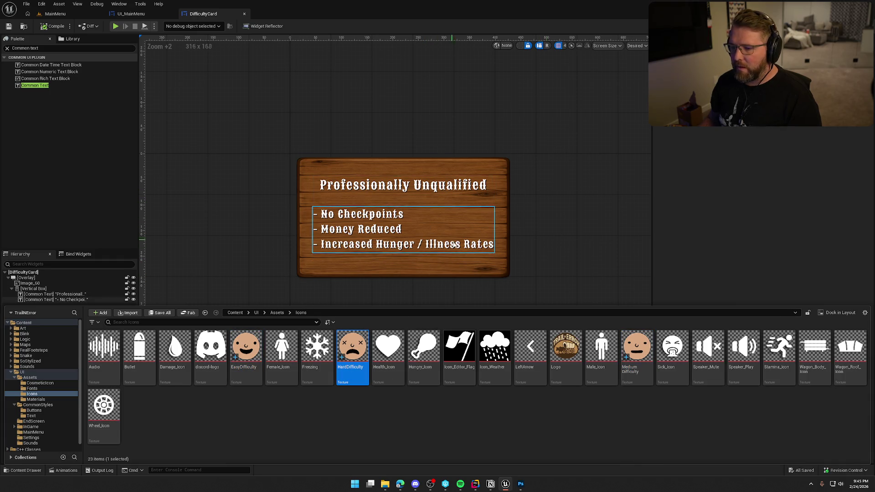
pyautogui.hotkey('ctrl', 'space')
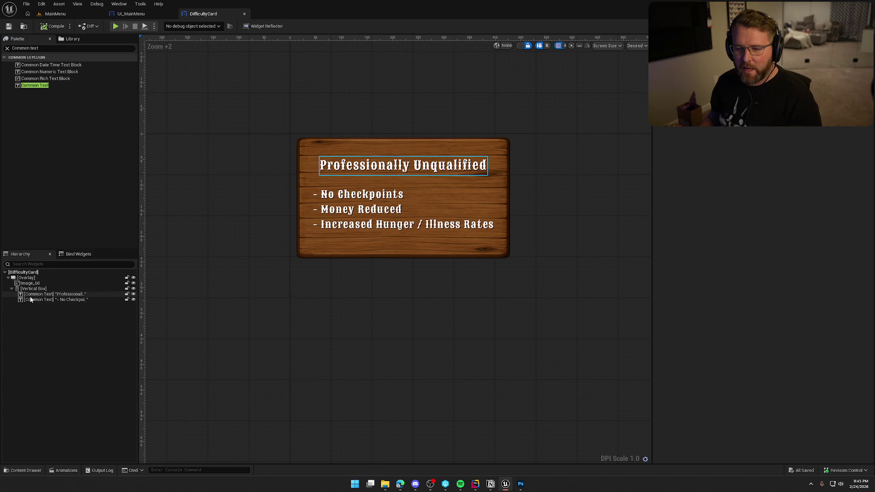
pyautogui.click(69, 47)
pyautogui.write('im')
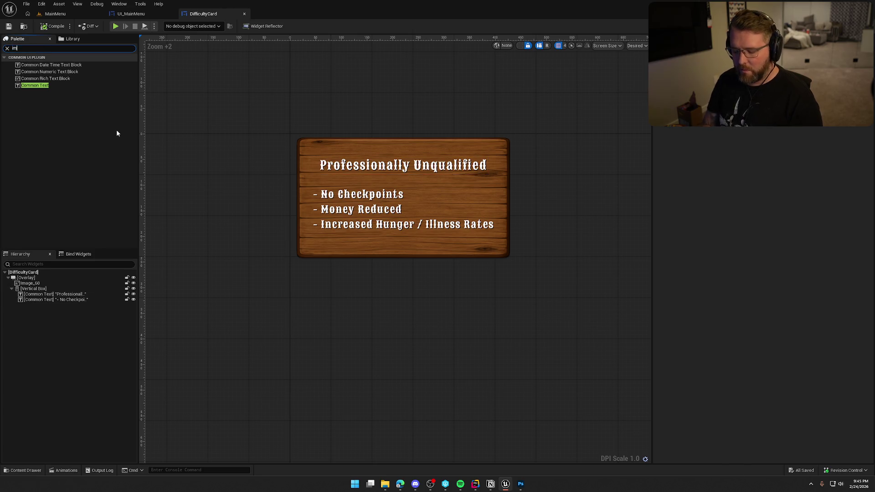
pyautogui.write('age')
pyautogui.moveTo(28, 64)
pyautogui.mouseDown()
pyautogui.moveTo(43, 97)
pyautogui.moveTo(42, 316)
pyautogui.moveTo(39, 307)
pyautogui.mouseUp()
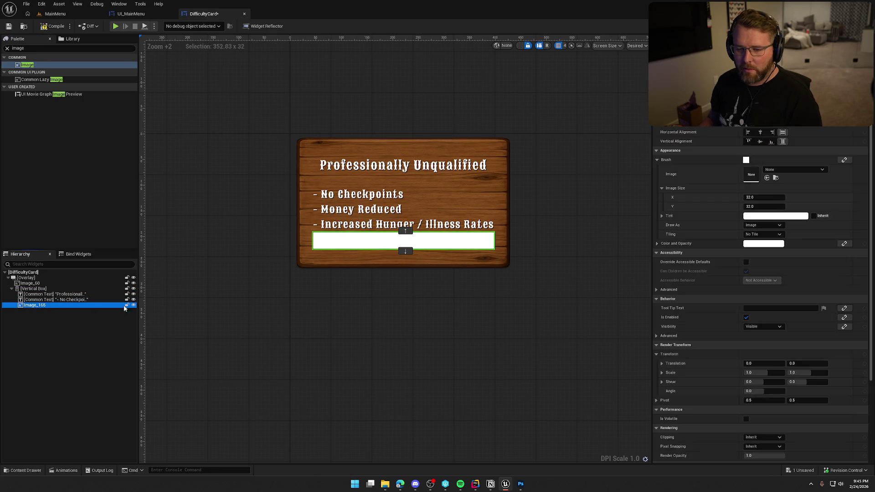
pyautogui.click(760, 132)
pyautogui.click(759, 141)
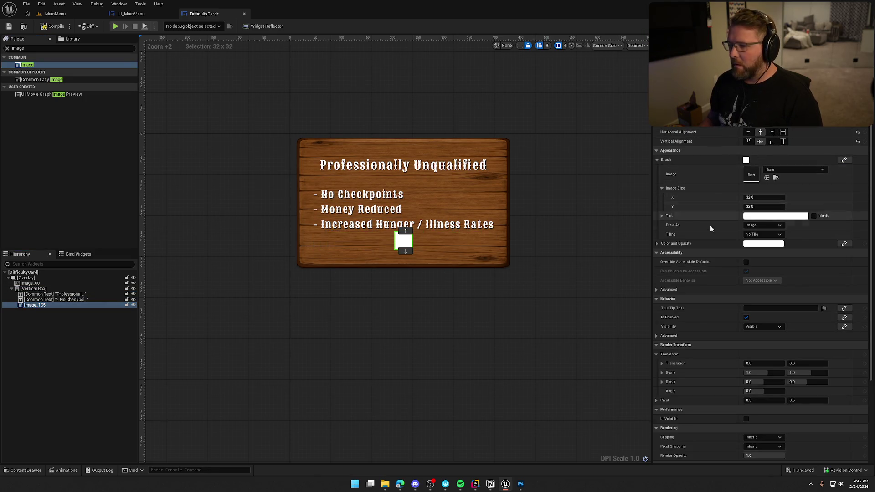
# - Assign the HardDifficulty texture to the image, initially sized 150×150
pyautogui.hotkey('ctrl', 'space')
pyautogui.moveTo(351, 365); pyautogui.dragTo(751, 174)
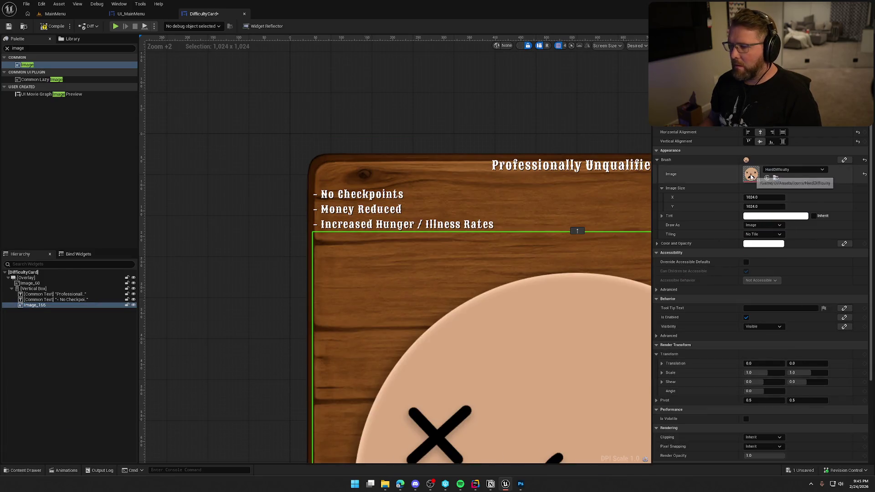
pyautogui.scroll(-5, 390, 234)
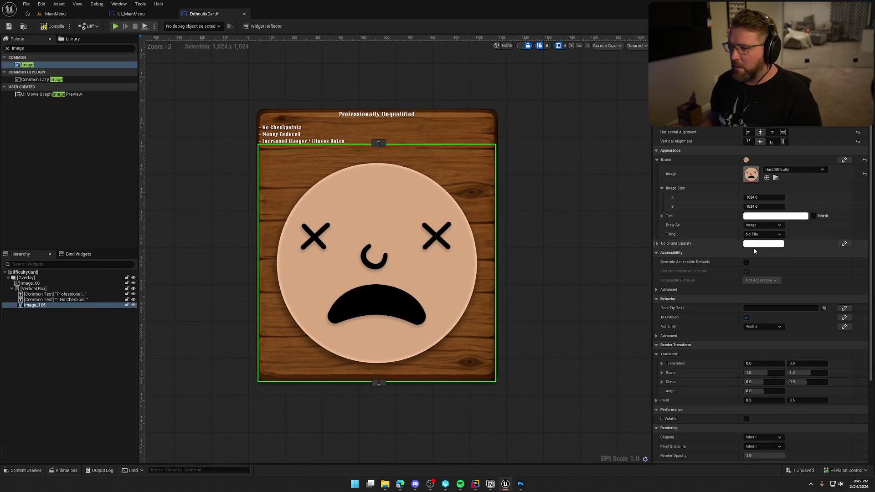
pyautogui.click(764, 197)
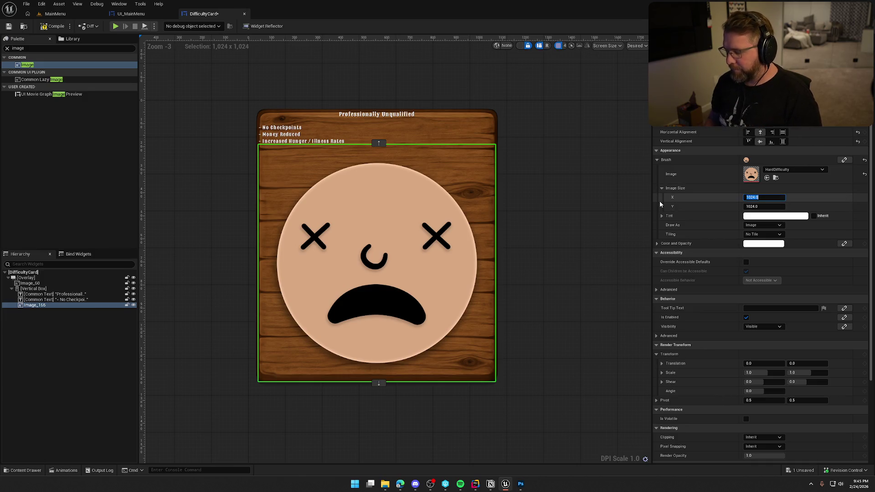
pyautogui.write('150')
pyautogui.press('Tab')
pyautogui.write('150')
pyautogui.press('Return')
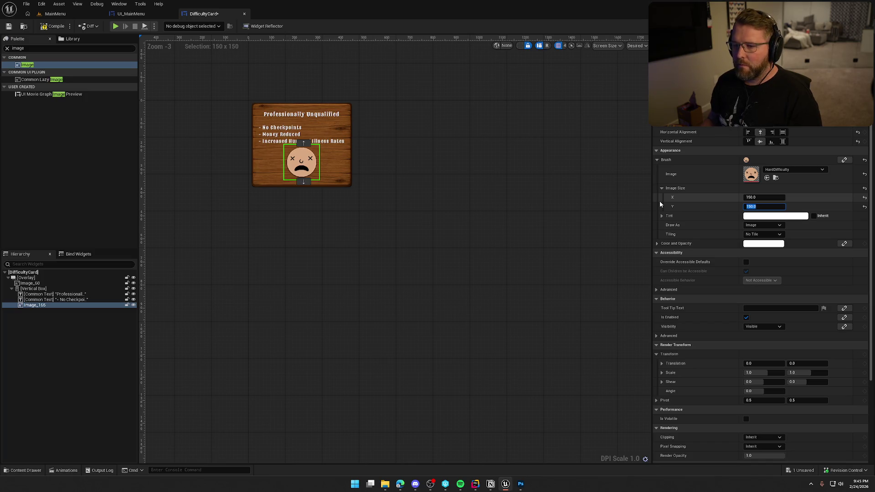
# - Enlarge the face image to 300×300
pyautogui.scroll(9, 331, 228)
pyautogui.scroll(-2, 410, 258)
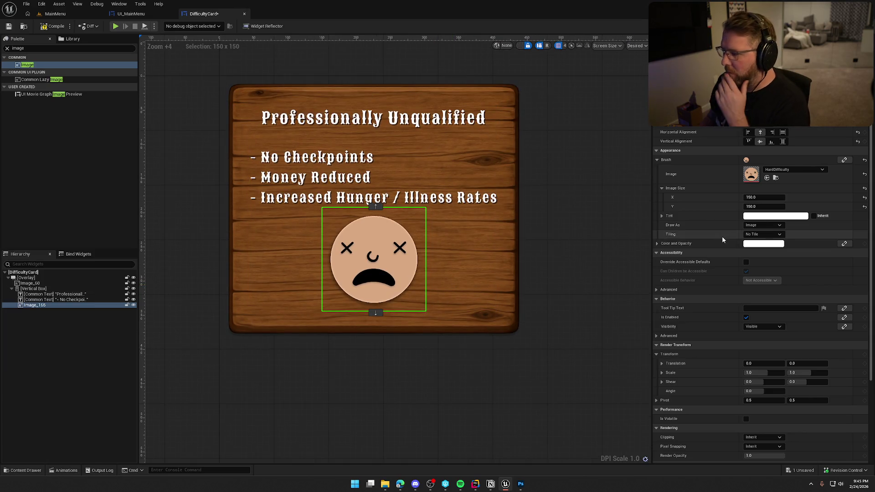
pyautogui.click(766, 196)
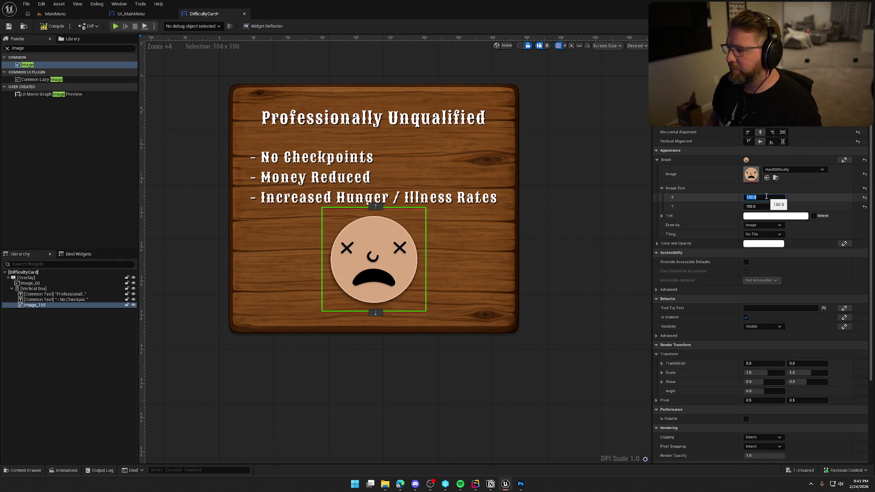
pyautogui.write('30')
pyautogui.press('Return')
pyautogui.press('Tab')
pyautogui.write('300')
pyautogui.press('Return')
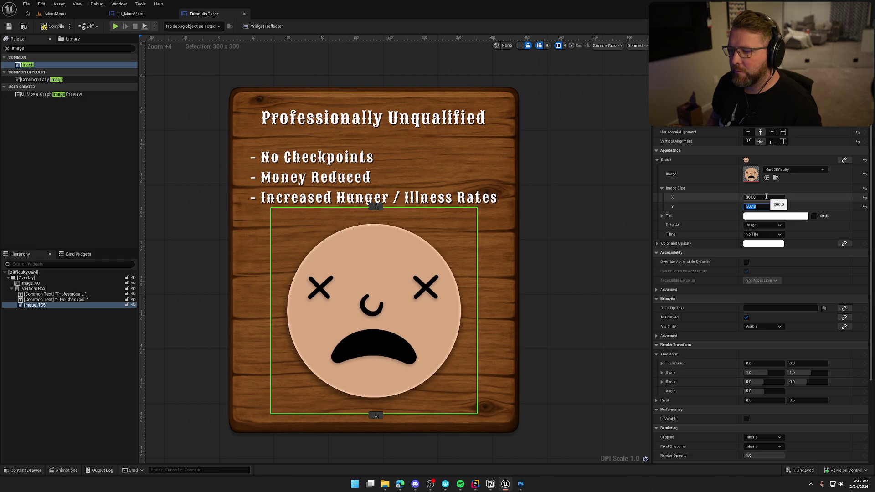
pyautogui.click(375, 207)
# - Move the face image above the bullet list, between it and the title
pyautogui.click(376, 207)
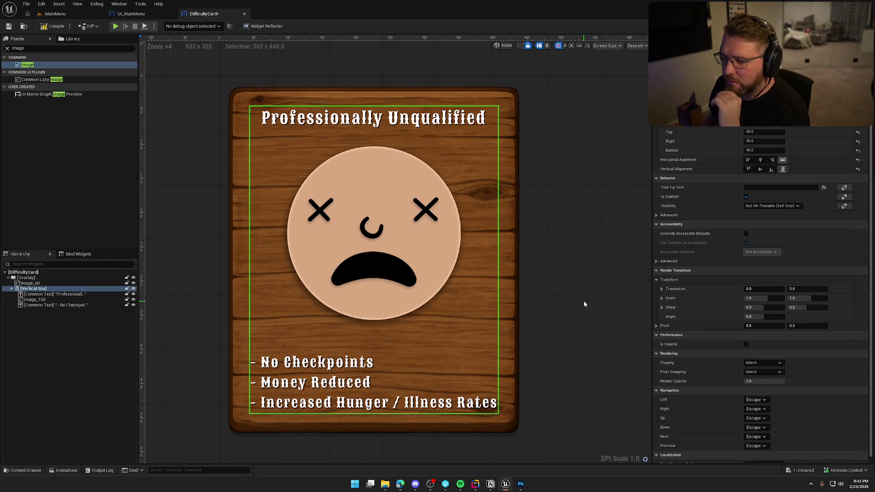
pyautogui.scroll(-2, 497, 266)
pyautogui.scroll(-1, 497, 266)
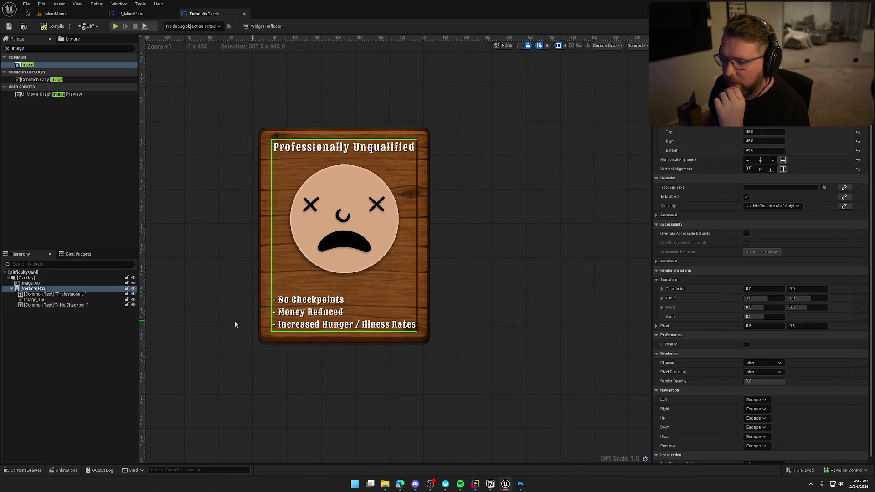
pyautogui.click(60, 305)
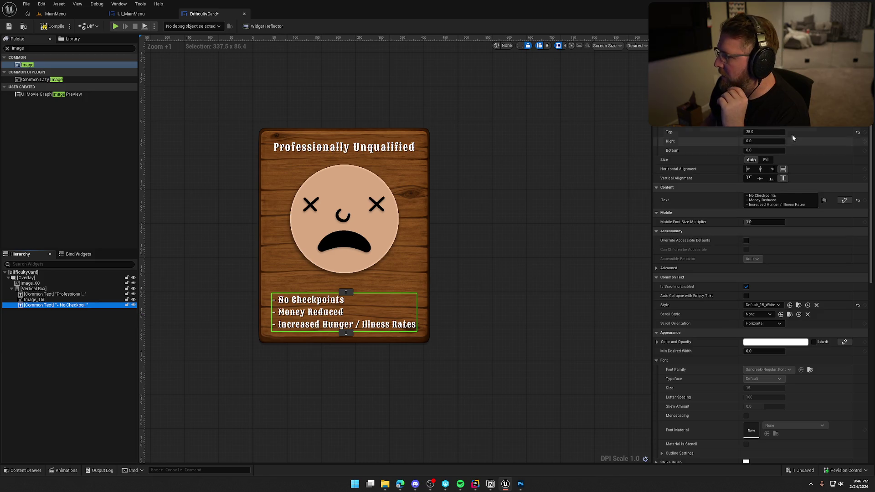
# - Set the bullet list's top padding to 0
pyautogui.click(765, 131)
pyautogui.write('0')
pyautogui.press('Return')
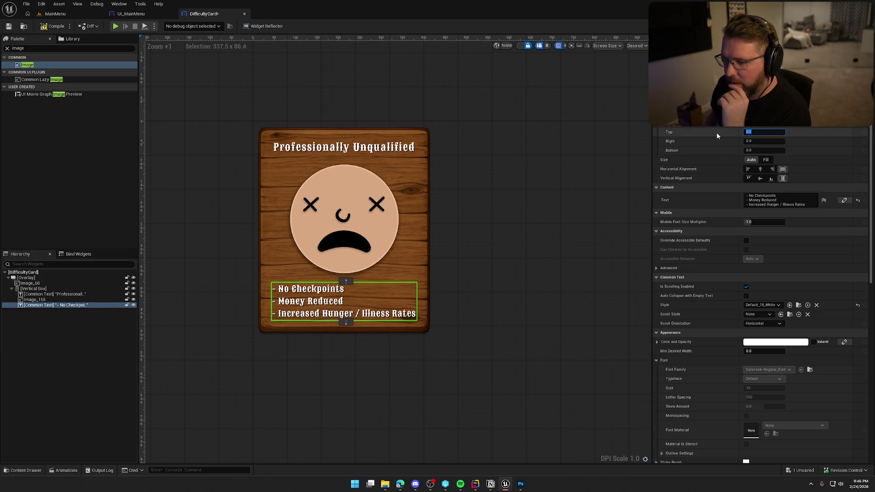
pyautogui.click(526, 382)
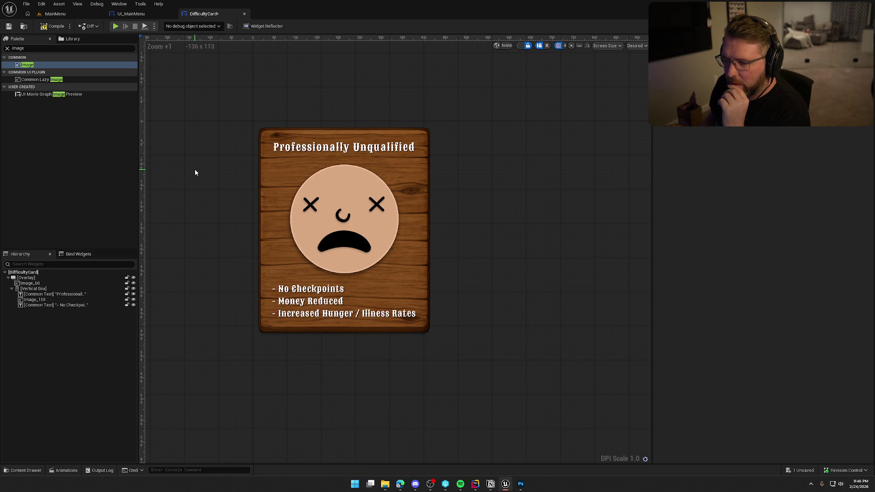
# - Inspect the three-card DifficultyList in UI_MainMenu, briefly toggling dashed widget outlines
pyautogui.click(125, 15)
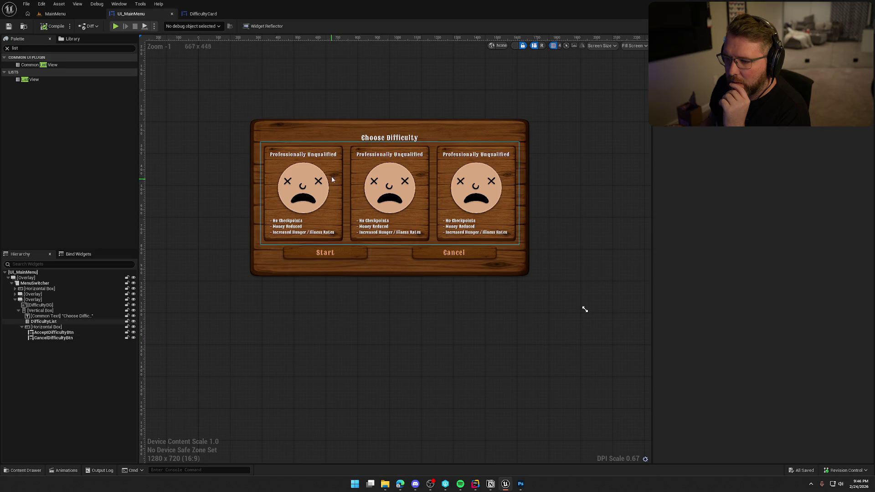
pyautogui.scroll(7, 364, 190)
pyautogui.scroll(-6, 365, 190)
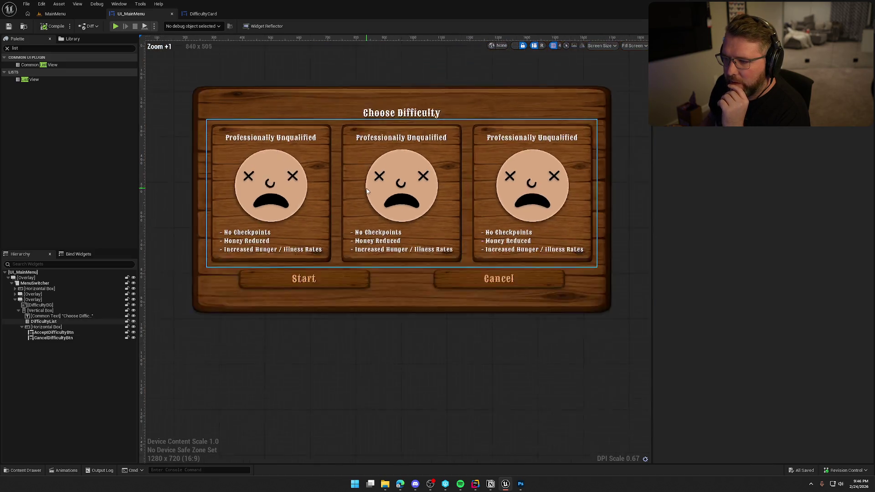
pyautogui.click(515, 47)
pyautogui.click(515, 47)
pyautogui.scroll(3, 351, 190)
pyautogui.click(351, 191)
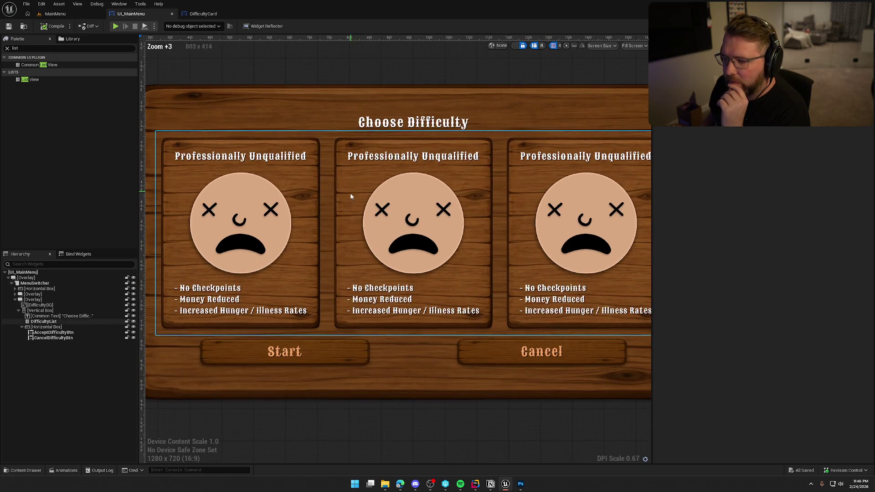
pyautogui.moveTo(335, 246); pyautogui.dragTo(348, 222)
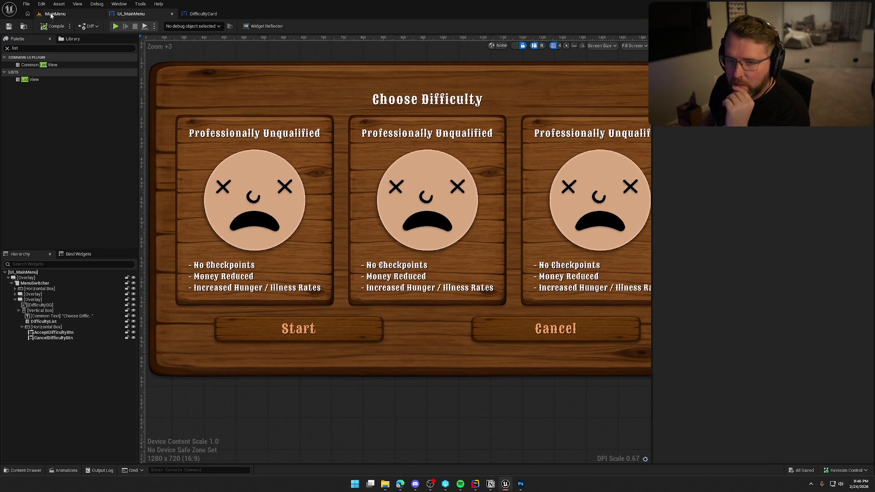
# - Play the MainMenu level to preview the menu, then return to the DifficultyCard widget
pyautogui.click(55, 13)
pyautogui.click(187, 26)
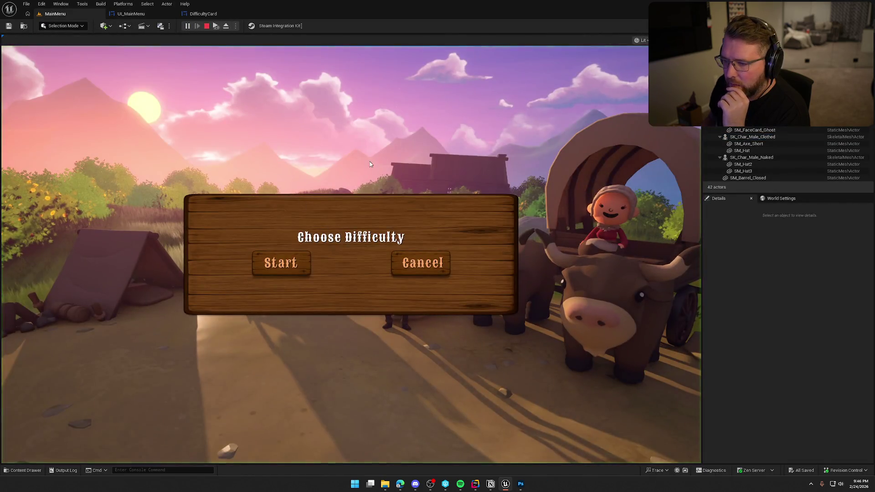
pyautogui.click(203, 13)
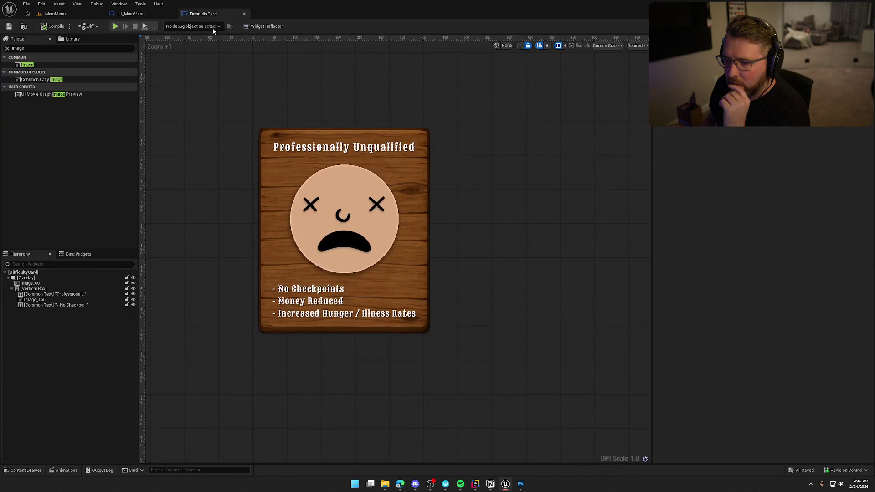
pyautogui.click(125, 14)
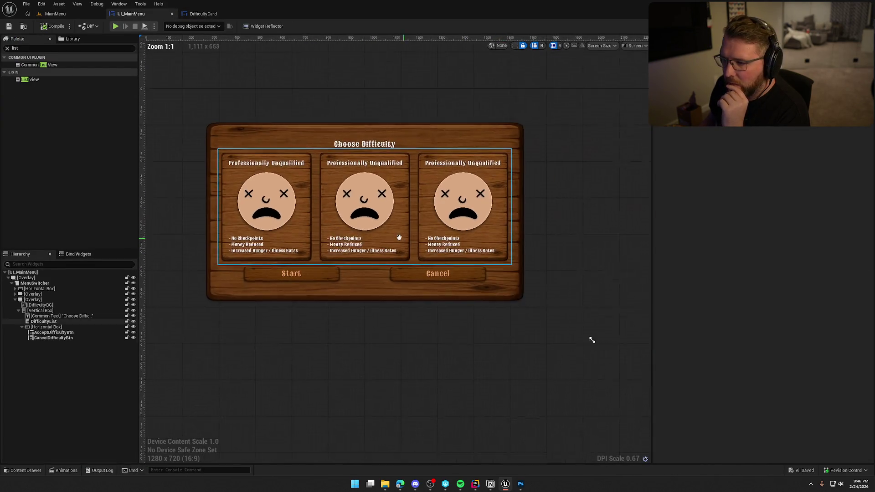
pyautogui.moveTo(399, 237); pyautogui.dragTo(393, 256)
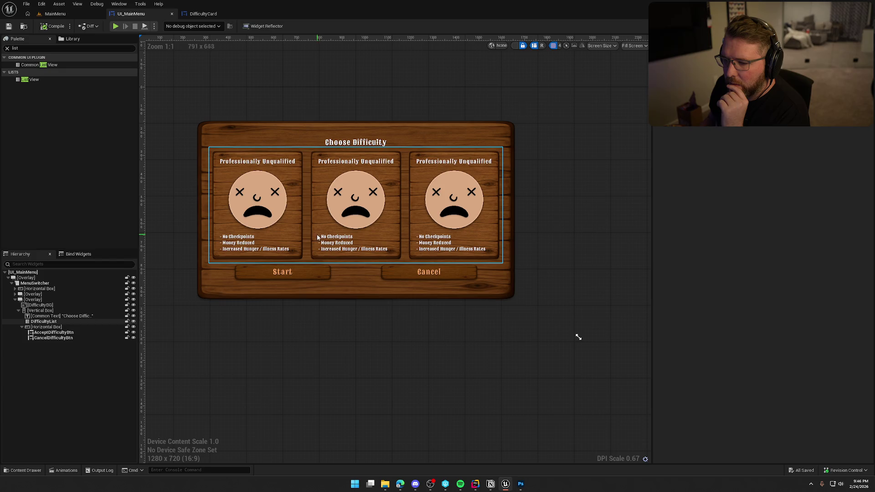
pyautogui.click(225, 15)
pyautogui.click(37, 305)
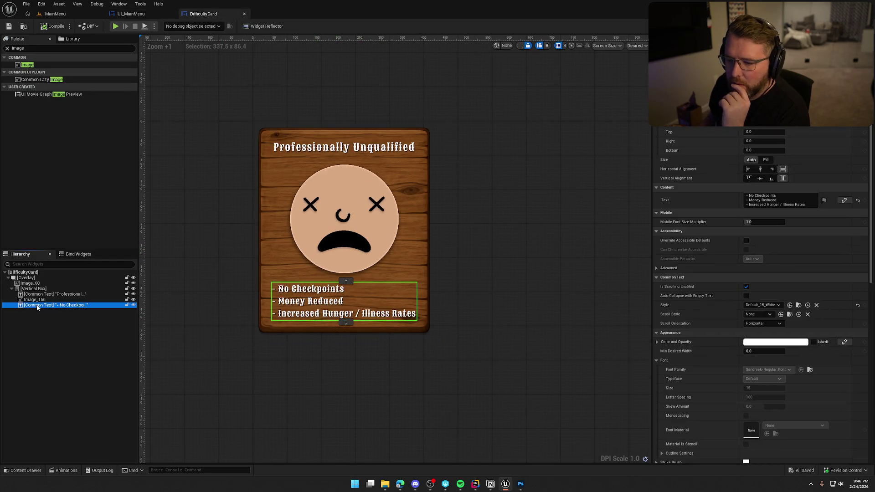
# - Wrap the card's bullet list text in a new Border and select it
pyautogui.rightClick(37, 306)
pyautogui.moveTo(73, 378)
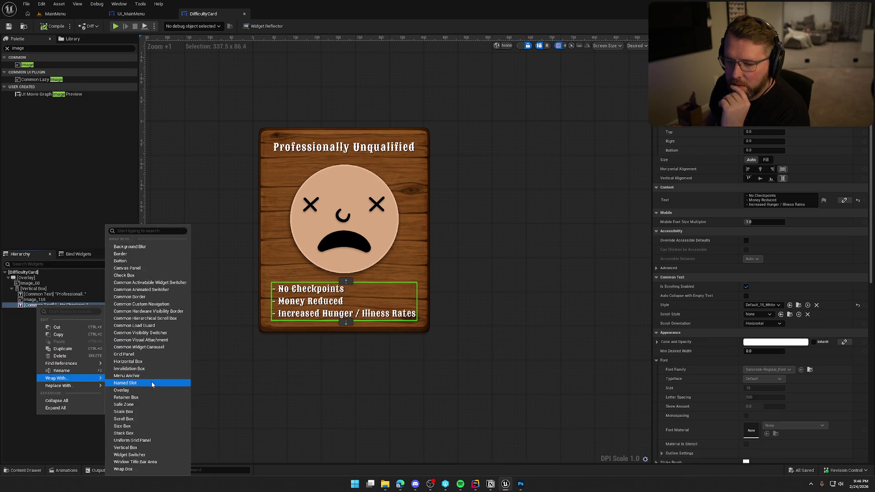
pyautogui.click(148, 254)
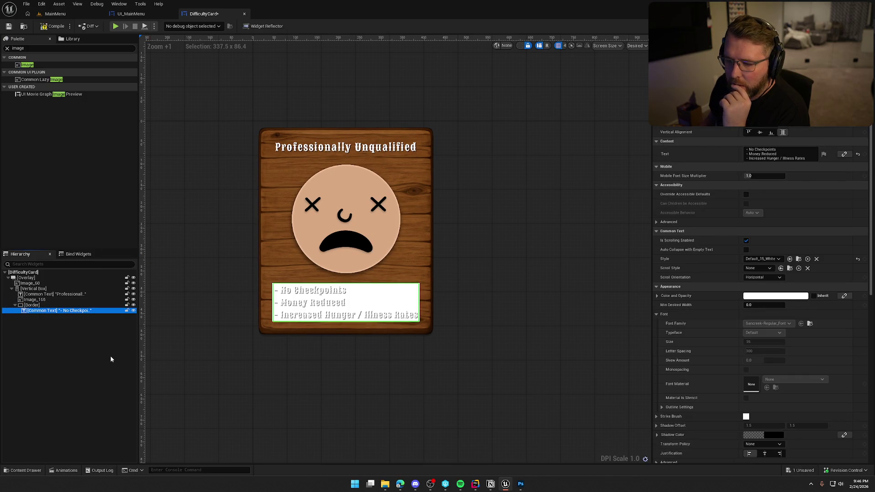
pyautogui.click(32, 305)
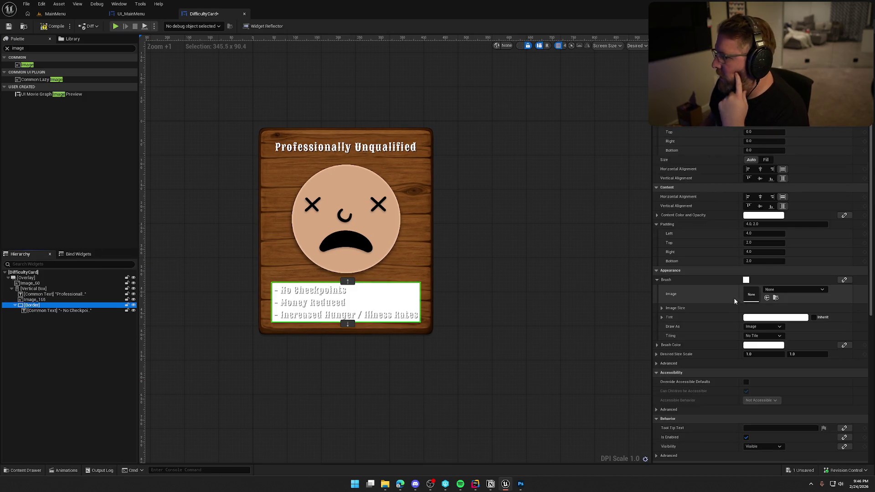
# - Draw the Border as a Rounded Box with Fixed Radius and all corner radii 10
pyautogui.click(763, 326)
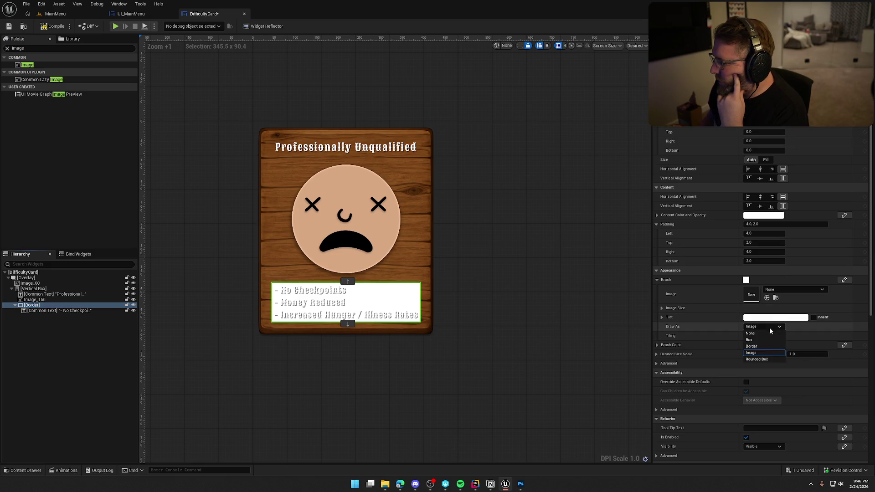
pyautogui.click(770, 359)
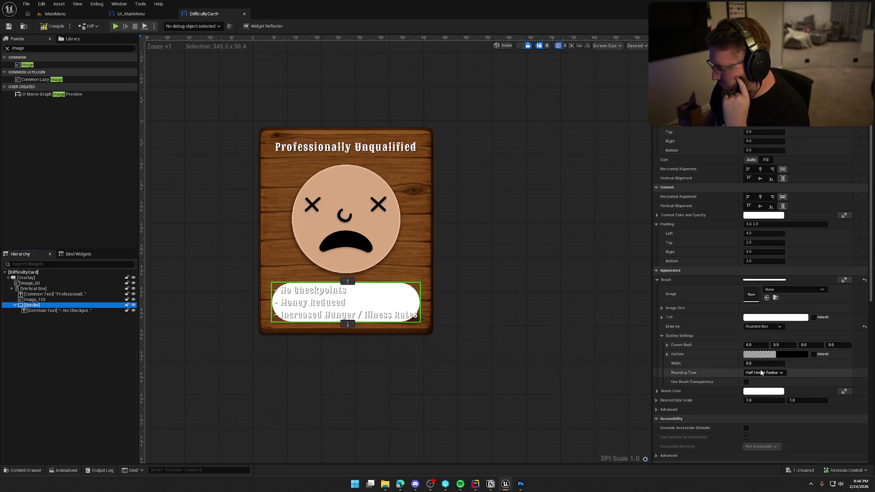
pyautogui.click(761, 373)
pyautogui.click(760, 376)
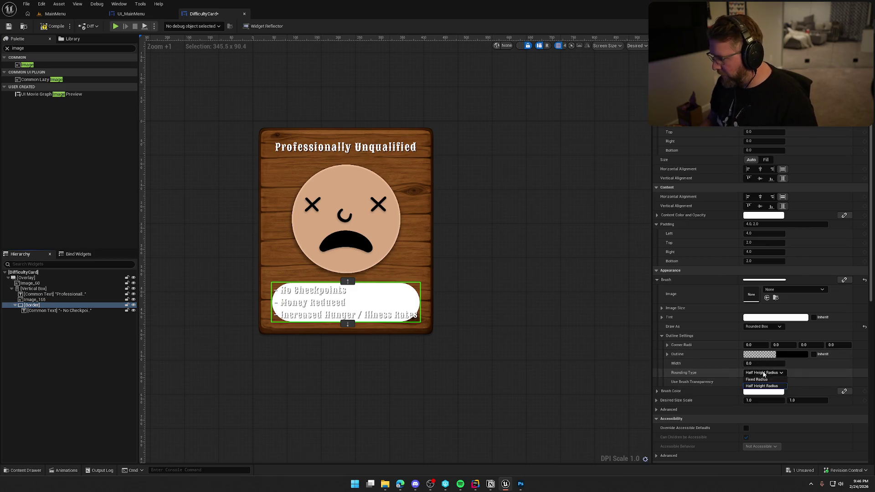
pyautogui.click(754, 345)
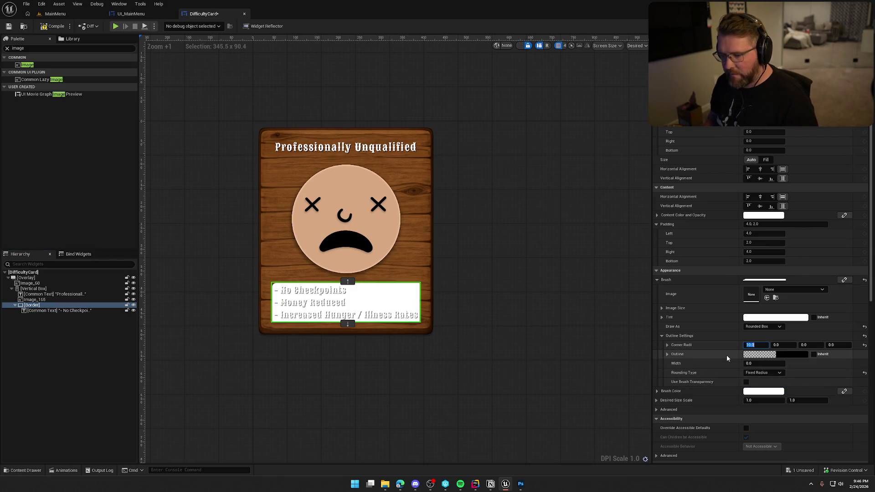
pyautogui.press('Tab')
pyautogui.write('10')
pyautogui.write('10')
pyautogui.press('Tab')
pyautogui.write('10')
pyautogui.press('Return')
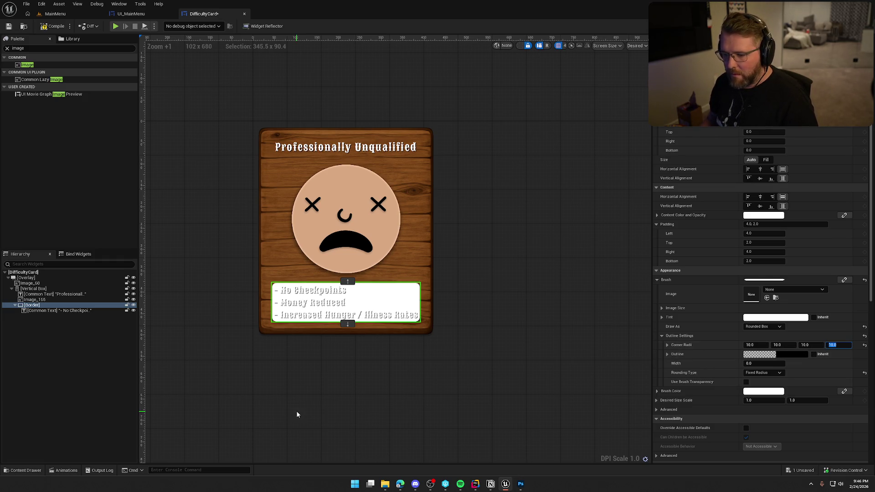
# - Set the backplate Brush Color to black at about 0.5 alpha, then return to UI_MainMenu
pyautogui.click(41, 310)
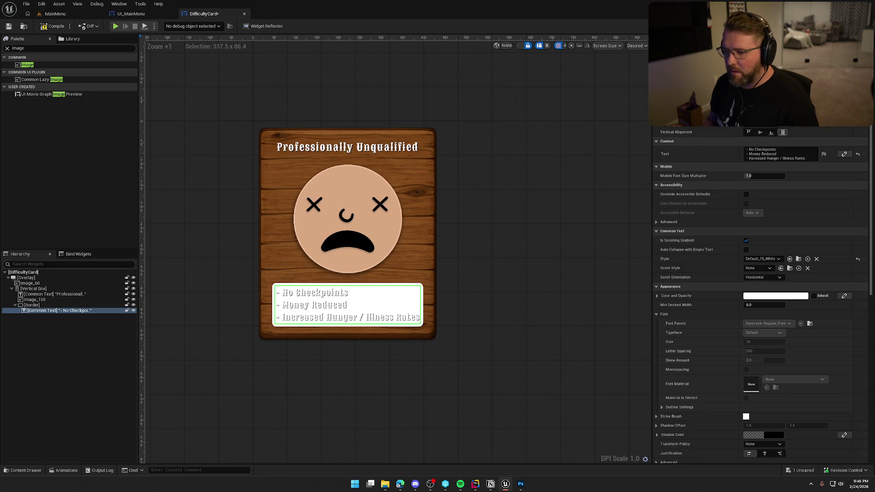
pyautogui.click(77, 305)
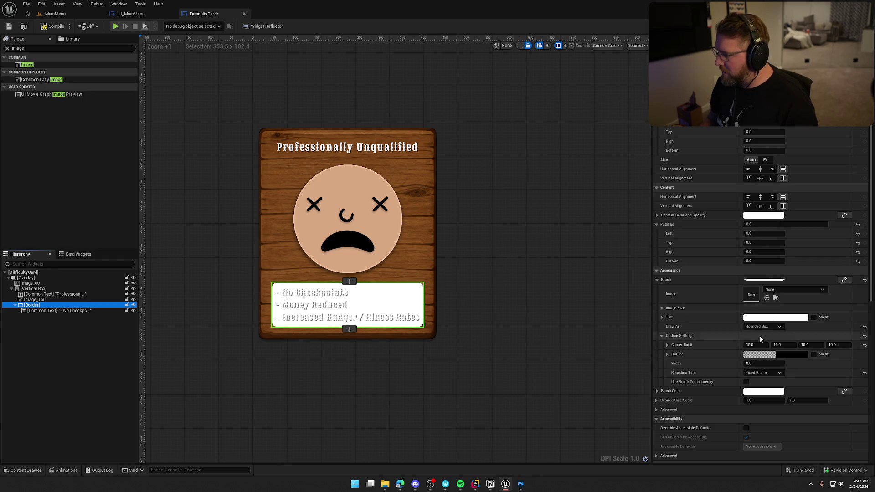
pyautogui.click(766, 393)
pyautogui.moveTo(712, 303); pyautogui.dragTo(711, 374)
pyautogui.moveTo(658, 406)
pyautogui.mouseDown()
pyautogui.moveTo(634, 402)
pyautogui.moveTo(642, 403)
pyautogui.mouseUp()
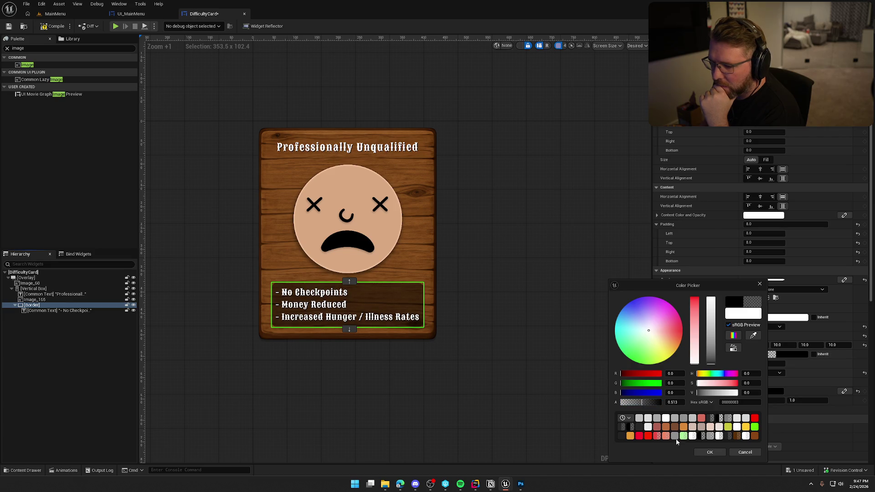
pyautogui.click(710, 452)
pyautogui.click(564, 252)
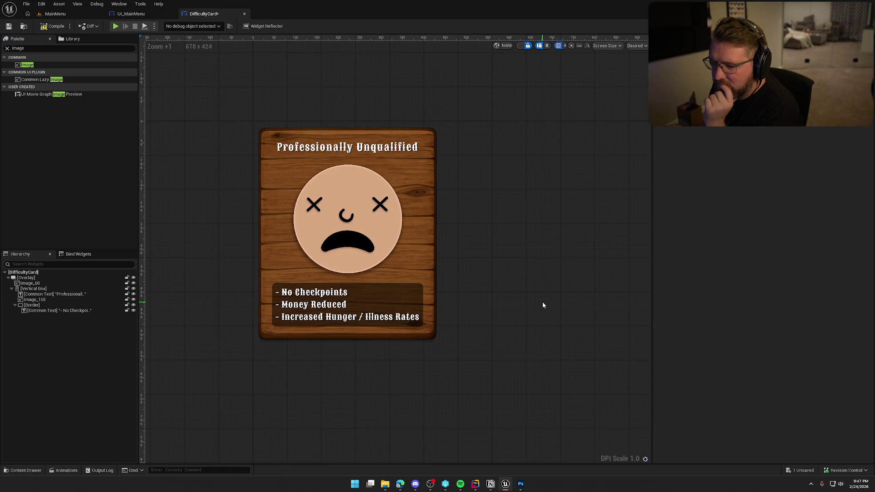
pyautogui.scroll(-2, 542, 304)
pyautogui.scroll(1, 488, 305)
pyautogui.click(131, 14)
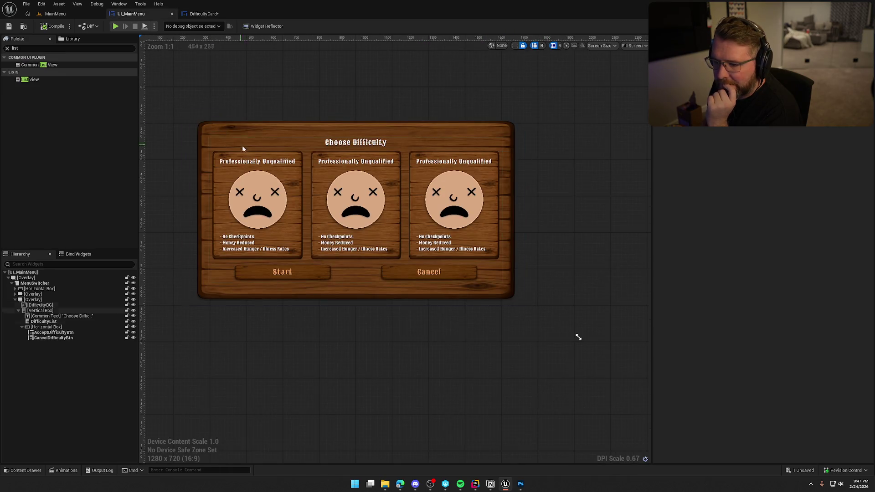
# - In DifficultyCard, set the face image Image_166 size to 250 by 250
pyautogui.click(201, 14)
pyautogui.click(129, 14)
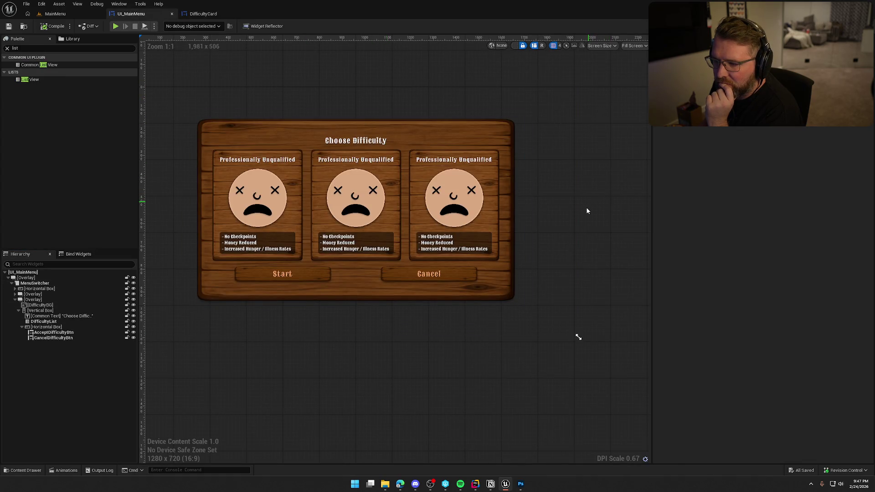
pyautogui.click(587, 211)
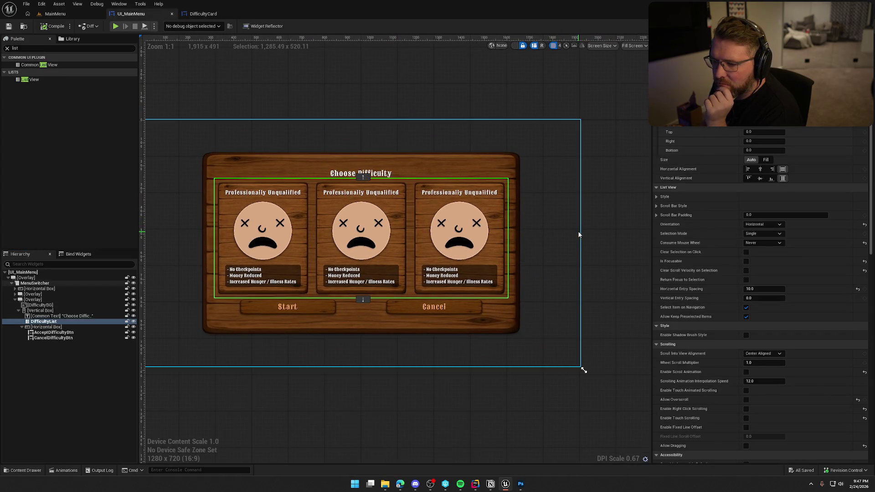
pyautogui.click(201, 14)
pyautogui.click(376, 242)
pyautogui.write('250')
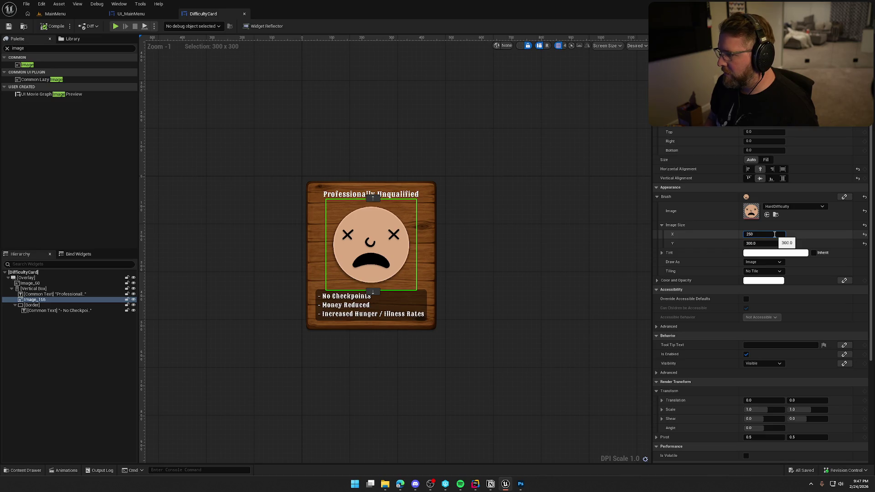
pyautogui.press('Return')
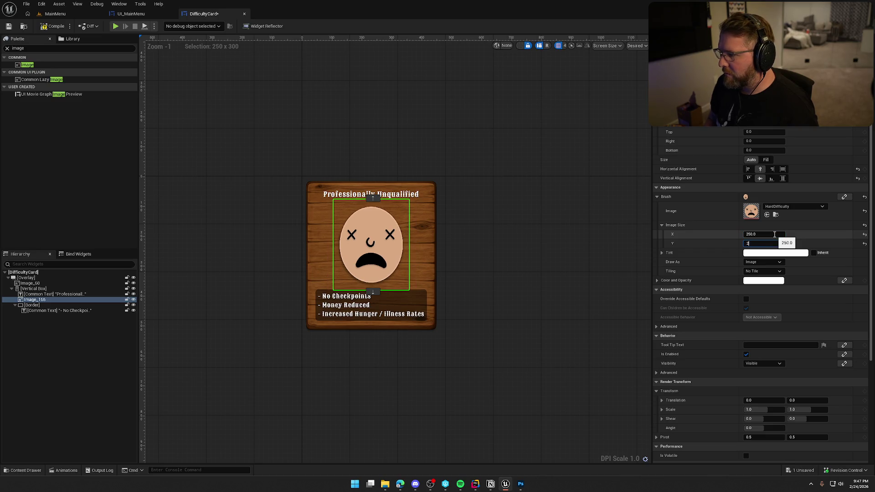
pyautogui.write('50')
pyautogui.press('Return')
pyautogui.click(576, 328)
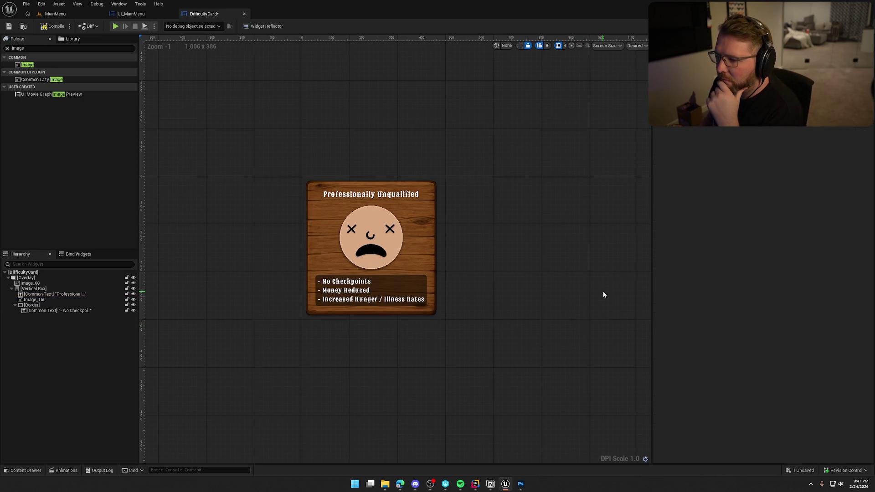
# - Switch back to UI_MainMenu and scroll to review the three resized cards
pyautogui.click(129, 14)
pyautogui.scroll(3, 434, 95)
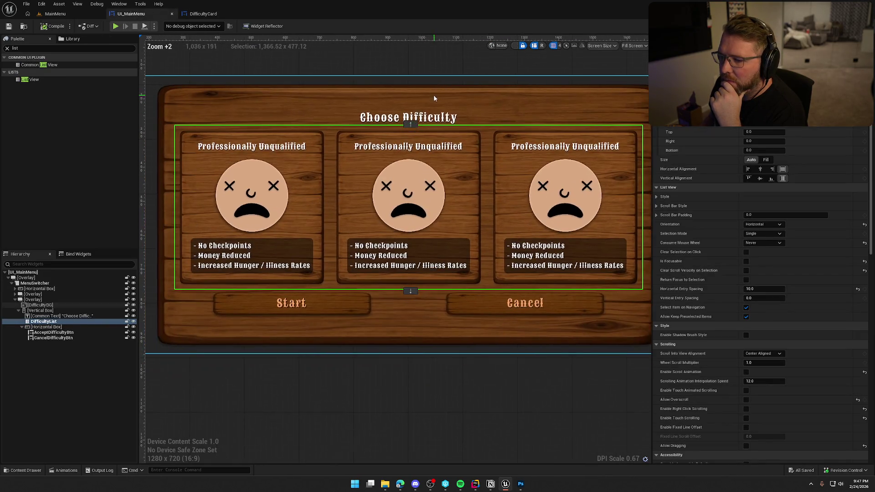
pyautogui.scroll(-1, 423, 159)
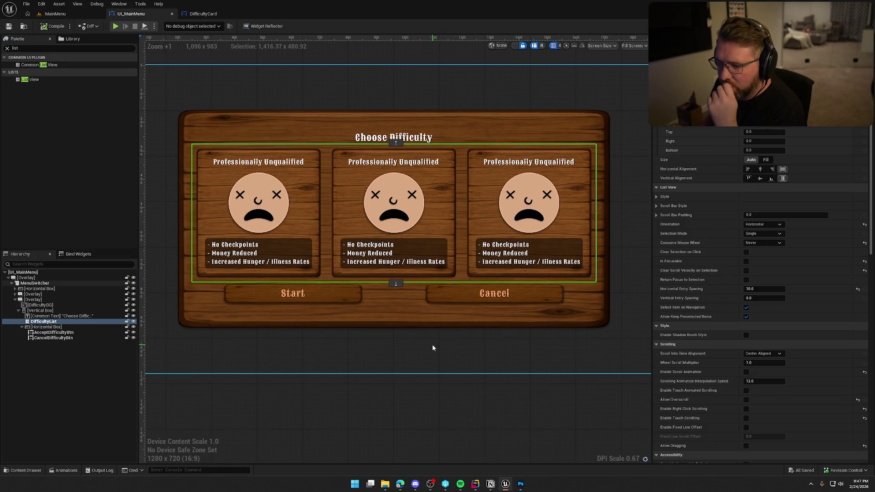
pyautogui.scroll(-1, 400, 346)
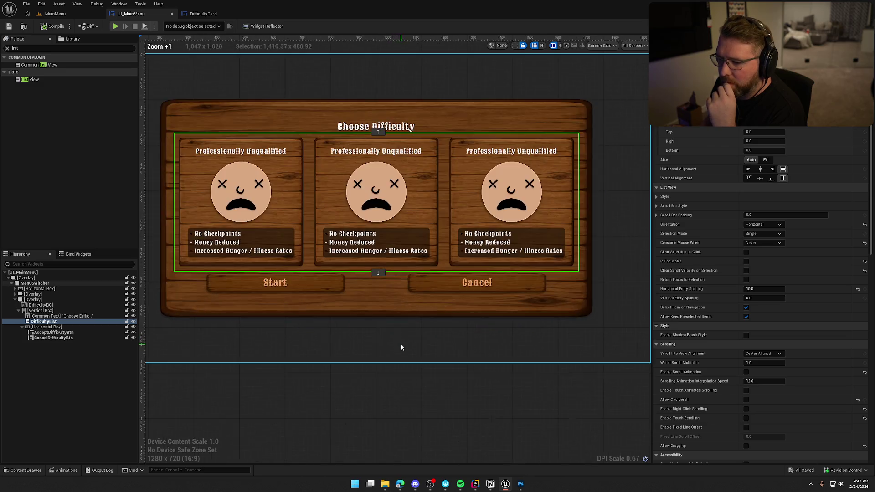
pyautogui.scroll(-1, 396, 341)
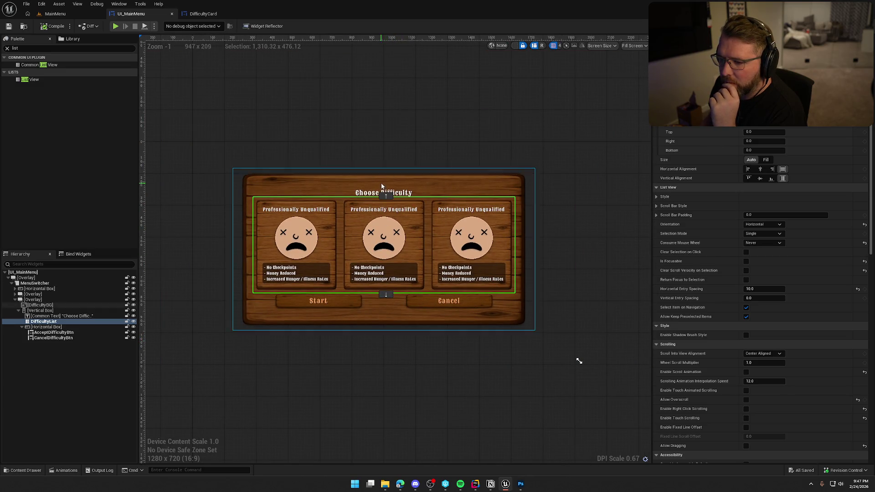
# - Set the DifficultyBG wood background's Image Size Y to 850
pyautogui.click(40, 306)
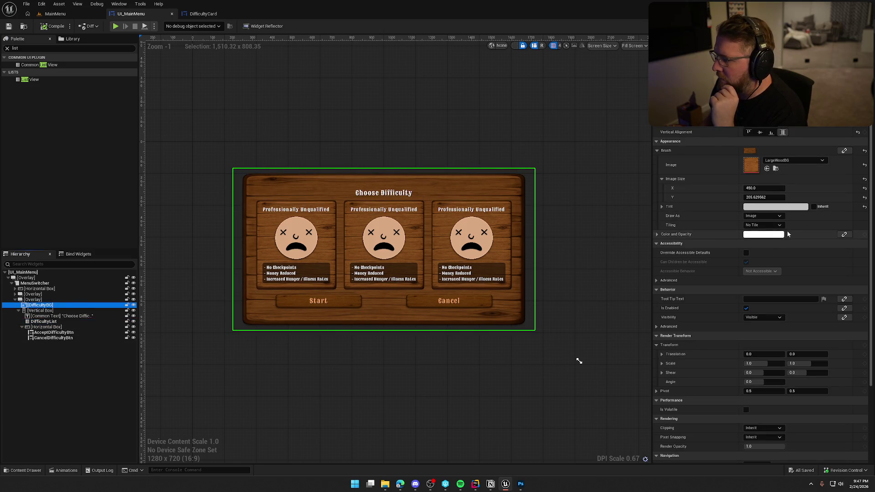
pyautogui.moveTo(758, 197); pyautogui.dragTo(820, 196)
pyautogui.click(754, 197)
pyautogui.write('850')
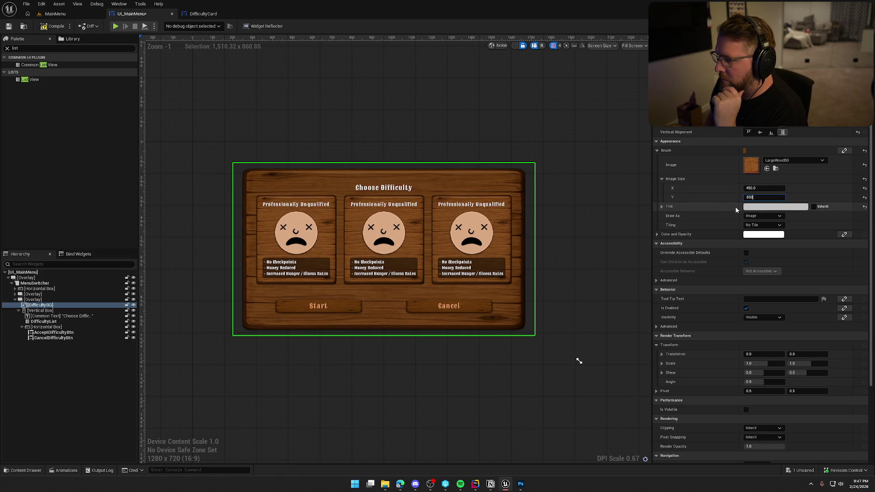
pyautogui.press('Return')
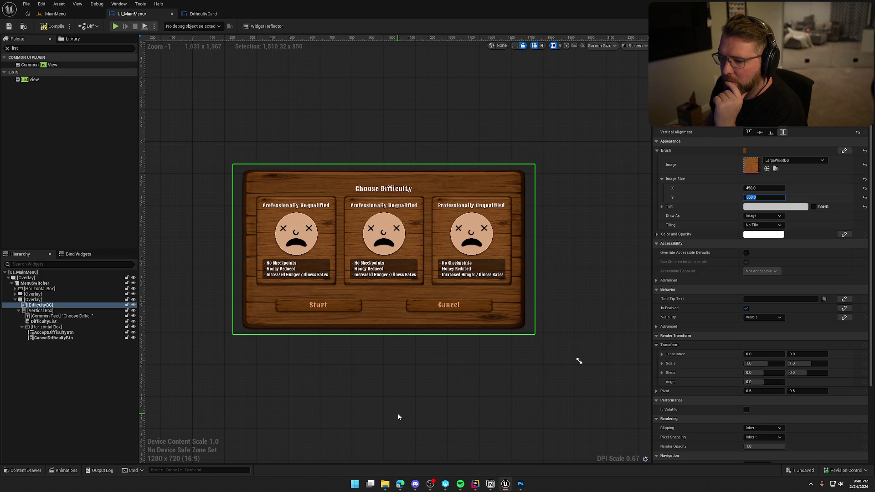
# - Give both the Start and Cancel buttons left and right padding of 200
pyautogui.click(397, 391)
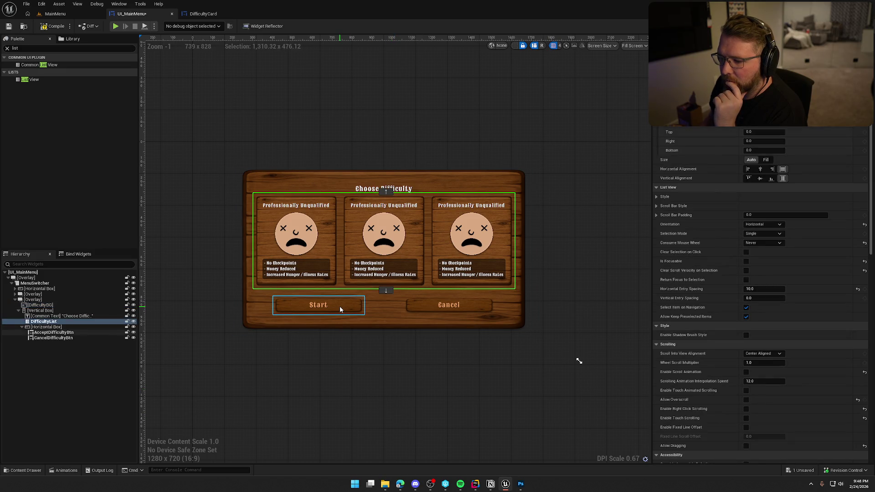
pyautogui.click(53, 327)
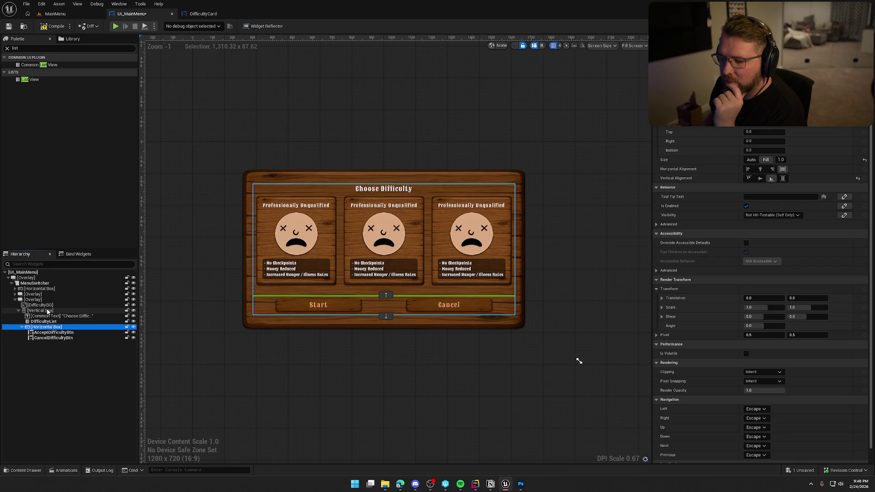
pyautogui.click(333, 307)
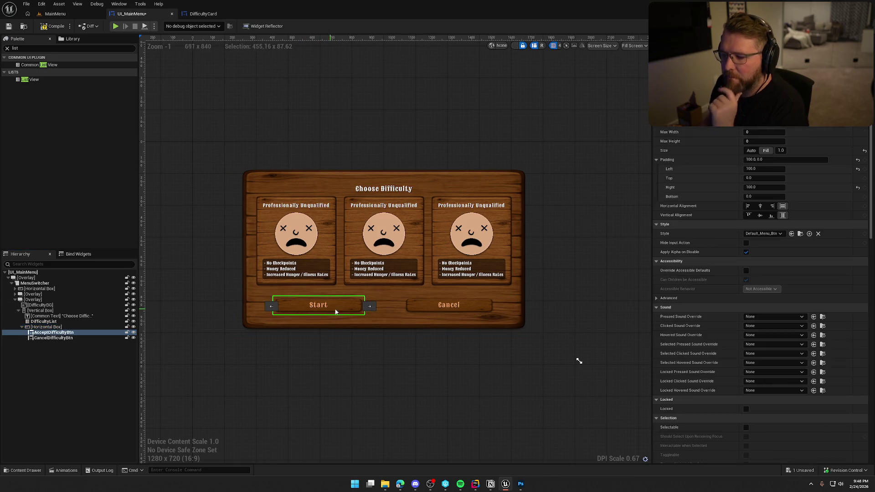
pyautogui.keyDown('ctrl'); pyautogui.click(480, 308); pyautogui.keyUp('ctrl')
pyautogui.click(764, 139)
pyautogui.write('200')
pyautogui.press('Return')
pyautogui.press('Tab')
pyautogui.press('Tab')
pyautogui.write('200')
pyautogui.press('Return')
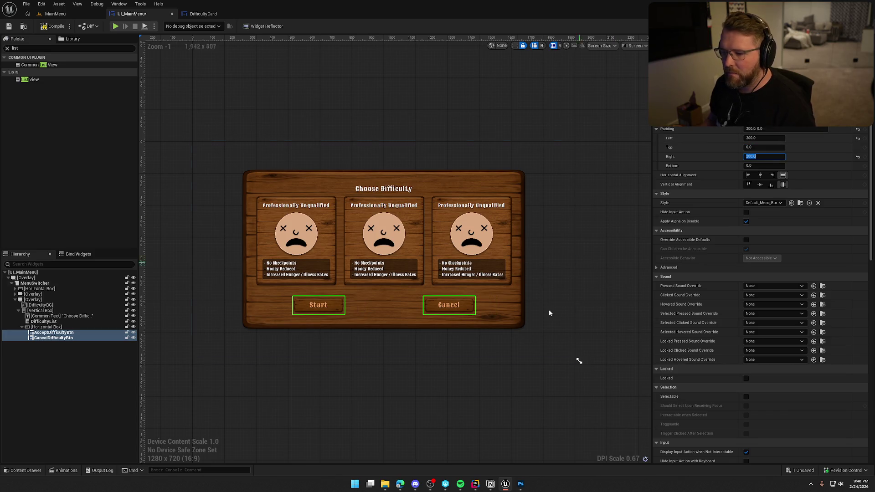
pyautogui.click(496, 402)
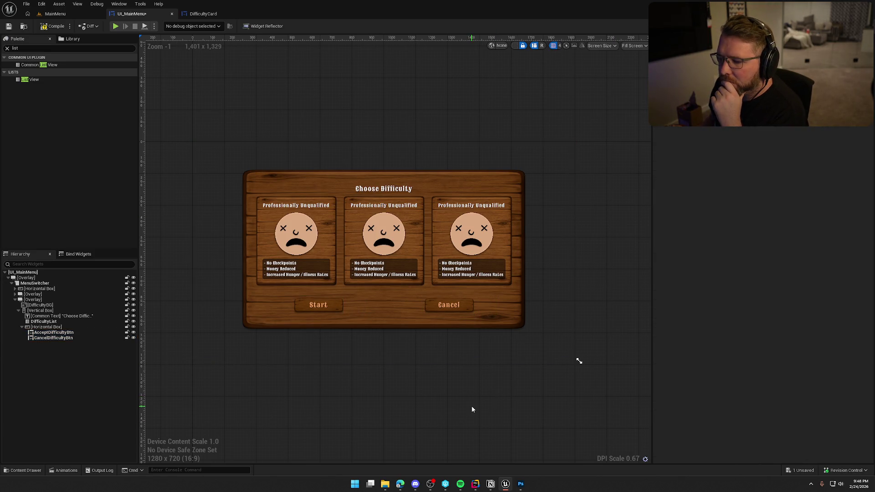
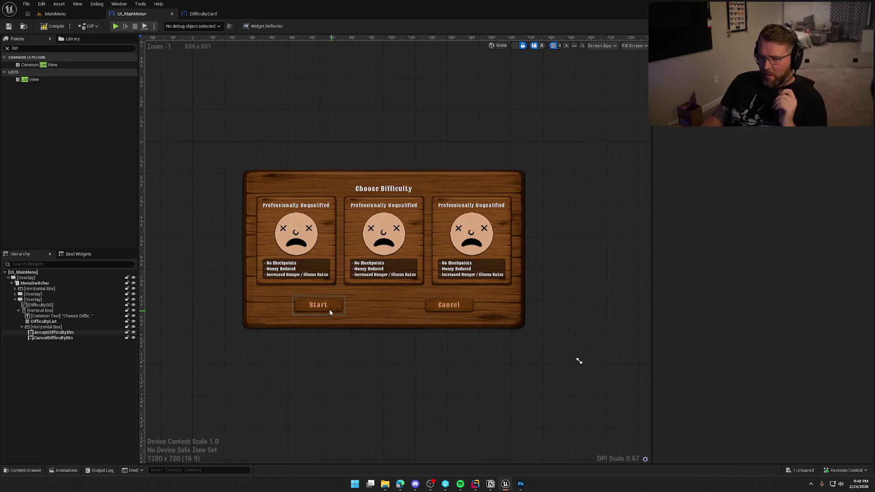
# - Center DifficultyList vertically, trying Fill size on the list and title before reverting both to Auto
pyautogui.click(43, 322)
pyautogui.click(760, 179)
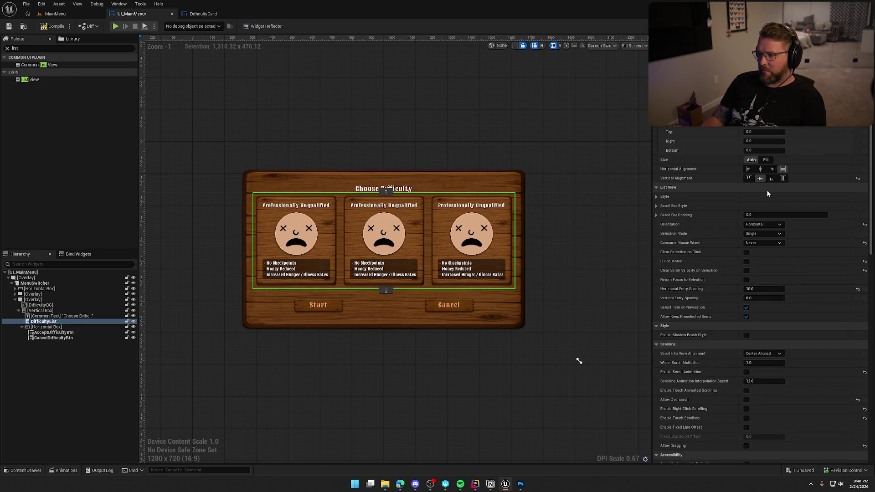
pyautogui.click(767, 161)
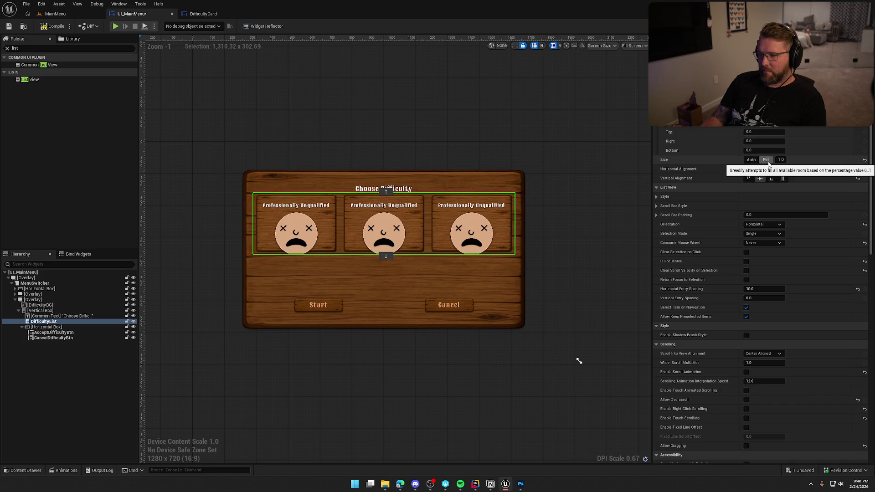
pyautogui.click(751, 161)
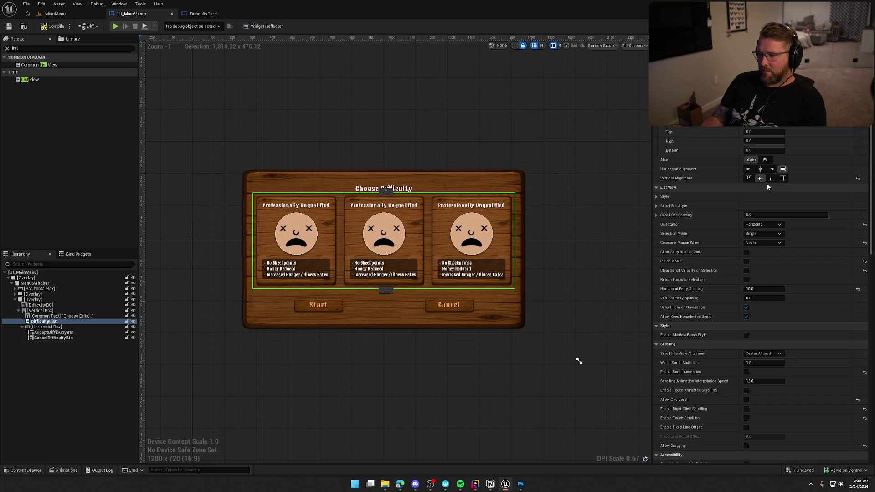
pyautogui.click(409, 191)
pyautogui.click(766, 161)
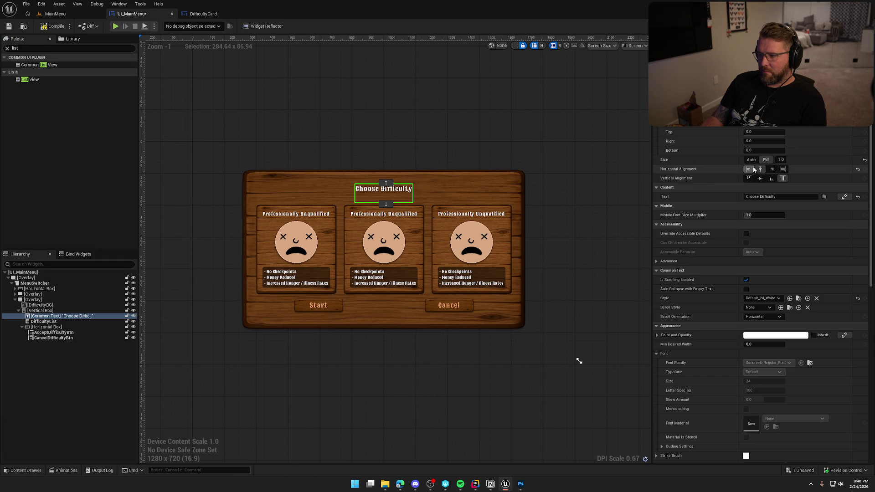
pyautogui.click(751, 160)
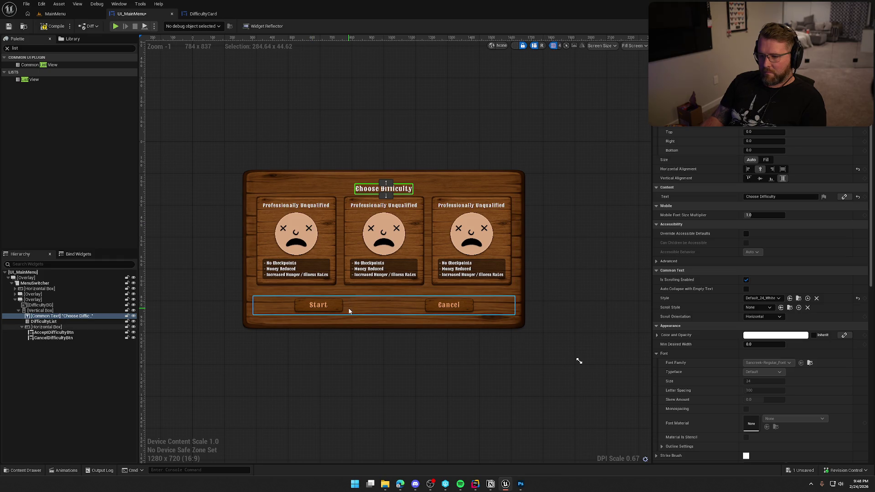
# - Set the Start and Cancel Horizontal Box Vertical Alignment to Center
pyautogui.click(346, 305)
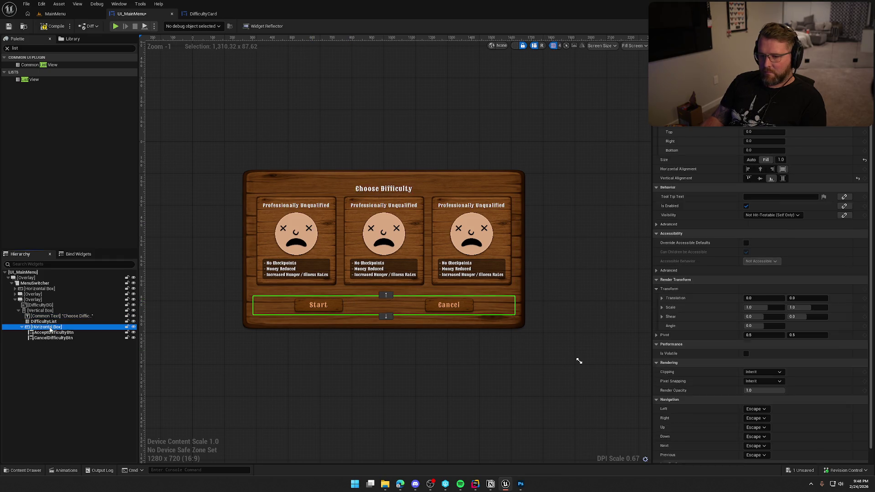
pyautogui.click(759, 179)
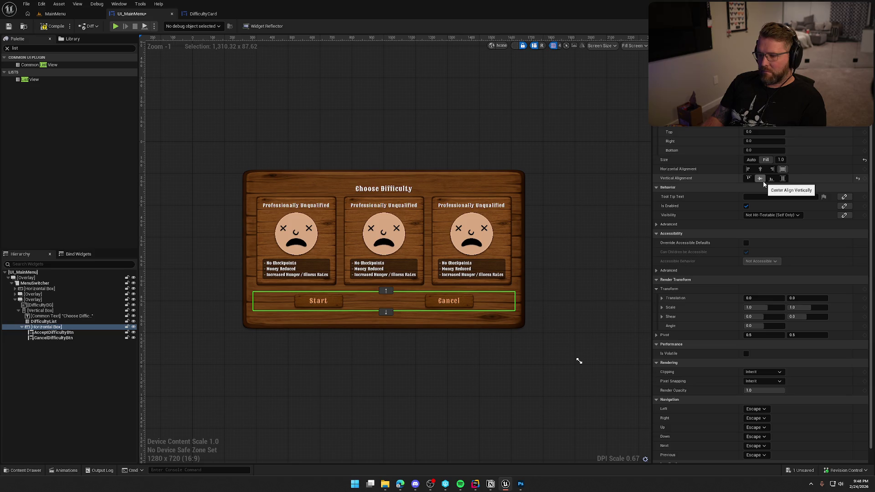
pyautogui.click(532, 390)
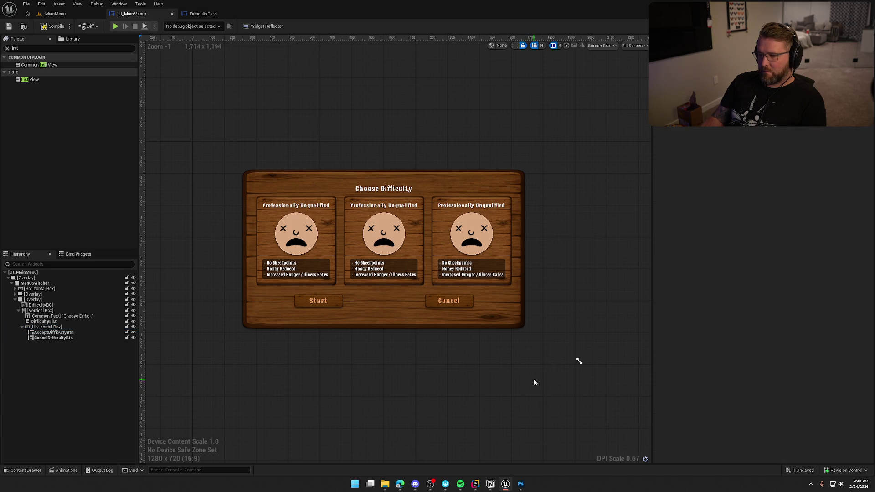
# - Change the DifficultyBG brush Image Size Y from 850 to 800
pyautogui.click(40, 305)
pyautogui.moveTo(765, 197); pyautogui.dragTo(747, 197)
pyautogui.moveTo(579, 360); pyautogui.dragTo(579, 360)
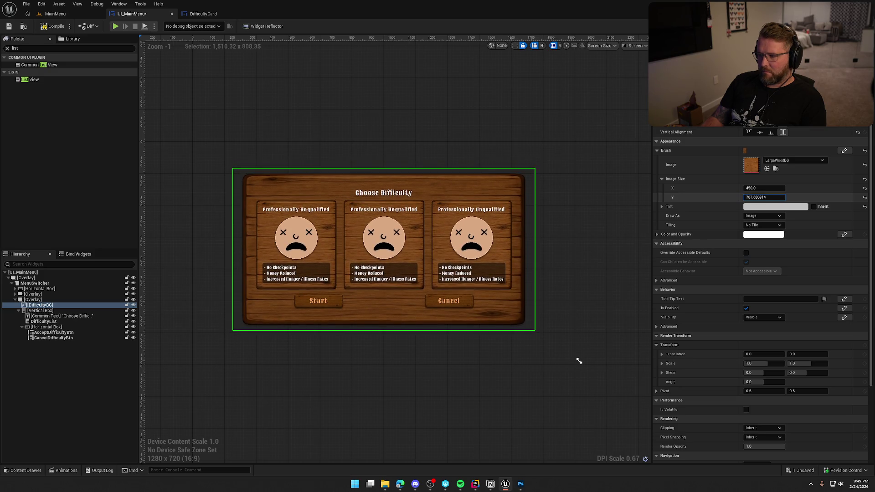
pyautogui.click(771, 197)
pyautogui.write('800')
pyautogui.press('Return')
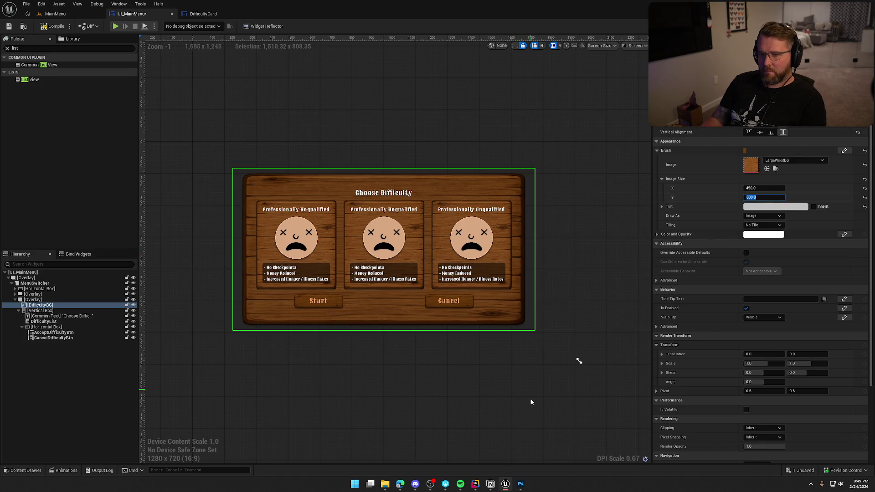
pyautogui.click(283, 419)
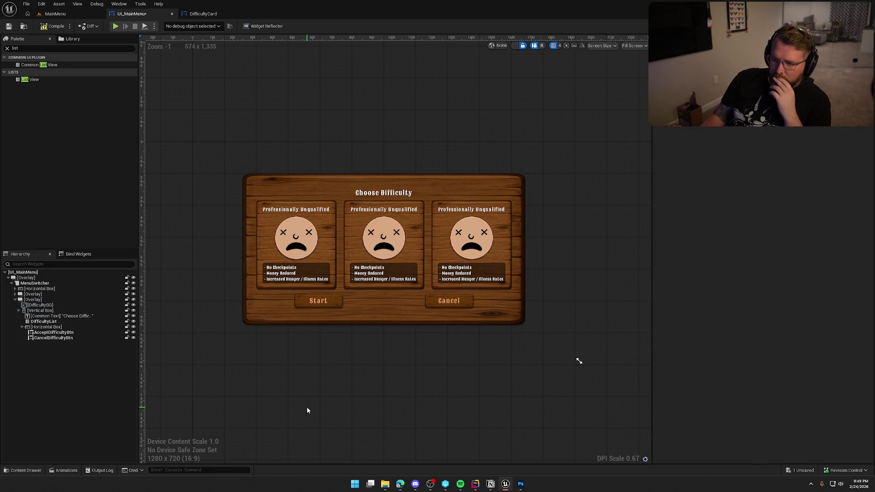
# - In DifficultyCard, lower the description backing Border's brush alpha to make it more transparent
pyautogui.click(196, 14)
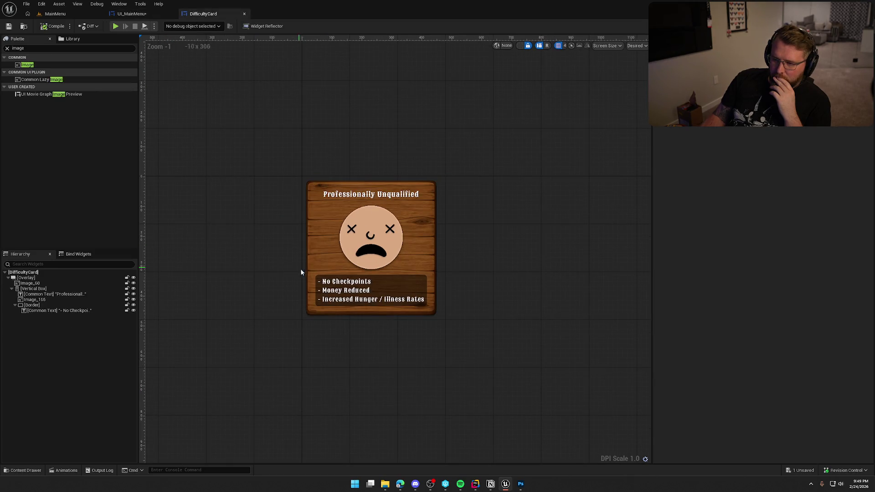
pyautogui.click(32, 305)
pyautogui.click(773, 392)
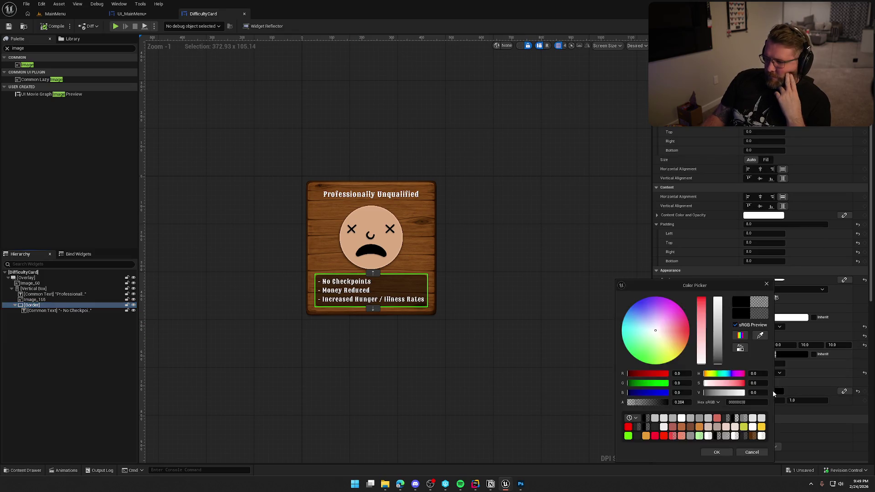
pyautogui.moveTo(646, 406); pyautogui.dragTo(638, 401)
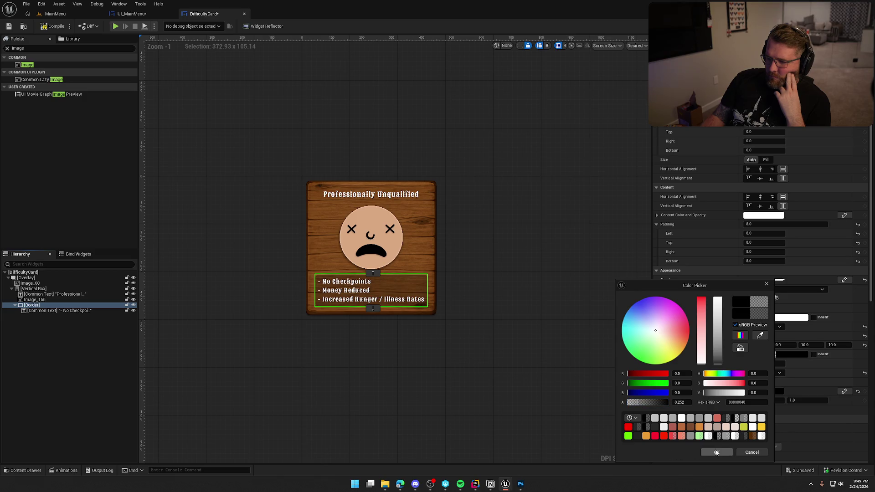
pyautogui.click(716, 452)
pyautogui.click(544, 297)
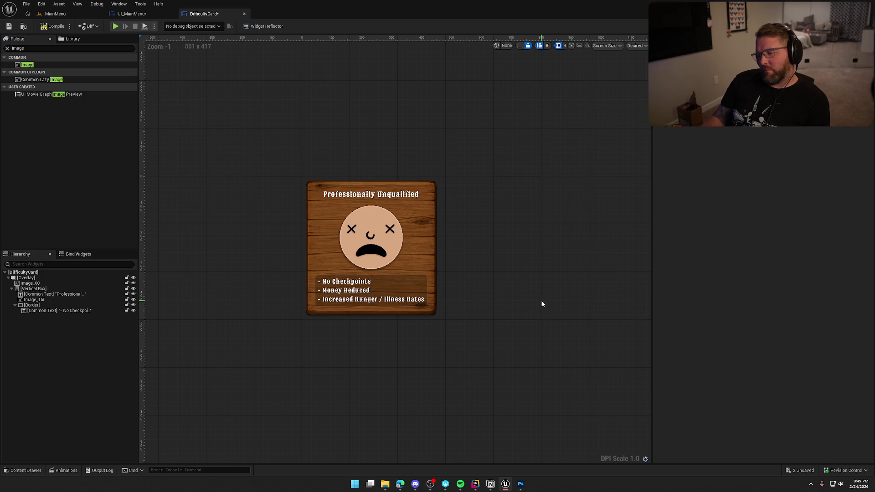
# - Apply the Default_15_Illness text style to the description text
pyautogui.click(371, 292)
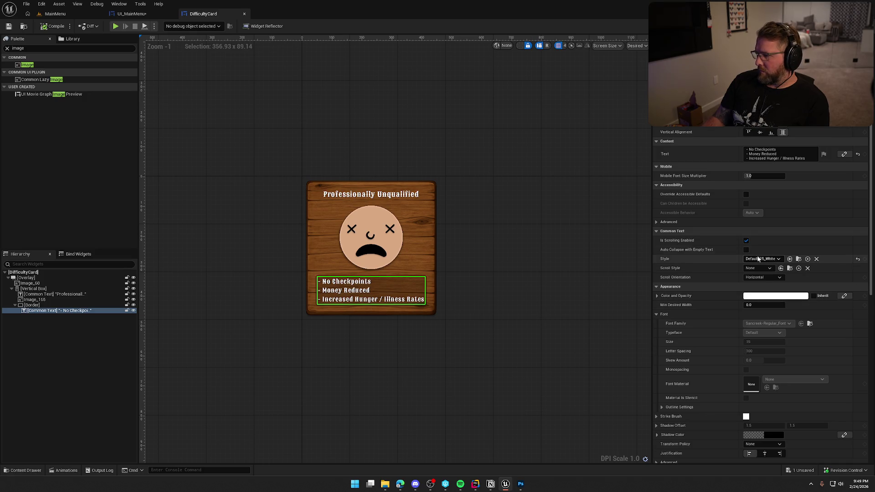
pyautogui.click(762, 259)
pyautogui.click(785, 311)
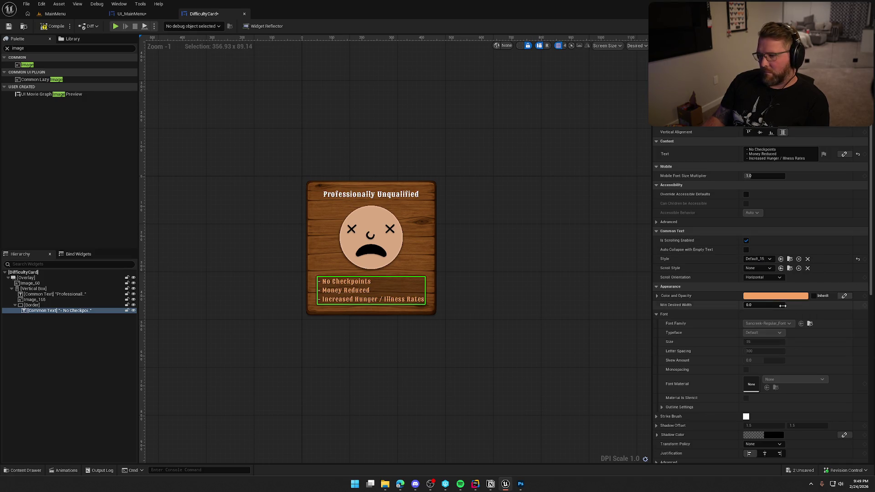
pyautogui.click(528, 324)
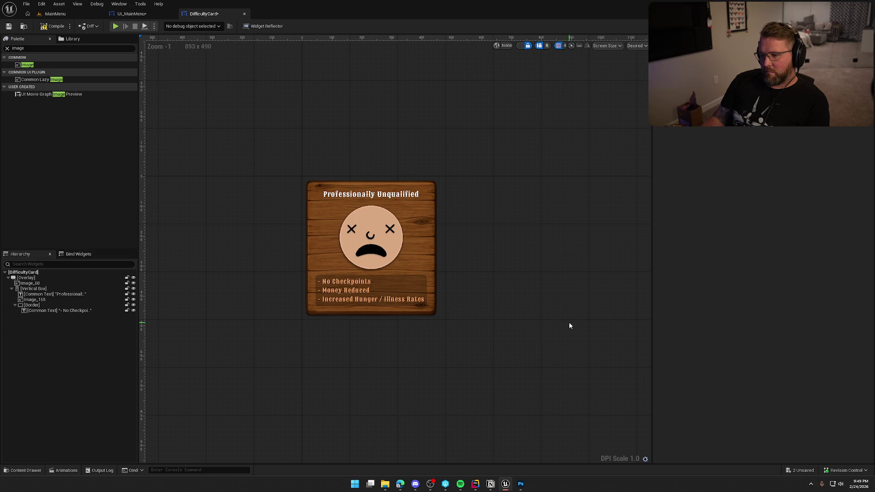
# - Try the Default_15_Red and Default_15_Subtitle styles on the description, settling on Default_15
pyautogui.click(368, 303)
pyautogui.click(757, 259)
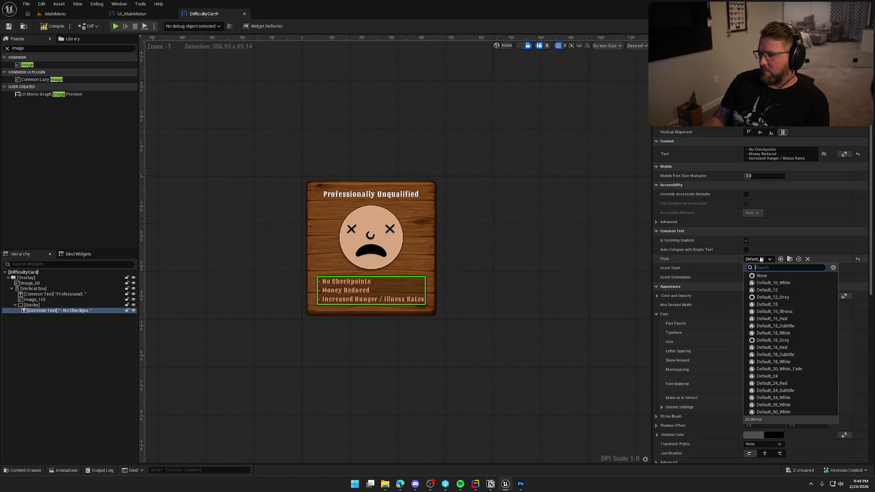
pyautogui.click(788, 316)
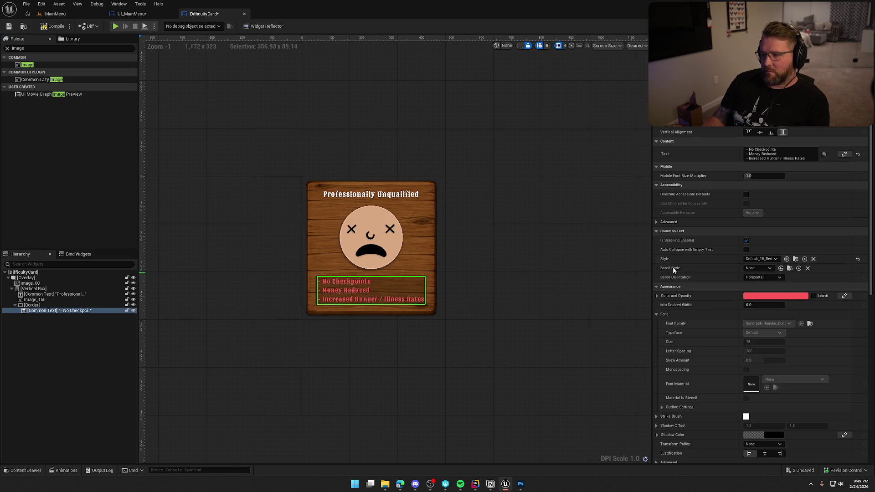
pyautogui.click(760, 259)
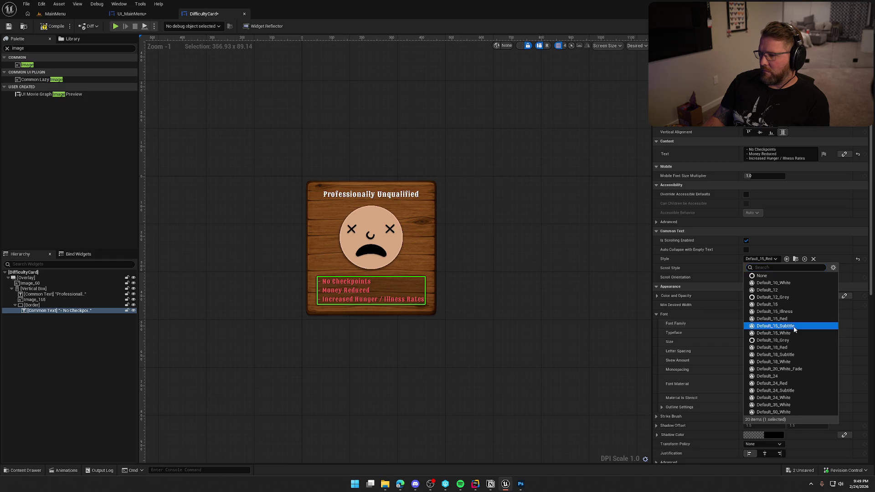
pyautogui.click(792, 327)
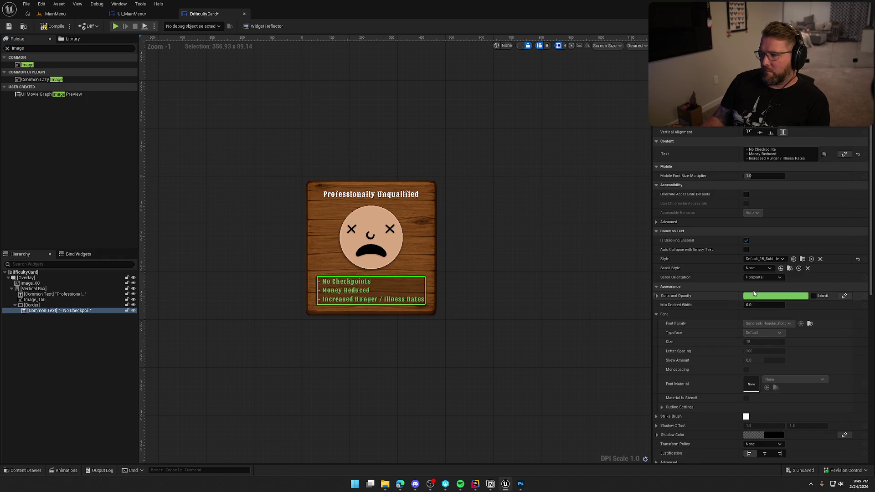
pyautogui.click(760, 259)
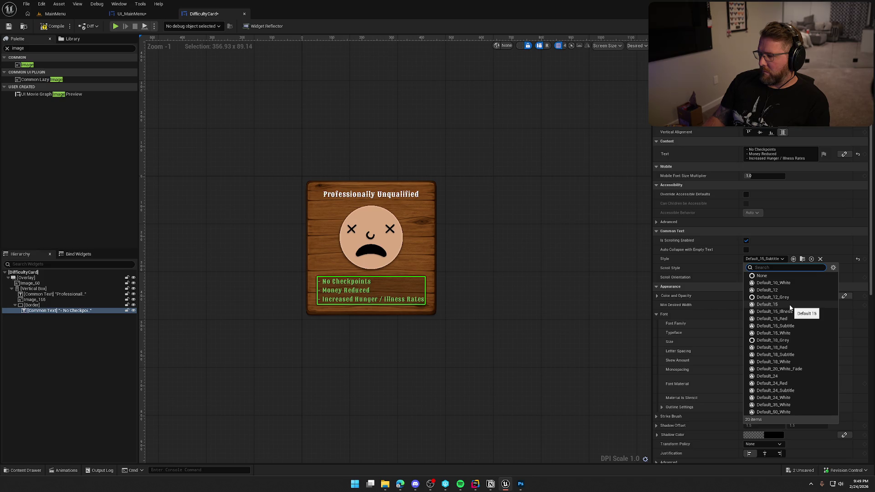
pyautogui.click(790, 304)
pyautogui.click(521, 298)
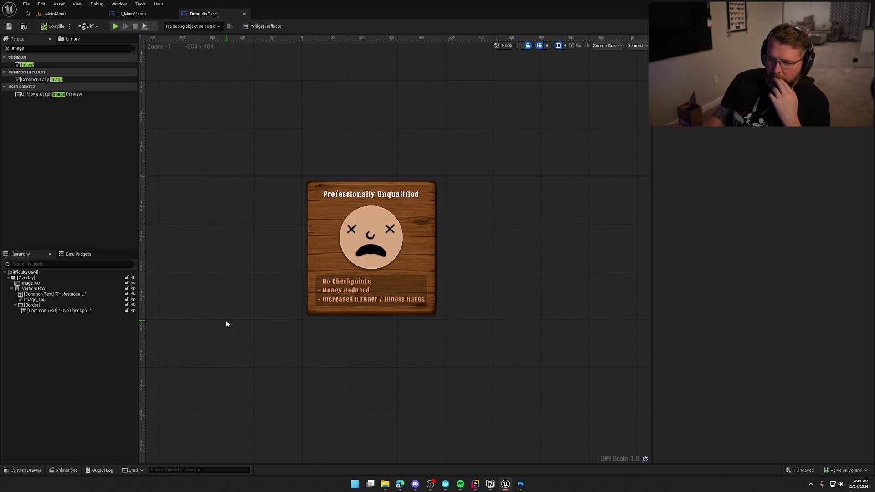
pyautogui.scroll(-1, 226, 323)
pyautogui.scroll(2, 226, 323)
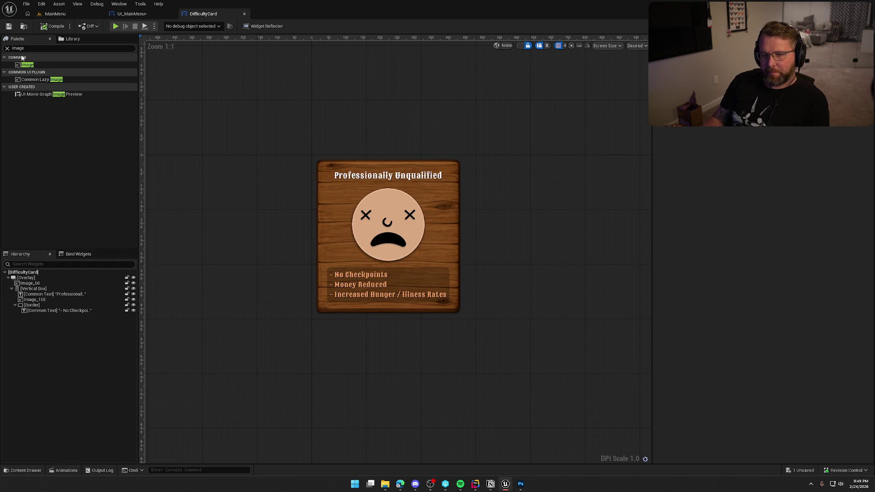
# - Add a Palette Border to the card's Overlay with Fill vertical alignment, moved first behind the card image
pyautogui.write('border')
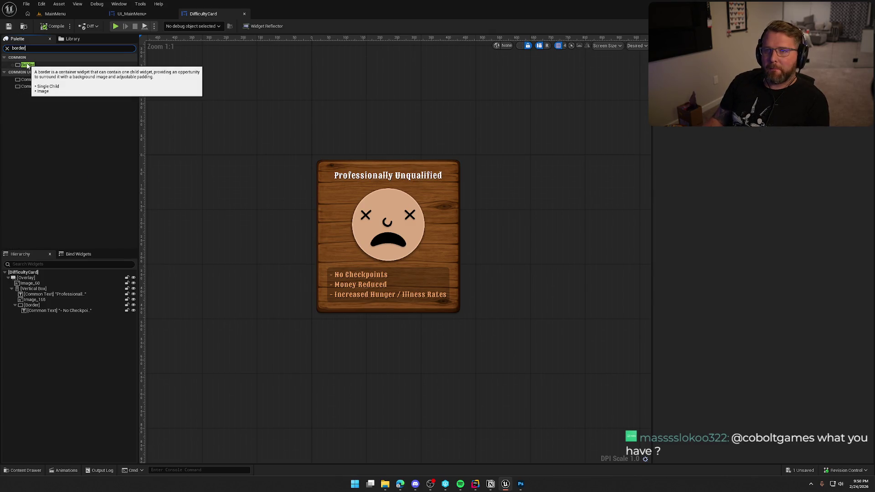
pyautogui.moveTo(27, 65)
pyautogui.mouseDown()
pyautogui.moveTo(73, 214)
pyautogui.moveTo(48, 287)
pyautogui.moveTo(29, 290)
pyautogui.moveTo(28, 279)
pyautogui.mouseUp()
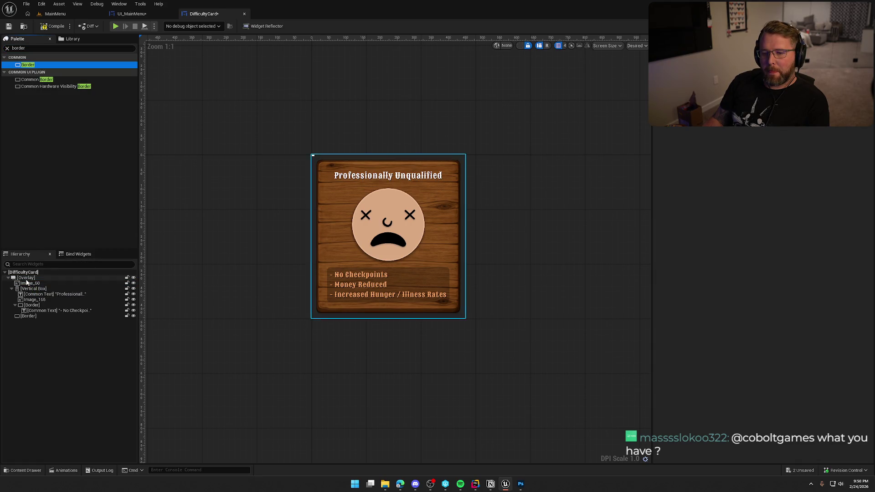
pyautogui.click(28, 317)
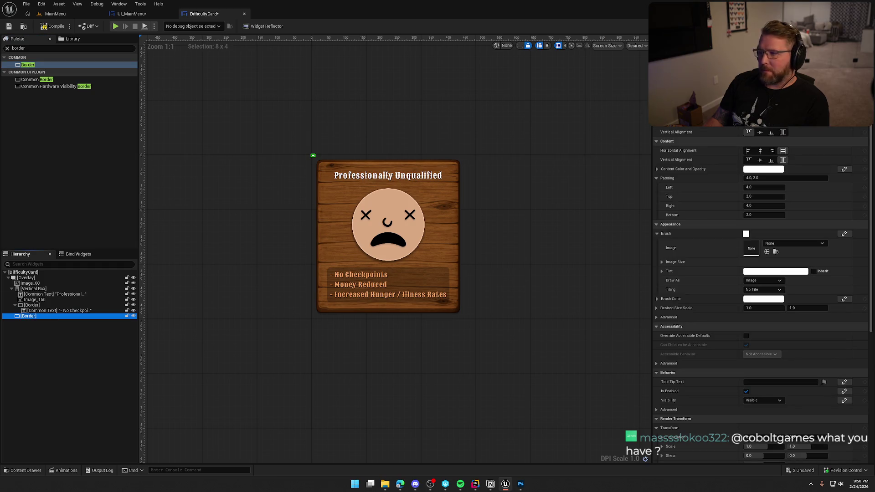
pyautogui.click(782, 132)
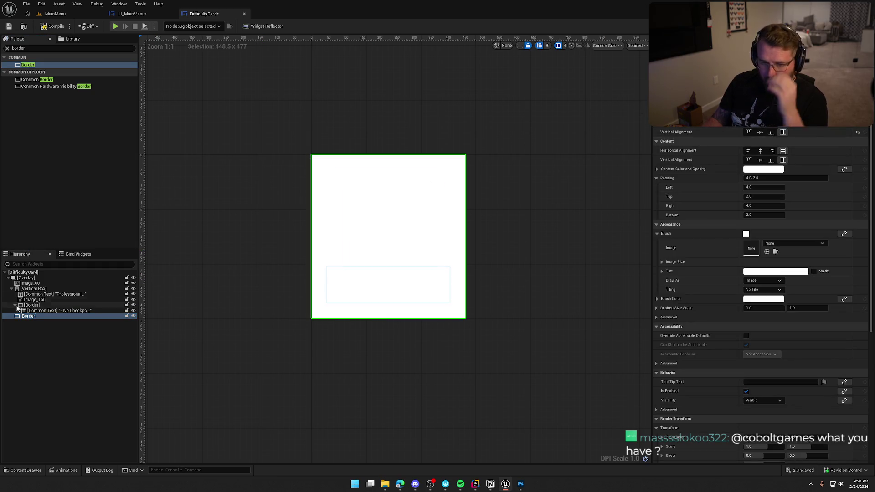
pyautogui.moveTo(28, 318); pyautogui.dragTo(32, 284)
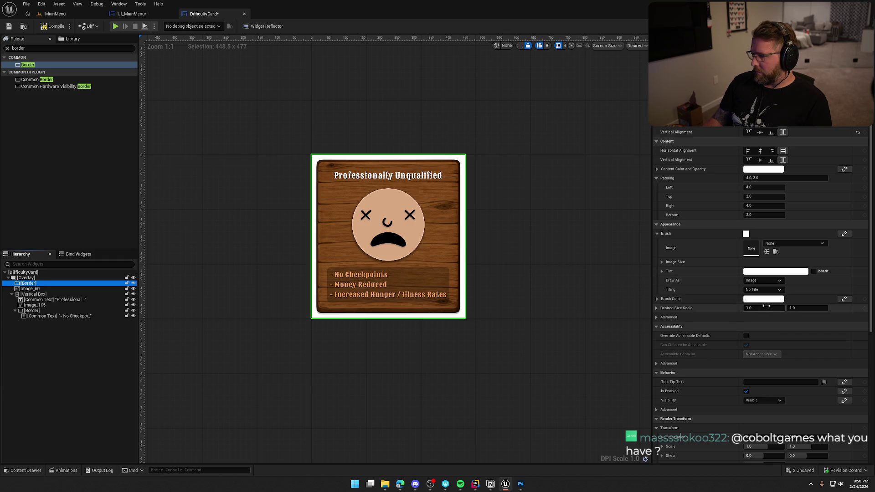
# - Draw the Border as a Rounded Box with Fixed Radius rounding and all four corner radii 10
pyautogui.click(767, 282)
pyautogui.click(757, 310)
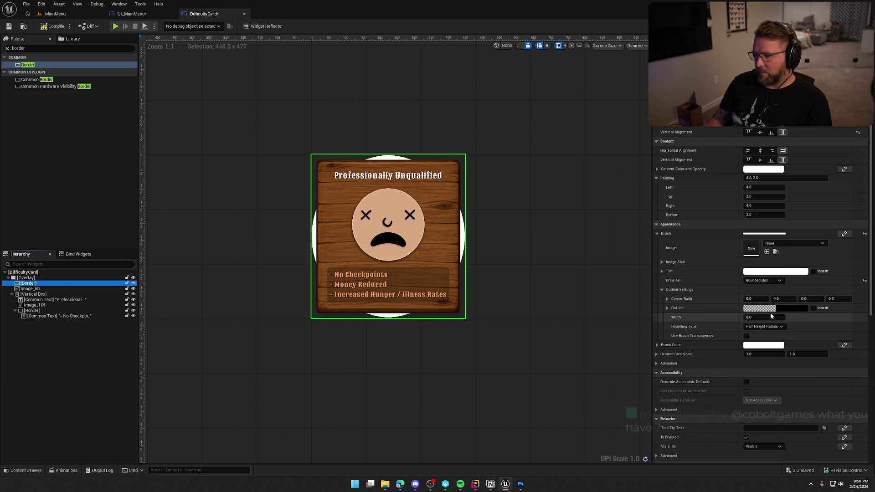
pyautogui.click(760, 326)
pyautogui.click(758, 334)
pyautogui.click(751, 299)
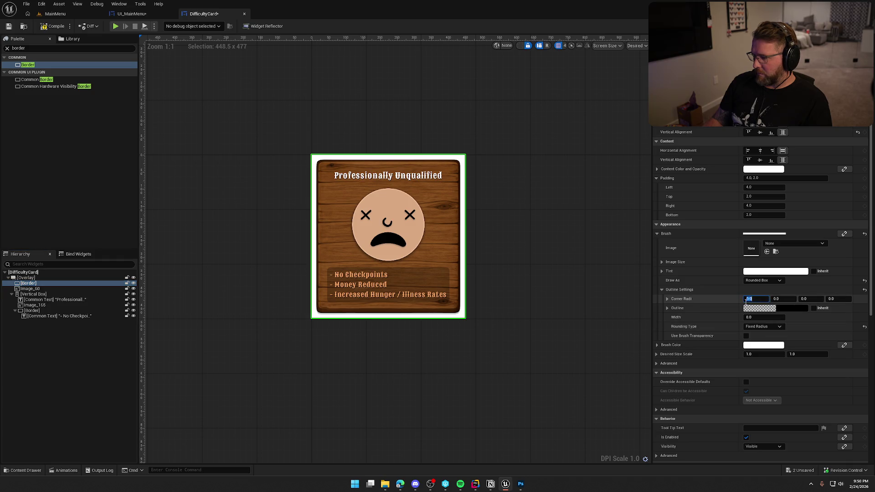
pyautogui.write('10')
pyautogui.press('Return')
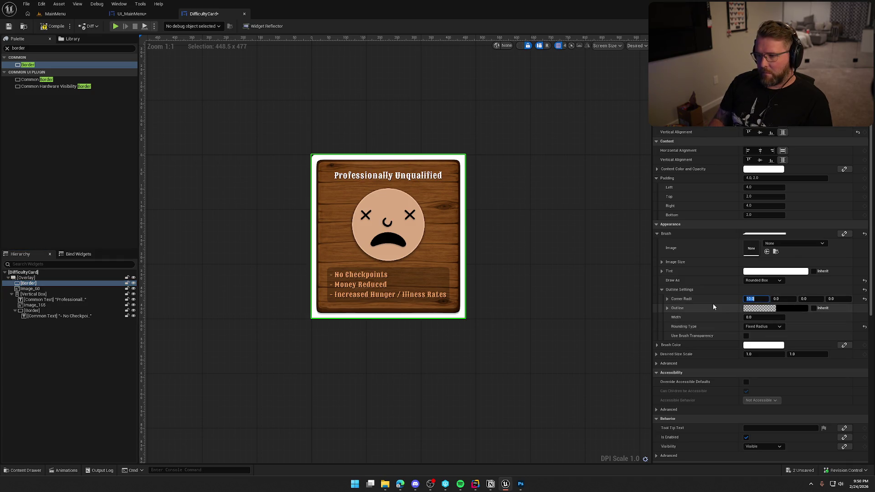
pyautogui.press('Tab')
pyautogui.write('10')
pyautogui.press('Tab')
pyautogui.write('10')
pyautogui.press('Tab')
pyautogui.write('10')
pyautogui.press('Return')
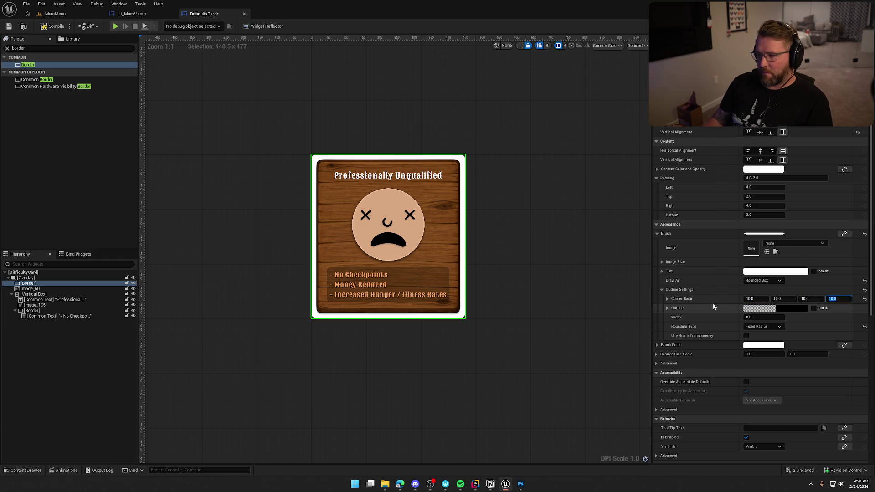
# - Set the Border's padding to 0
pyautogui.click(755, 178)
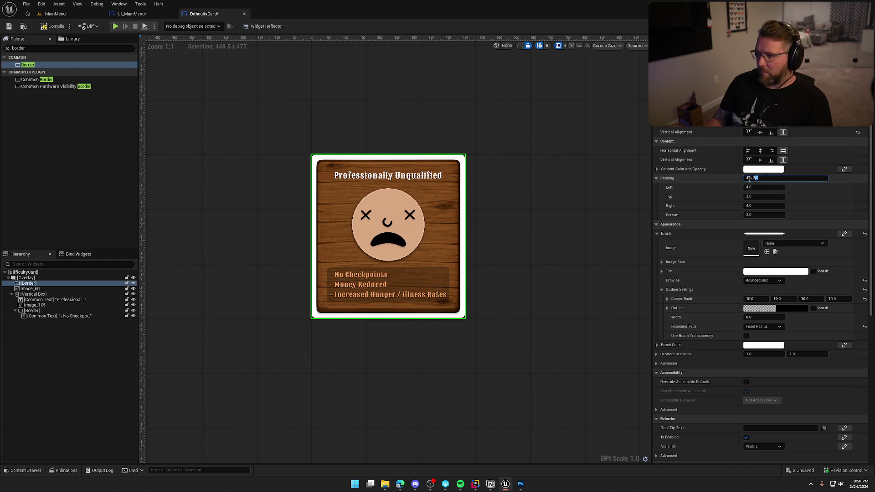
pyautogui.write('0')
pyautogui.press('Return')
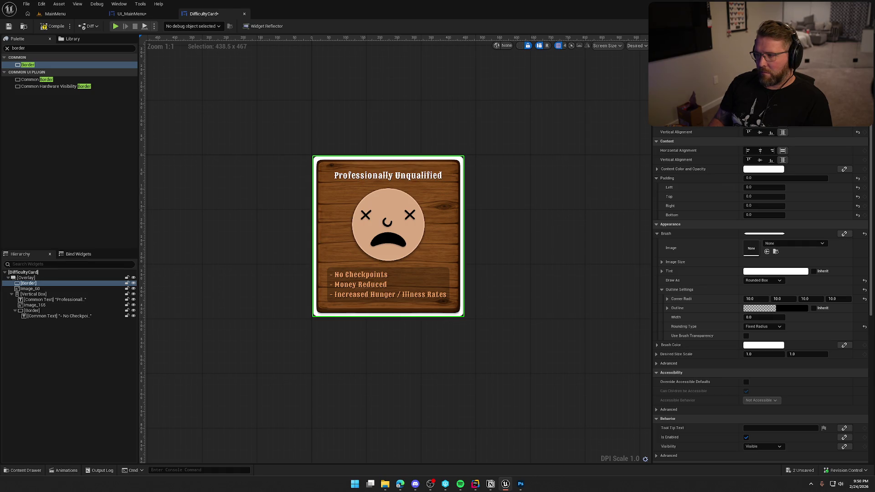
pyautogui.click(460, 403)
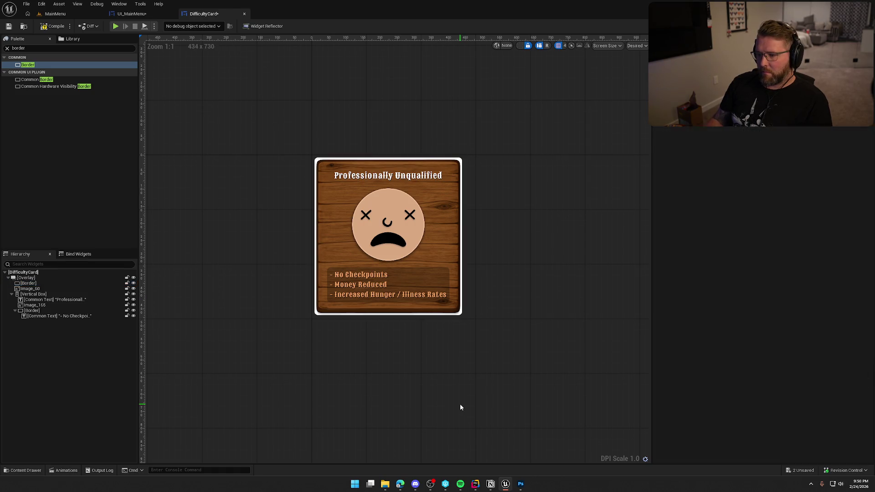
# - Rename the Border to SelectionBorder
pyautogui.click(38, 282)
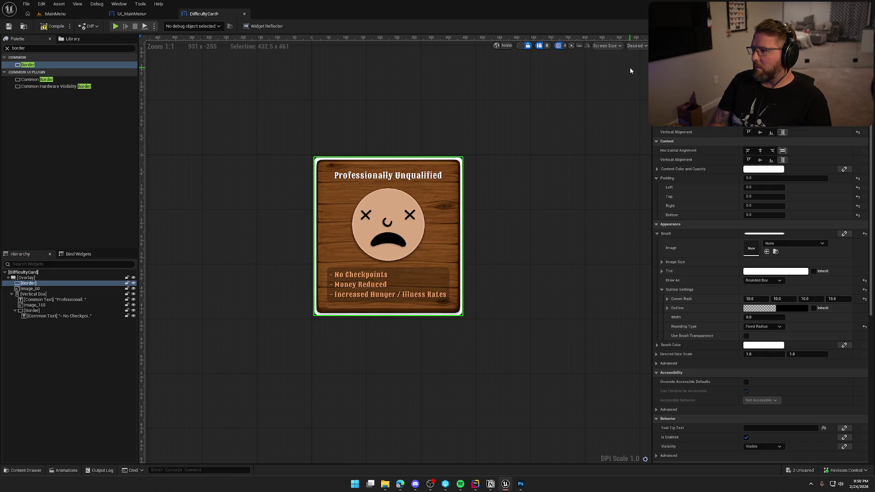
pyautogui.press('F2')
pyautogui.write('SelectionBorder')
pyautogui.press('Return')
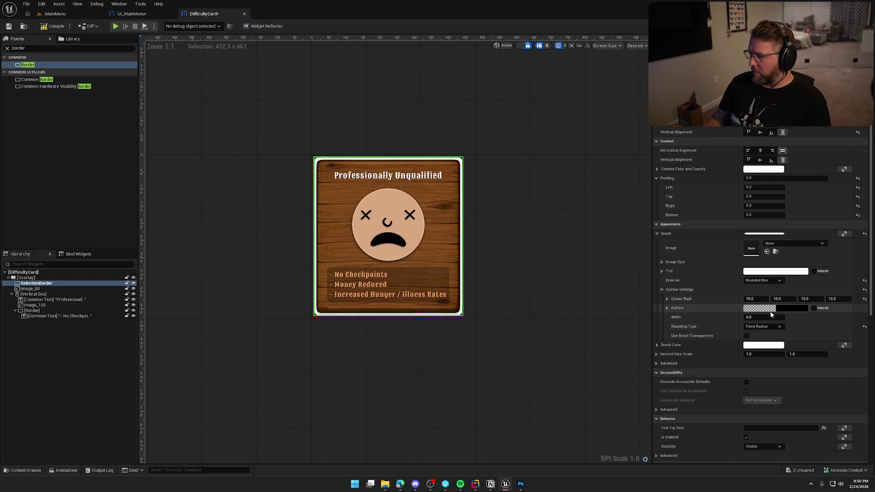
# - Tint the SelectionBorder brush colour light tan, sampled from the face image with the eyedropper
pyautogui.click(764, 345)
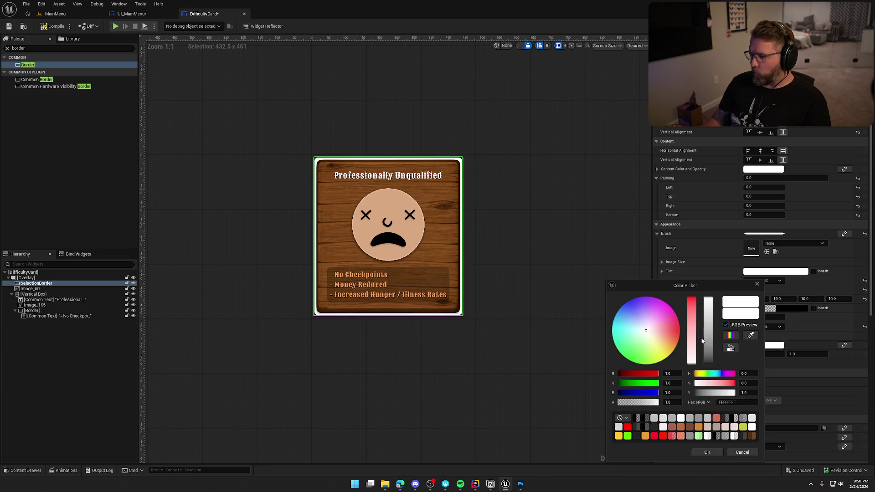
pyautogui.moveTo(709, 304)
pyautogui.mouseDown()
pyautogui.moveTo(711, 373)
pyautogui.moveTo(708, 299)
pyautogui.mouseUp()
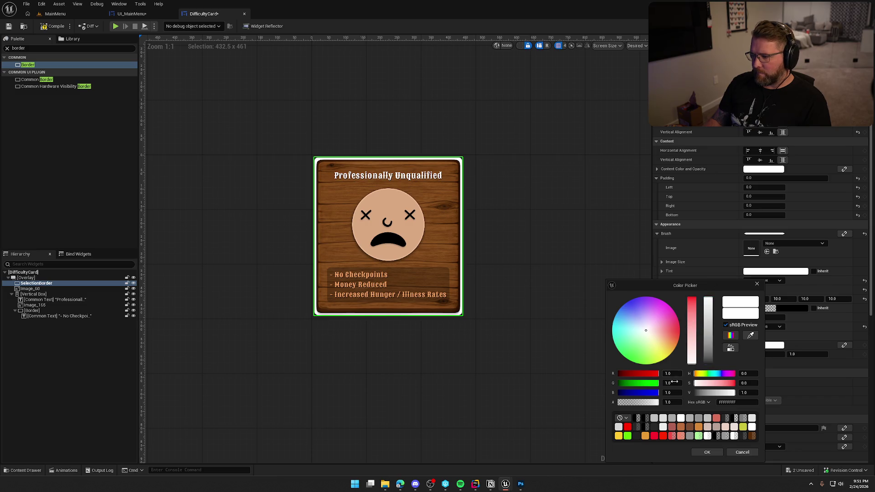
pyautogui.click(749, 336)
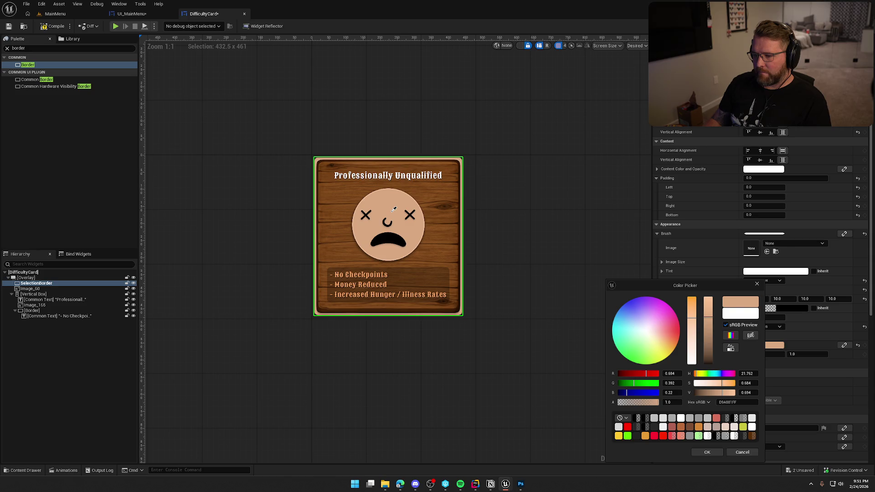
pyautogui.click(392, 211)
pyautogui.click(507, 143)
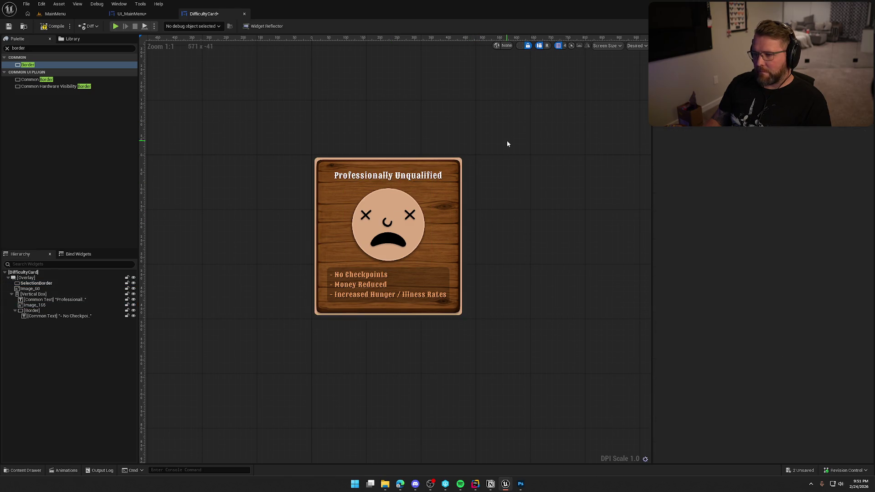
# - Save DifficultyCard, compile and save UI_MainMenu, then return to DifficultyCard's description text
pyautogui.hotkey('ctrl', 's')
pyautogui.click(145, 15)
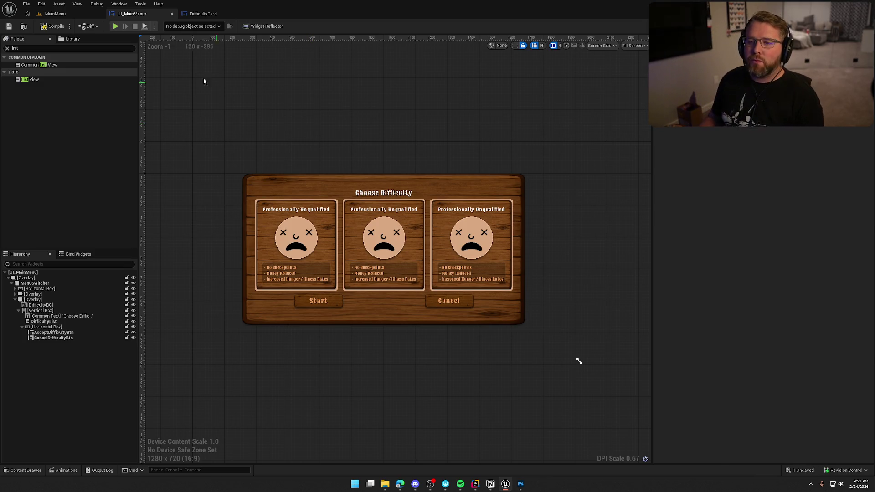
pyautogui.click(54, 26)
pyautogui.click(203, 14)
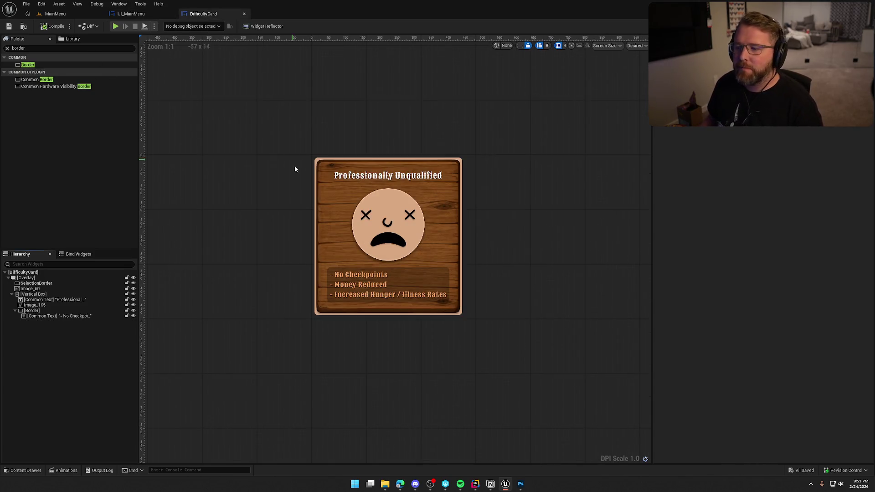
pyautogui.click(375, 288)
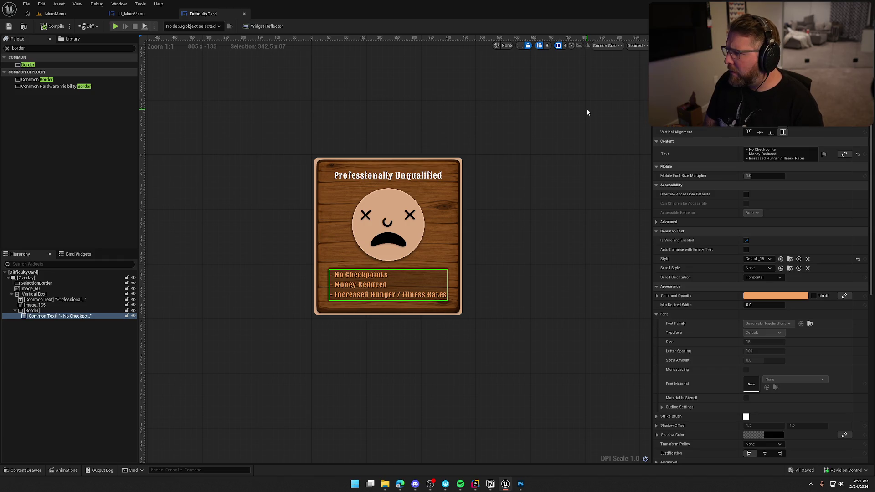
pyautogui.write('DifficultyDescription')
# - Rename the card's parts to DifficultyDescription, DifficultyHeader and DifficultyIcon
pyautogui.press('Return')
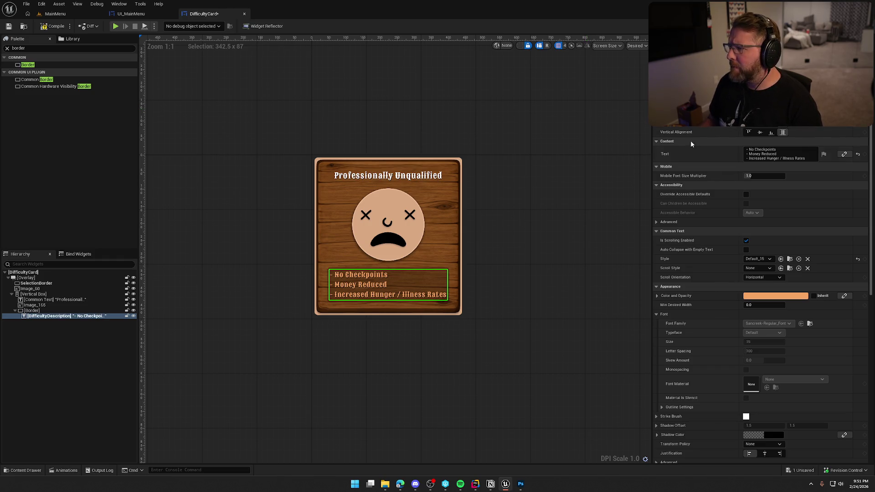
pyautogui.click(387, 175)
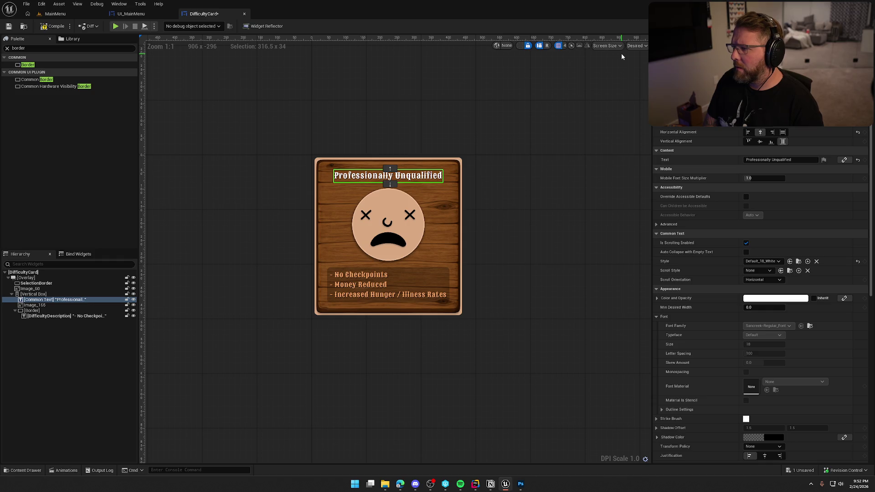
pyautogui.write('DifficultyHeader')
pyautogui.press('Return')
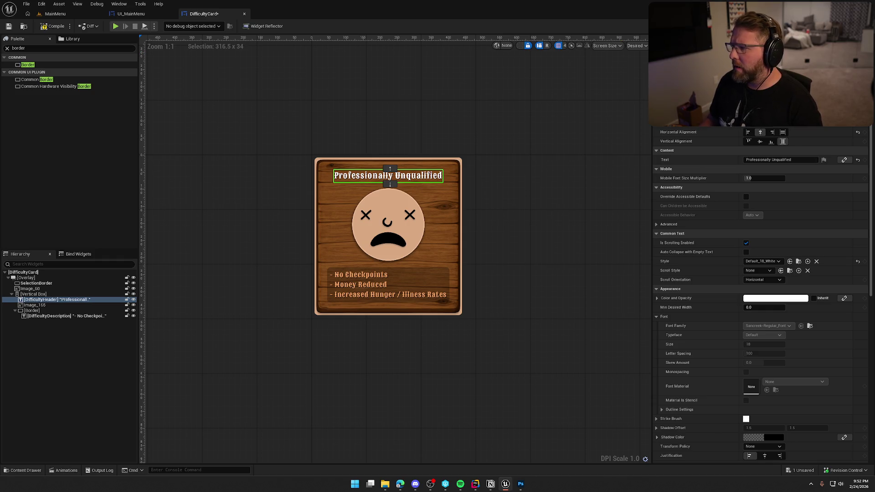
pyautogui.click(32, 304)
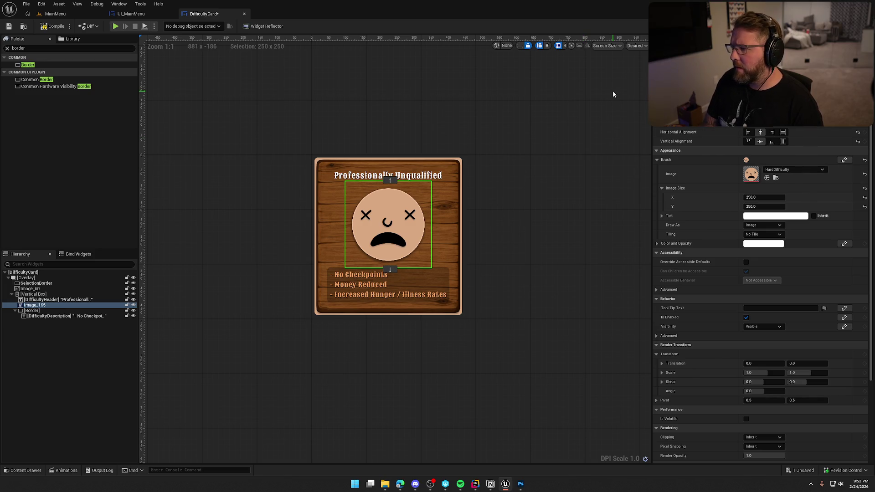
pyautogui.write('DifficultyIcon')
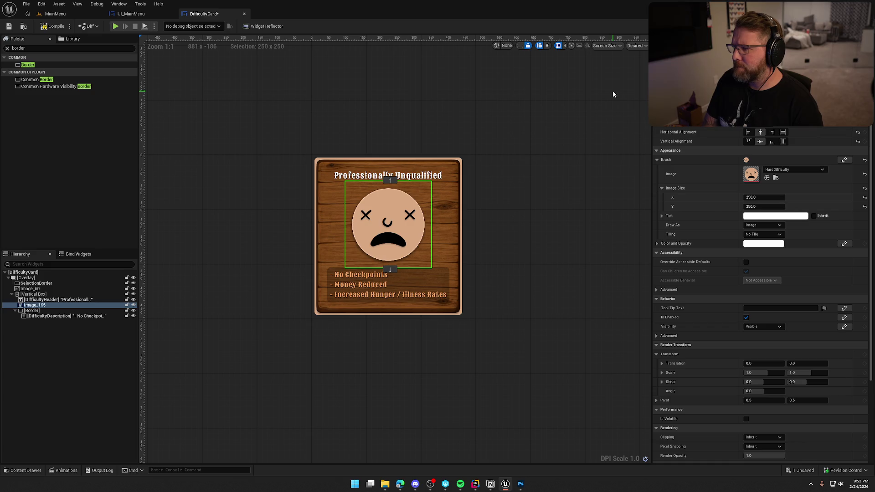
pyautogui.press('Return')
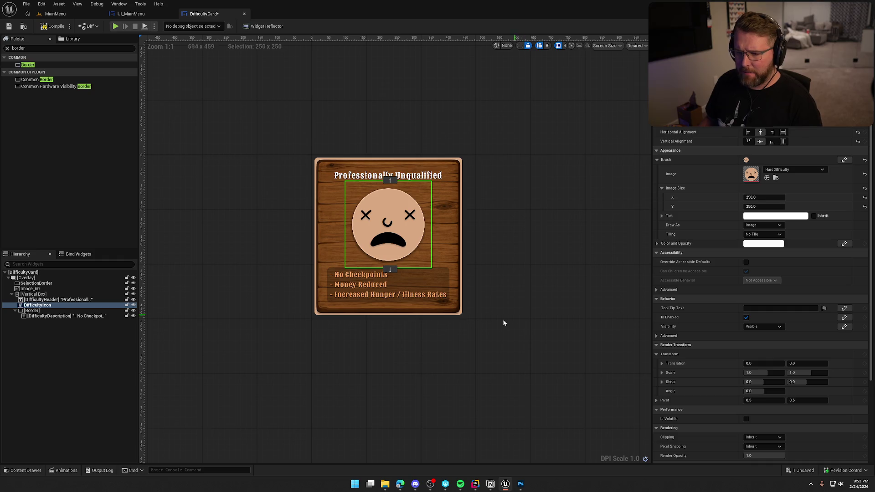
# - Set SelectionBorder Visibility to Hidden and compile and save the card
pyautogui.click(47, 284)
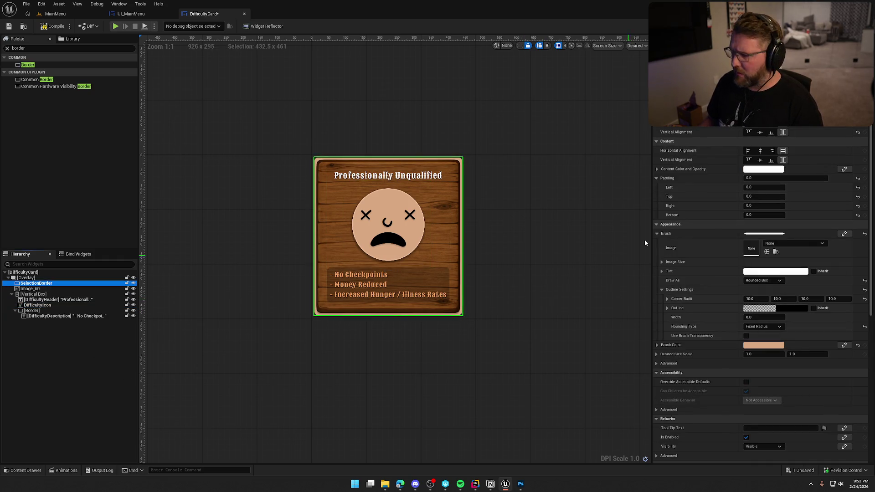
pyautogui.scroll(-6, 764, 304)
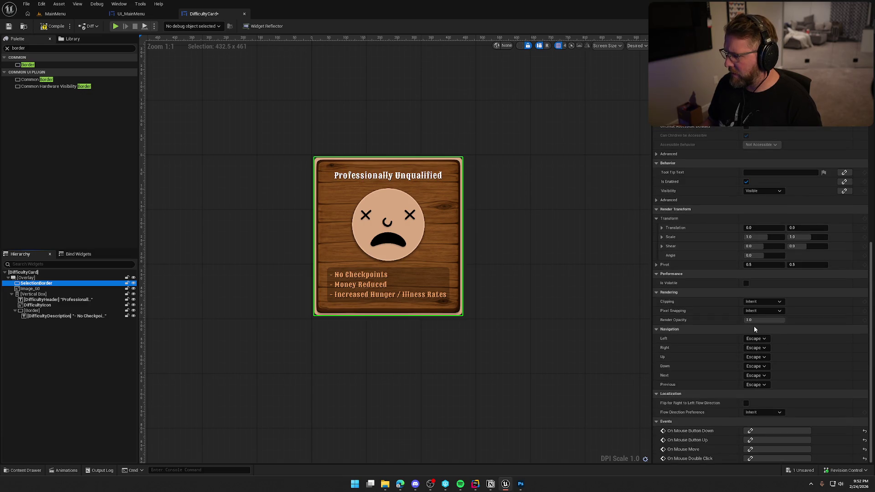
pyautogui.click(761, 191)
pyautogui.click(757, 210)
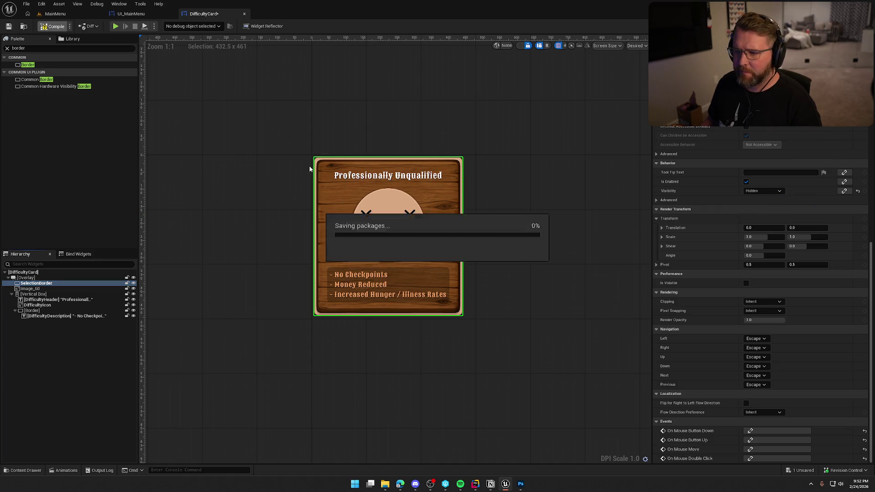
pyautogui.hotkey('ctrl', 's')
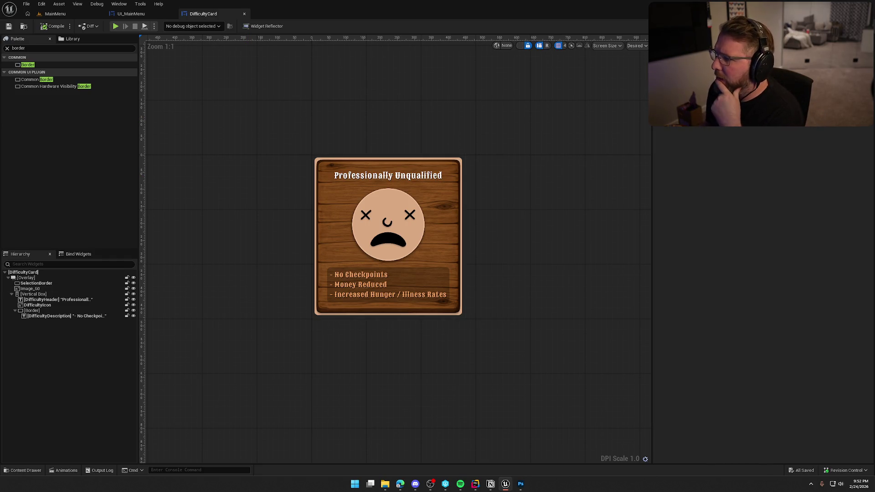
# - Add an On Item Selection Changed event node from the User List Entry interface to the event graph
pyautogui.click(856, 26)
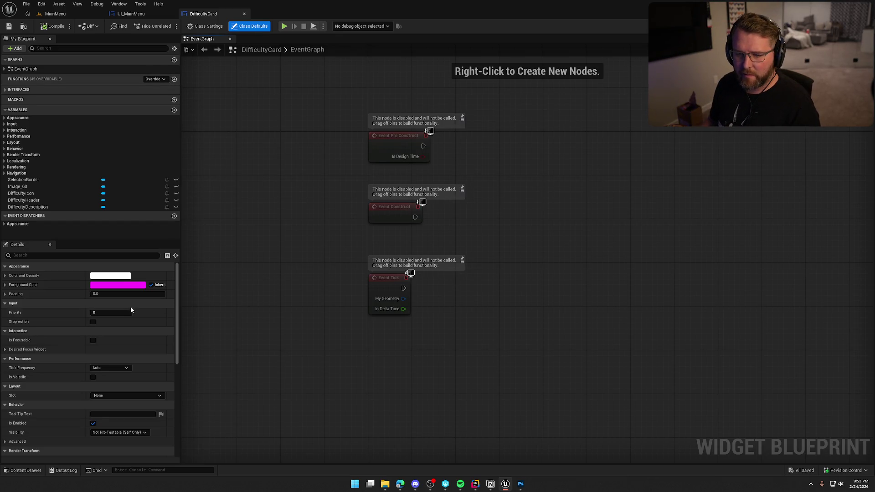
pyautogui.click(9, 91)
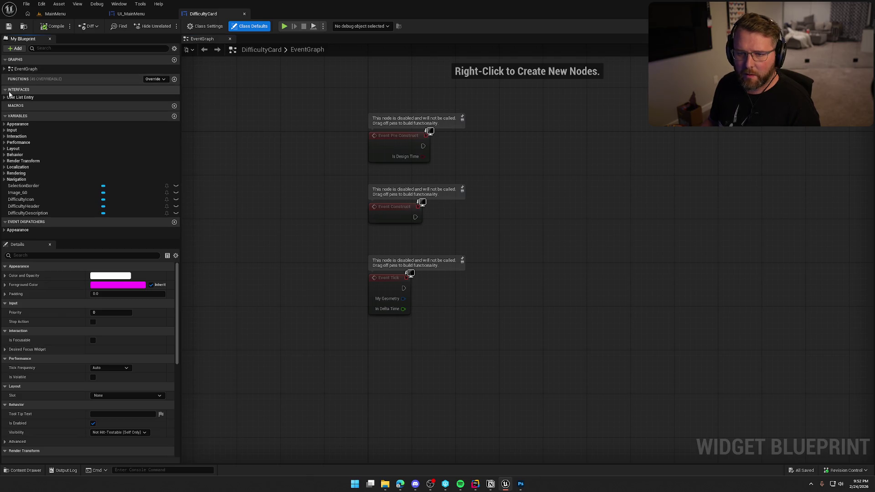
pyautogui.click(9, 97)
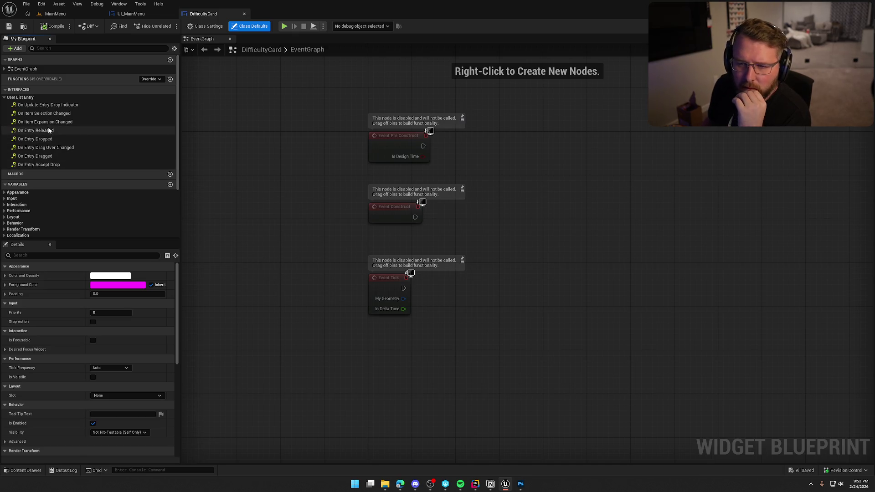
pyautogui.moveTo(90, 116)
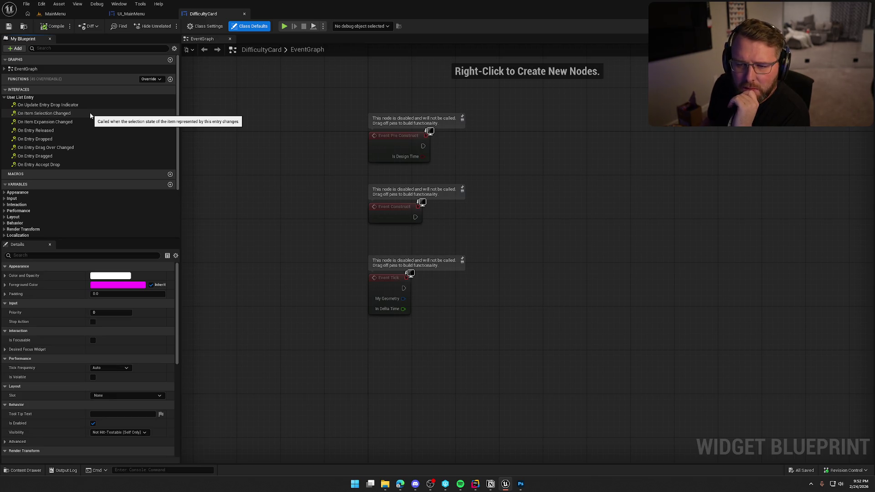
pyautogui.doubleClick(89, 113)
# - Delete the disabled PreConstruct, Construct and Tick nodes, then review Class Defaults and Class Settings
pyautogui.moveTo(527, 337)
pyautogui.mouseDown()
pyautogui.moveTo(415, 202)
pyautogui.moveTo(386, 135)
pyautogui.mouseUp()
pyautogui.press('Delete')
pyautogui.moveTo(438, 395)
pyautogui.mouseDown()
pyautogui.moveTo(438, 193)
pyautogui.moveTo(439, 249)
pyautogui.mouseUp()
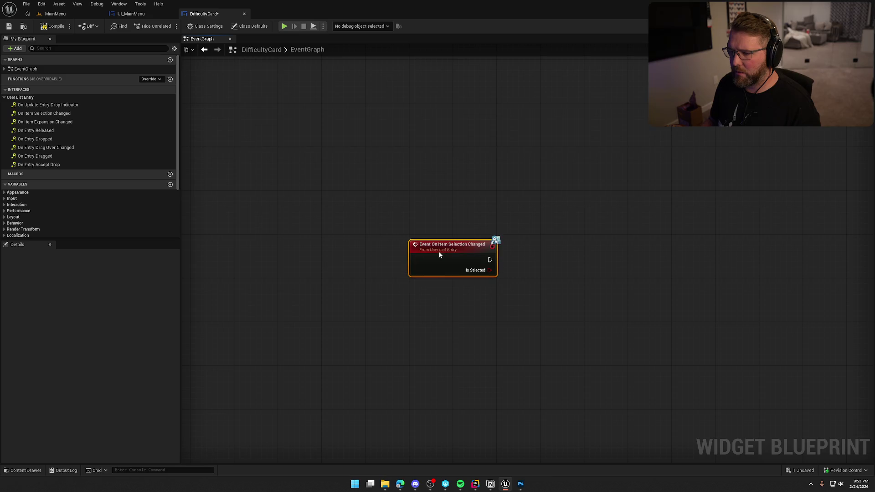
pyautogui.click(340, 238)
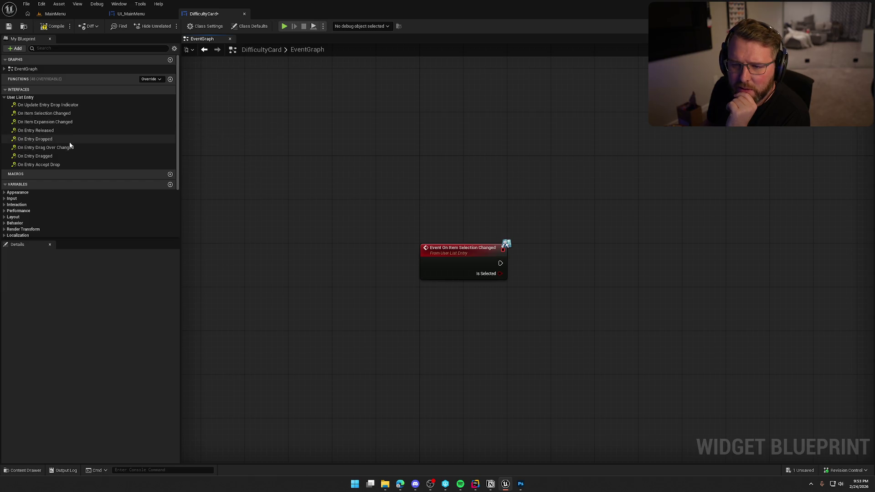
pyautogui.scroll(-1, 68, 150)
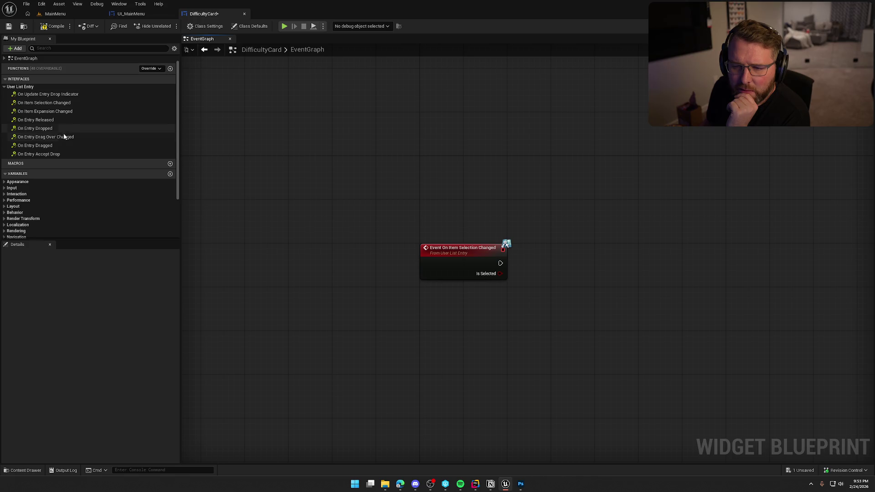
pyautogui.scroll(-3, 68, 149)
pyautogui.click(249, 26)
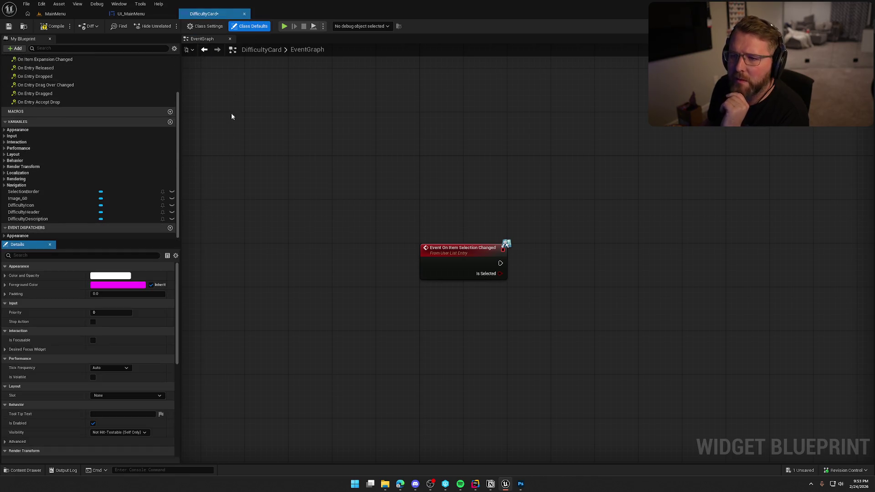
pyautogui.scroll(-7, 118, 364)
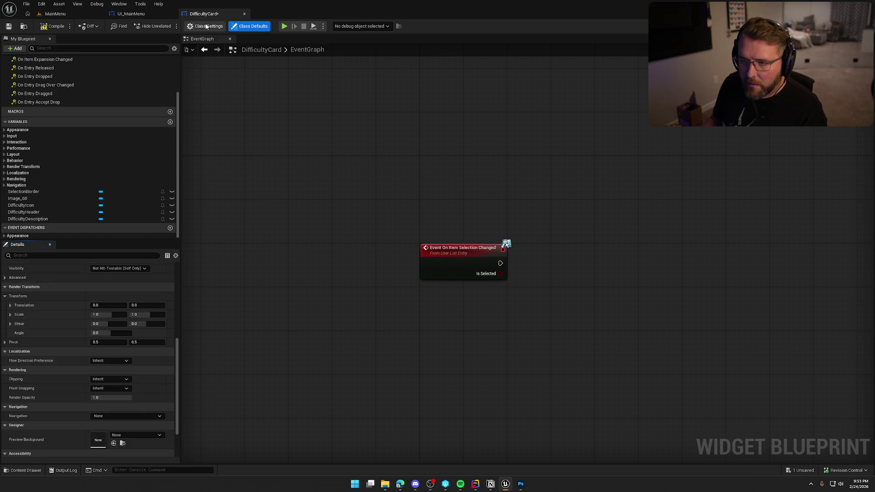
pyautogui.click(206, 25)
# - Add the User Object List Entry interface to DifficultyCard in Class Settings
pyautogui.click(7, 323)
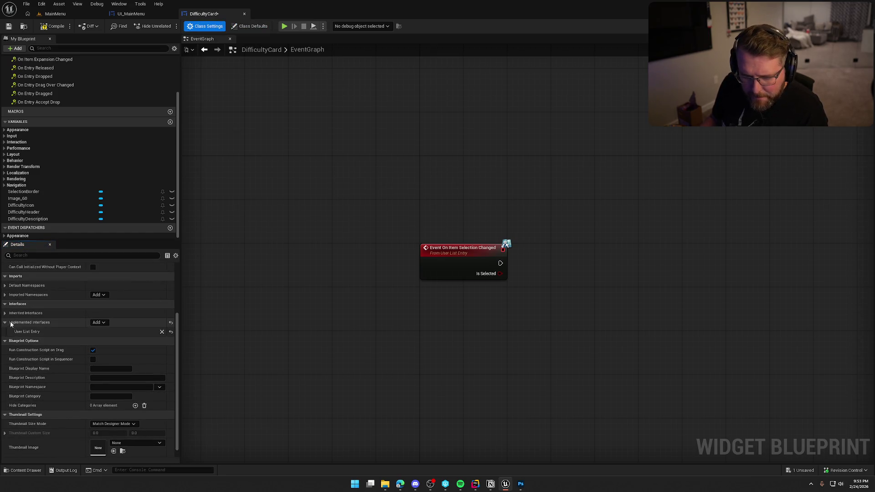
pyautogui.click(104, 323)
pyautogui.write('object')
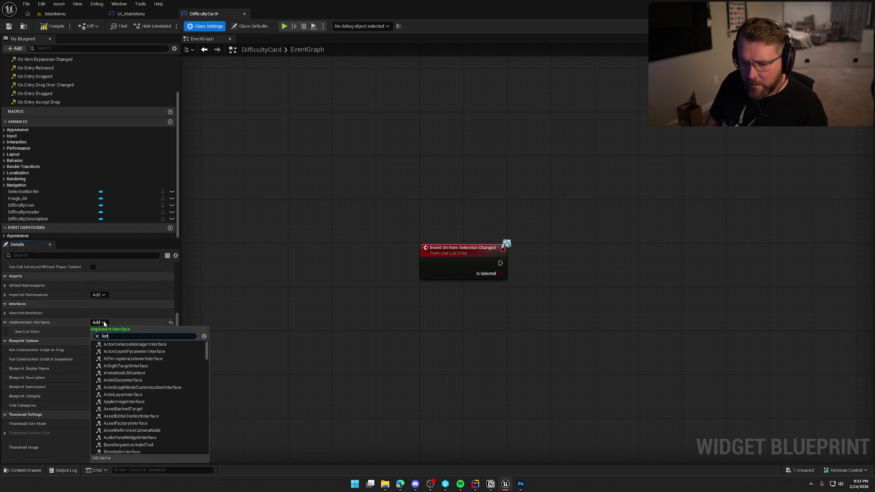
pyautogui.click(131, 352)
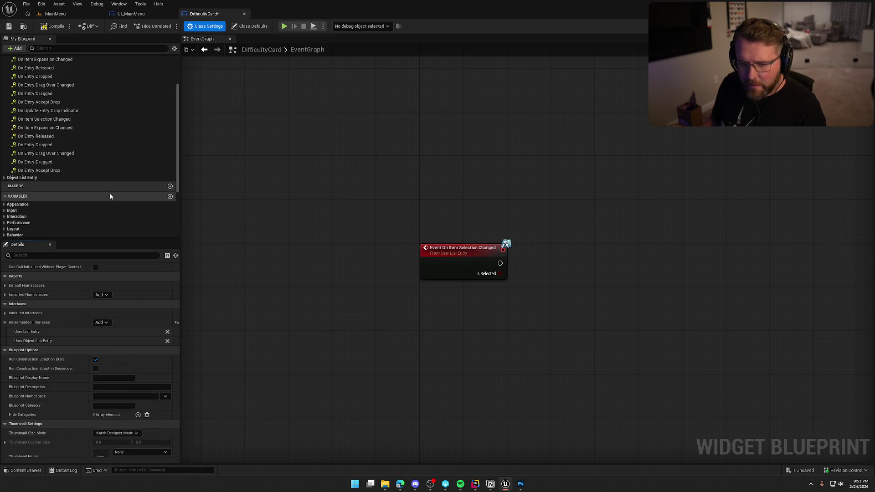
# - Add On List Item Object Set and On Item Expansion Changed event nodes to the graph
pyautogui.scroll(2, 45, 171)
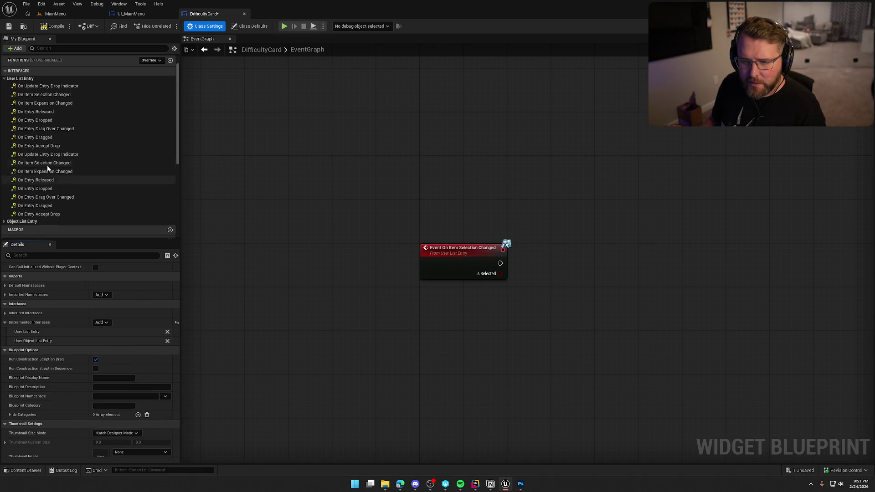
pyautogui.click(4, 222)
pyautogui.scroll(-3, 27, 205)
pyautogui.click(50, 175)
pyautogui.doubleClick(51, 176)
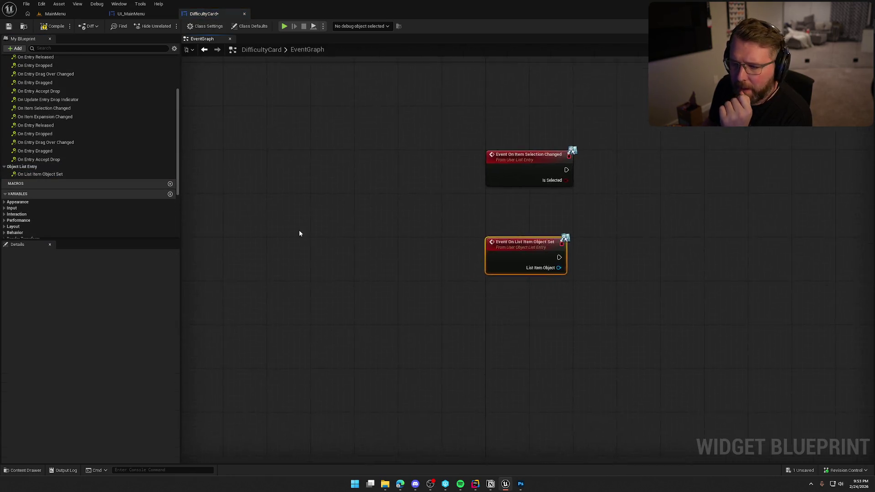
pyautogui.moveTo(400, 396); pyautogui.dragTo(401, 223)
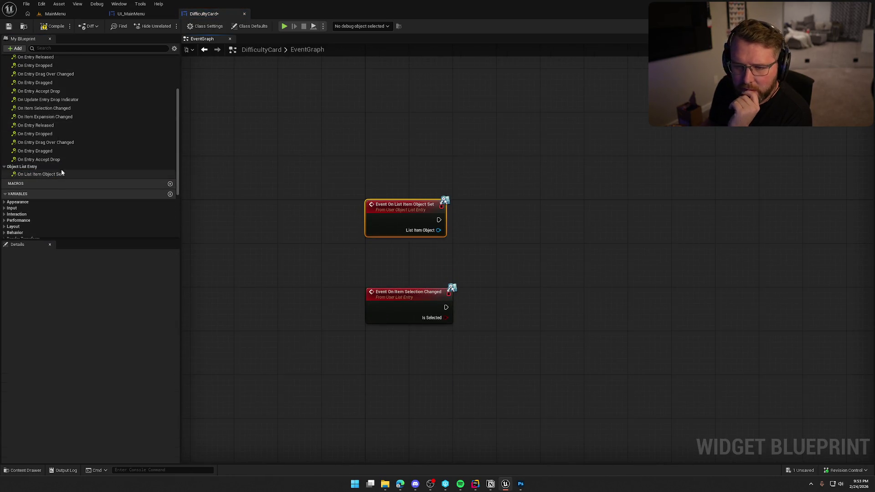
pyautogui.scroll(2, 75, 156)
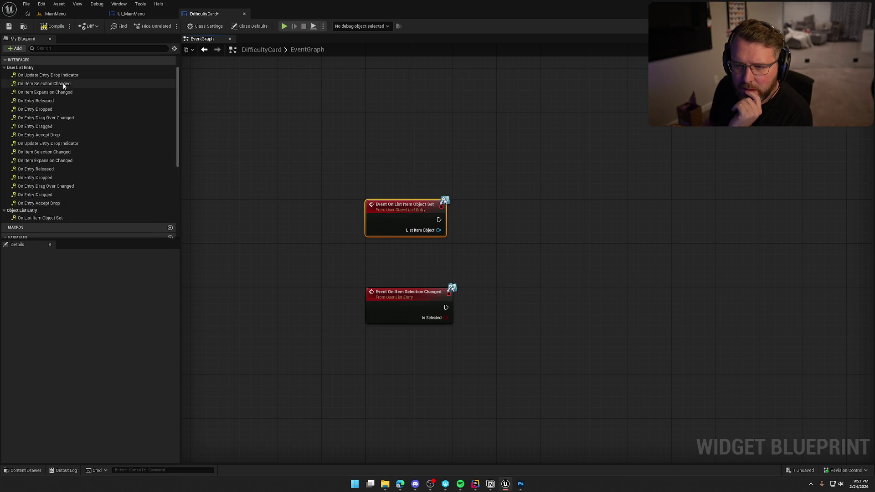
pyautogui.doubleClick(69, 93)
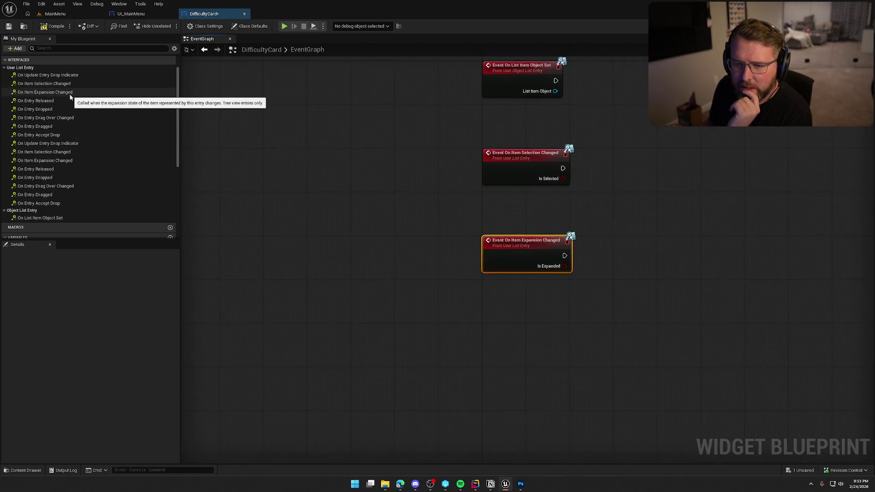
# - Compile DifficultyCard and inspect the resulting duplicate-function errors
pyautogui.click(53, 26)
pyautogui.moveTo(344, 277)
pyautogui.mouseDown()
pyautogui.moveTo(236, 279)
pyautogui.moveTo(267, 259)
pyautogui.mouseUp()
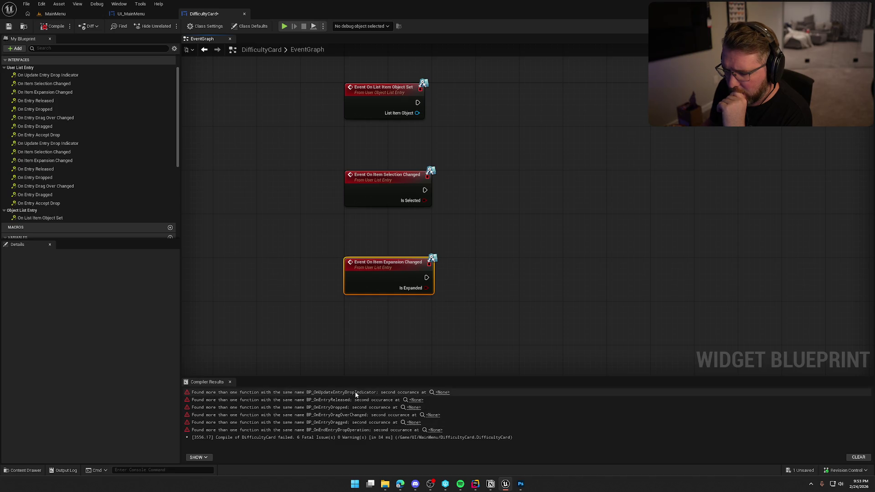
pyautogui.click(442, 396)
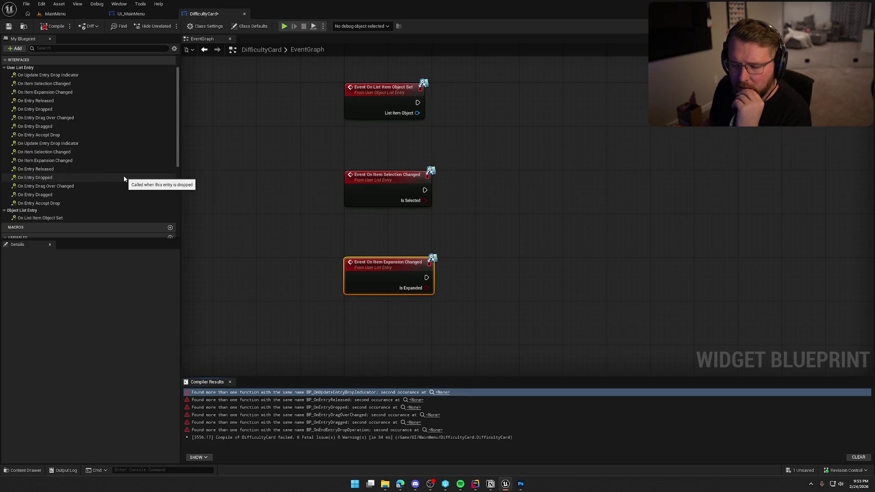
pyautogui.click(54, 27)
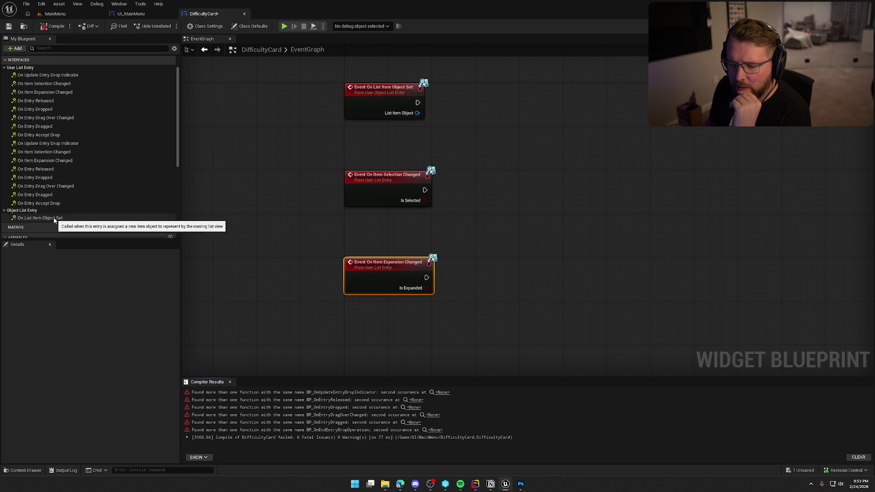
pyautogui.click(208, 27)
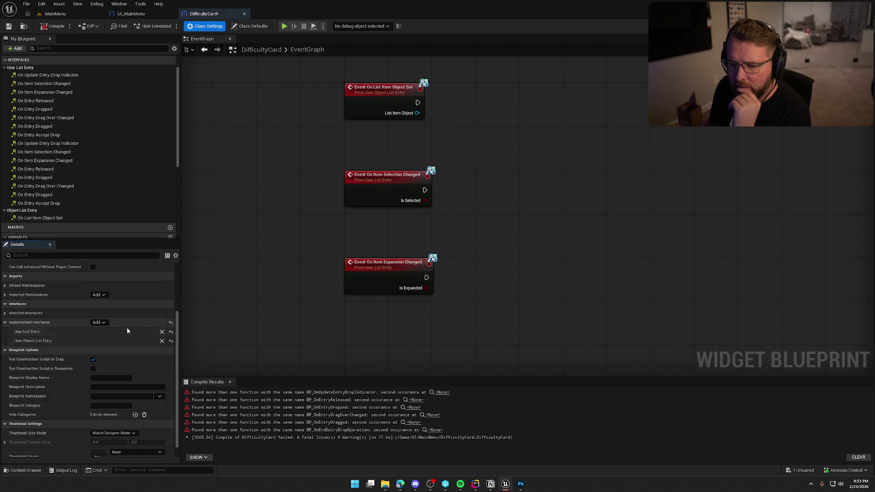
# - Remove the User Object List Entry interface and discard its event nodes
pyautogui.click(162, 342)
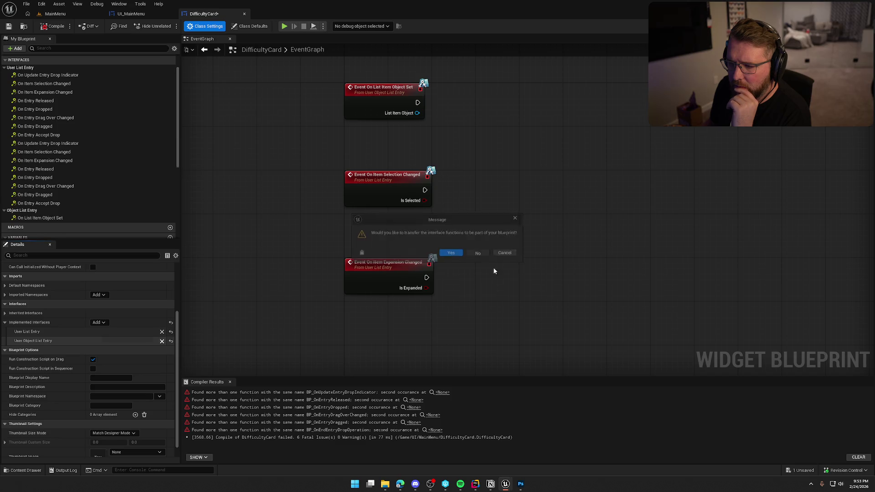
pyautogui.click(478, 254)
pyautogui.scroll(2, 141, 144)
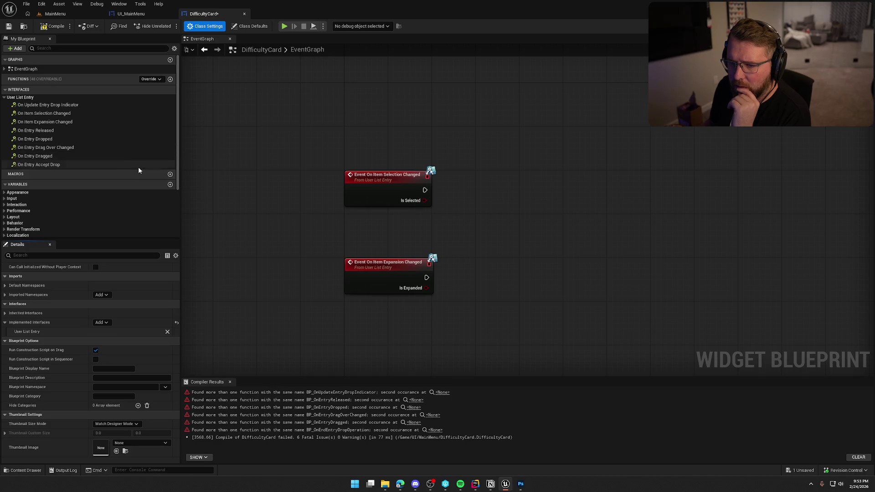
pyautogui.scroll(-2, 140, 179)
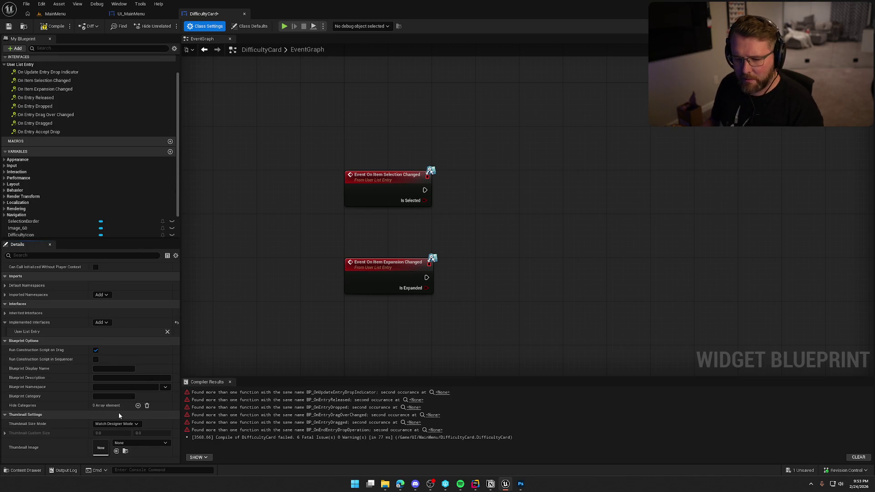
# - Re-add User Object List Entry, then remove User List Entry and delete its event nodes
pyautogui.click(105, 323)
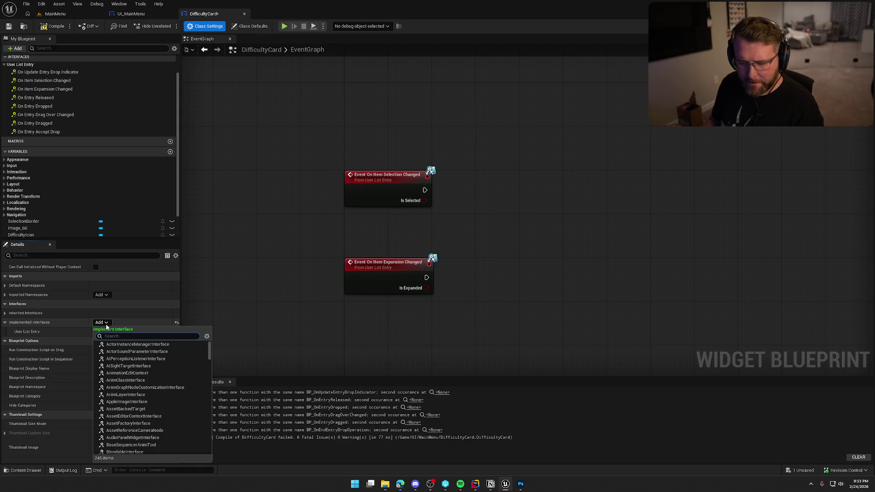
pyautogui.write('Ilist')
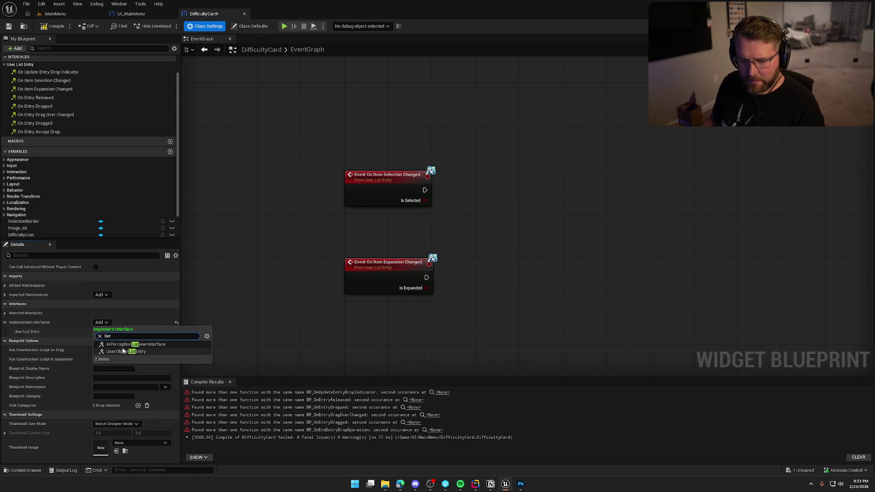
pyautogui.click(123, 351)
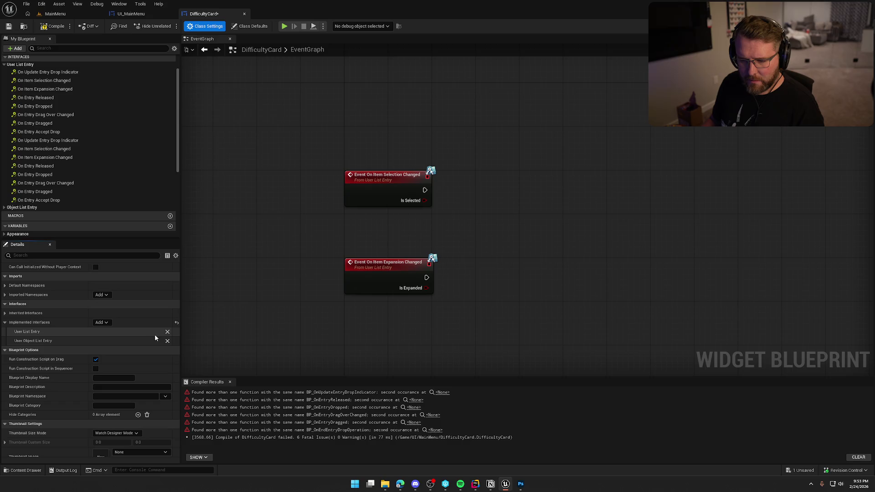
pyautogui.click(167, 333)
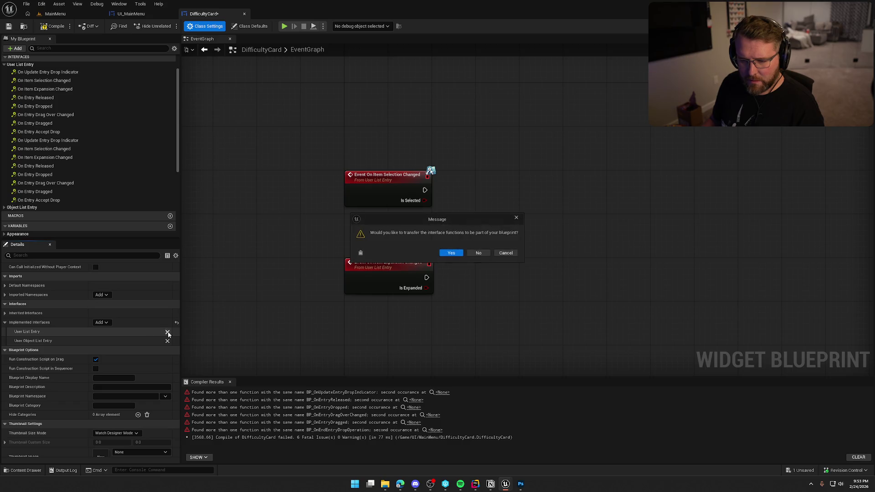
pyautogui.click(489, 253)
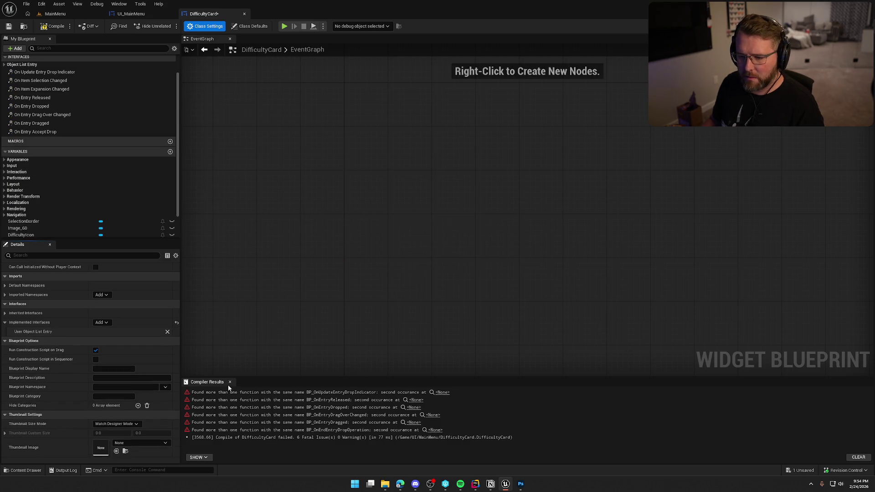
# - Close the compiler results, save the blueprint, and check UI_MainMenu before returning to DifficultyCard
pyautogui.click(229, 383)
pyautogui.hotkey('ctrl', 's')
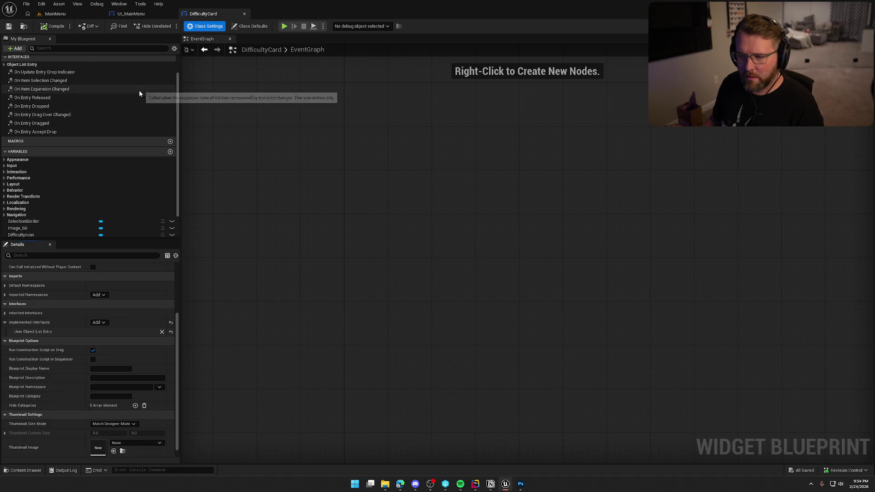
pyautogui.click(150, 13)
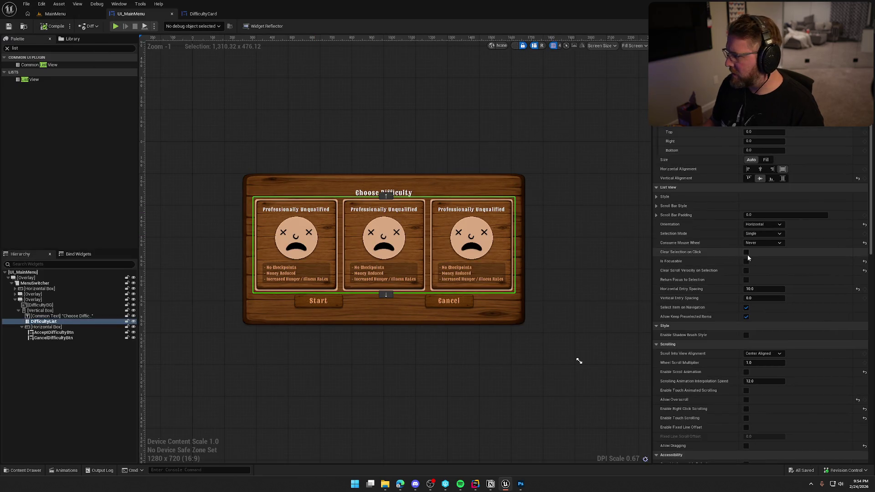
pyautogui.scroll(-10, 745, 253)
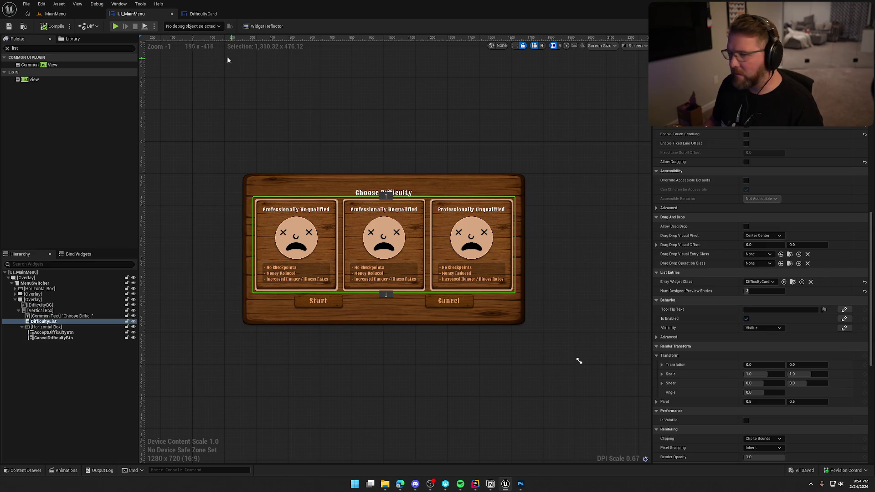
pyautogui.click(204, 13)
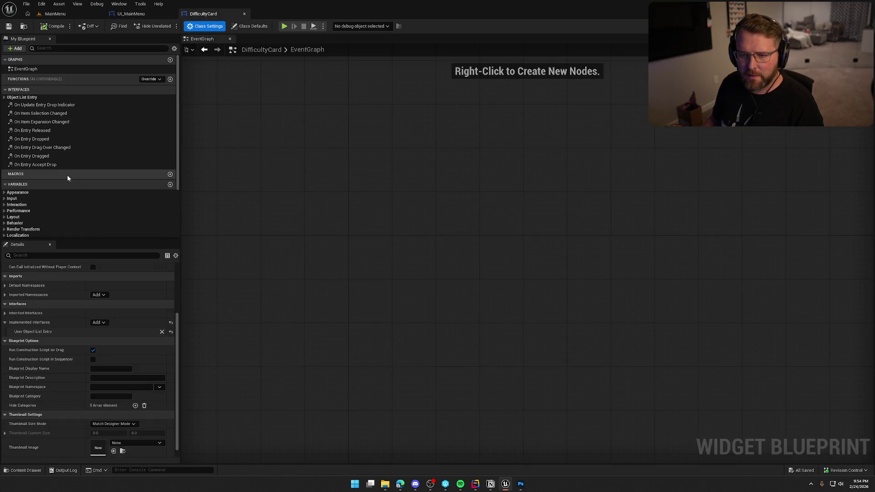
# - Add On Item Selection Changed and On List Item Object Set events, placing object-set above
pyautogui.doubleClick(67, 112)
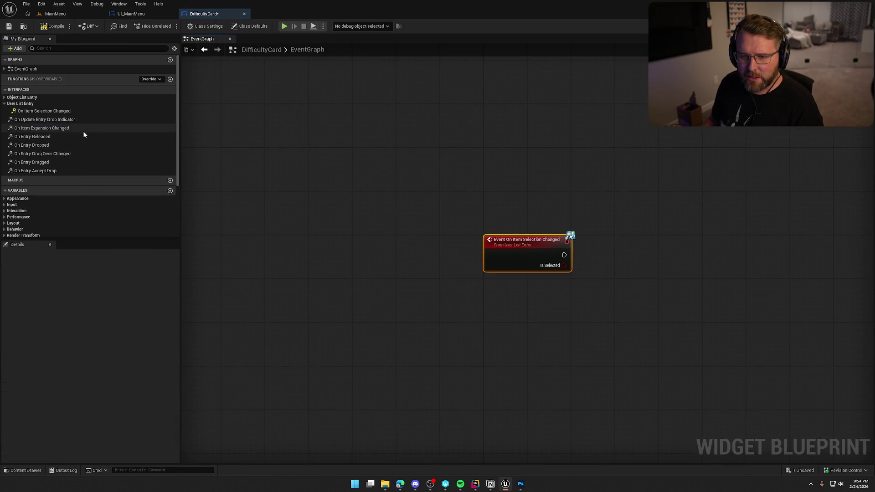
pyautogui.moveTo(364, 236); pyautogui.dragTo(269, 242)
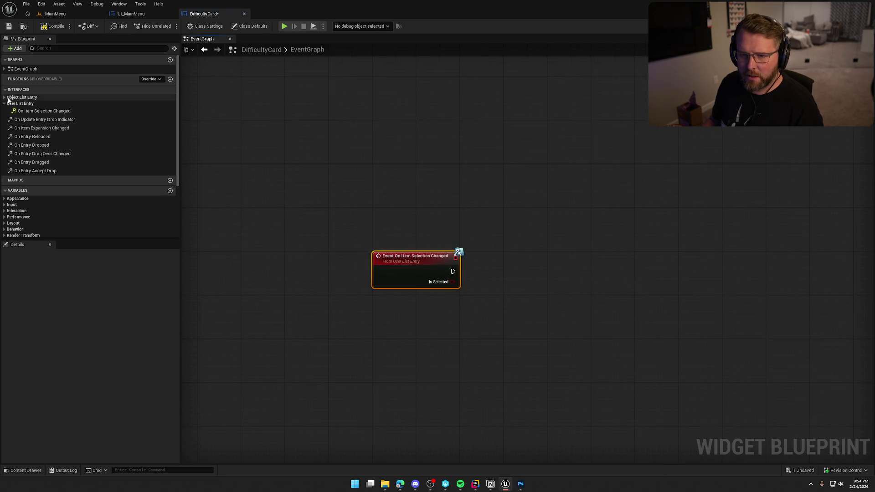
pyautogui.click(22, 97)
pyautogui.doubleClick(41, 105)
pyautogui.moveTo(433, 279)
pyautogui.mouseDown()
pyautogui.moveTo(348, 279)
pyautogui.moveTo(344, 100)
pyautogui.mouseUp()
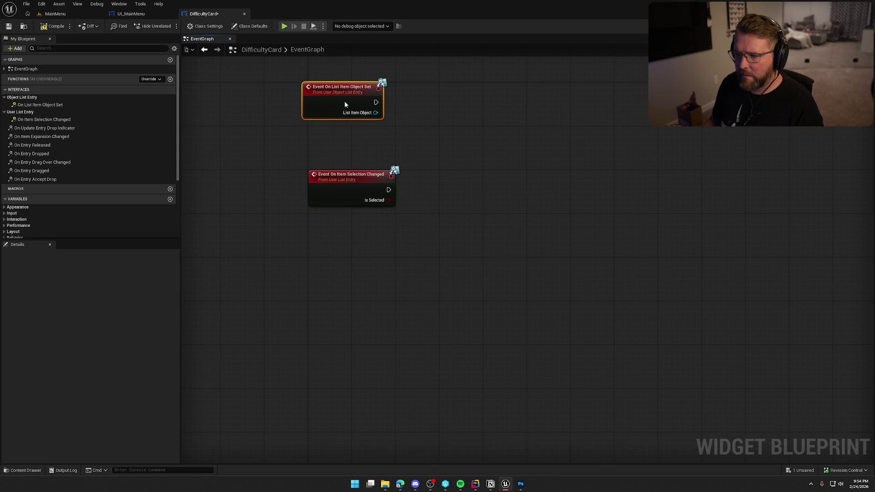
# - Compile and save, preview UI_MainMenu, then move the selection-changed event lower
pyautogui.click(53, 26)
pyautogui.click(131, 14)
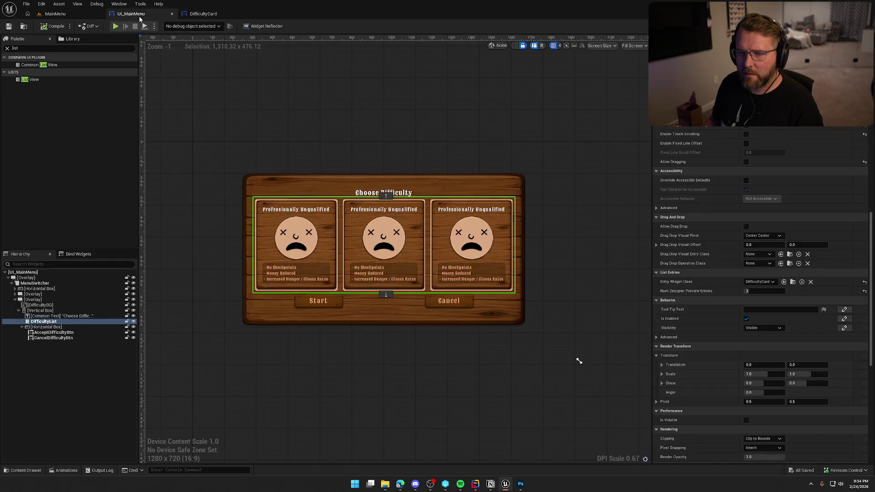
pyautogui.click(203, 14)
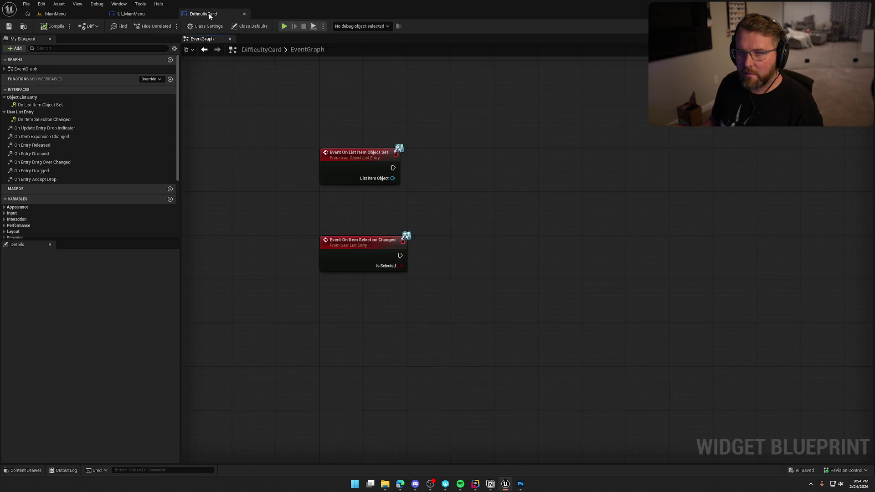
pyautogui.moveTo(302, 244); pyautogui.dragTo(309, 281)
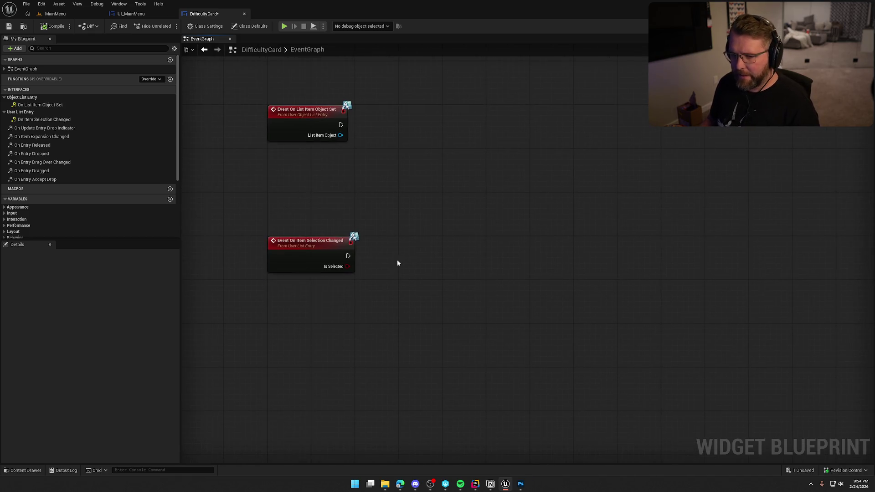
pyautogui.scroll(-5, 108, 211)
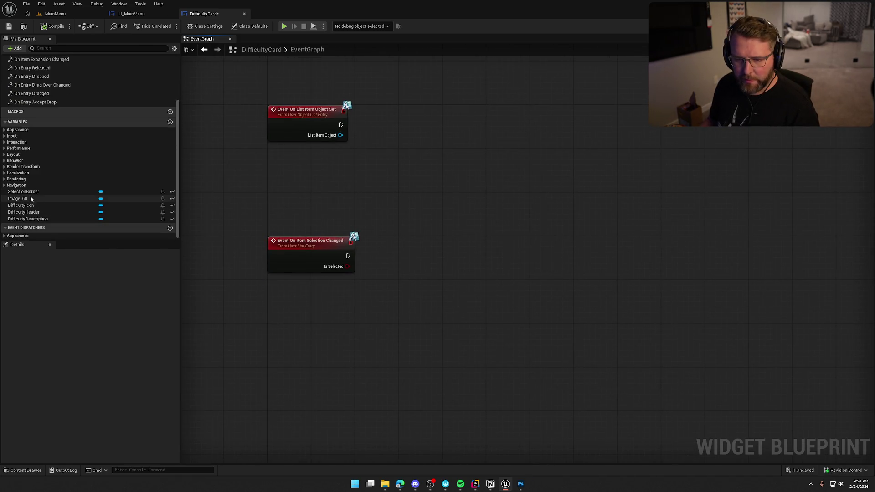
# - Rename the card's background image layer to Image, save, and drag a SelectionBorder reference into the graph
pyautogui.hotkey('ctrl', 'shift', 'alt', 'd')
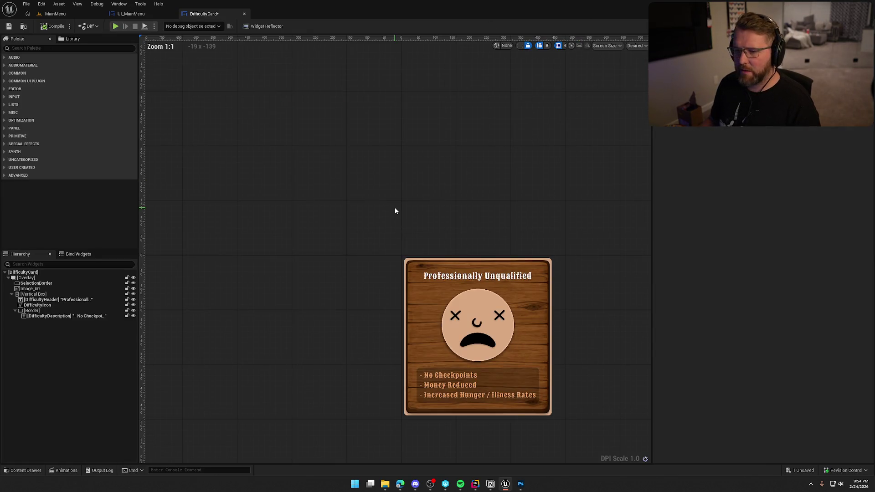
pyautogui.click(27, 290)
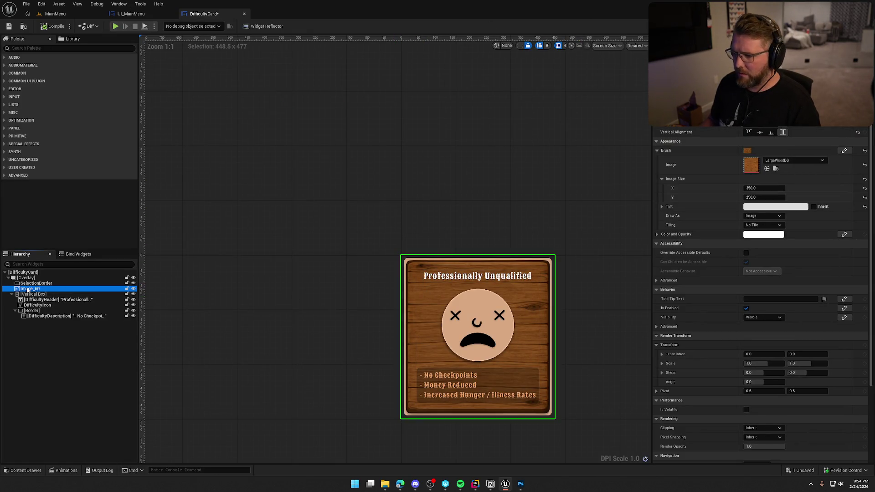
pyautogui.press('Escape')
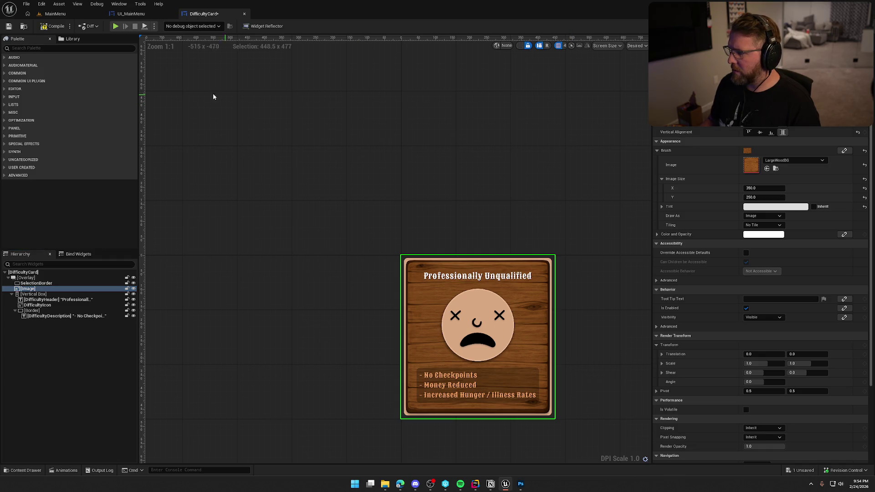
pyautogui.hotkey('ctrl', 's')
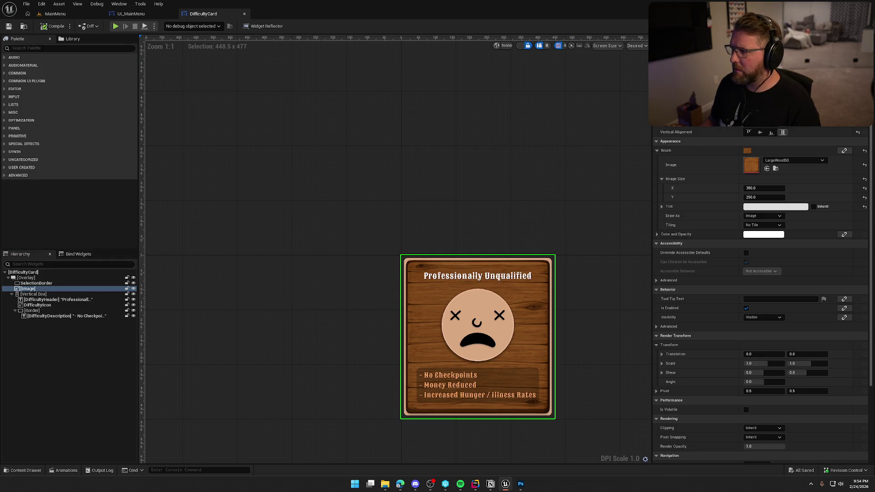
pyautogui.click(851, 26)
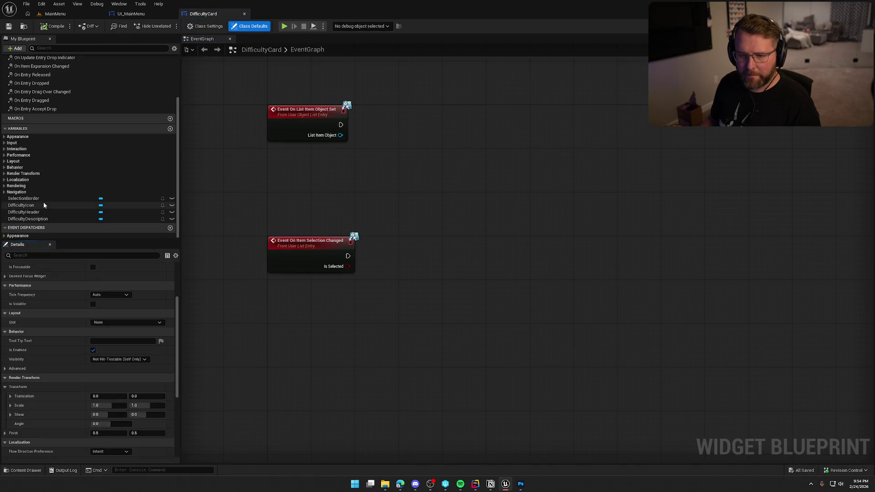
pyautogui.moveTo(27, 198)
pyautogui.mouseDown()
pyautogui.moveTo(318, 274)
pyautogui.moveTo(328, 288)
pyautogui.moveTo(398, 296)
pyautogui.mouseUp()
# - Add a SelectionBorder Set Visibility node run by the selection-changed event
pyautogui.write('set visi')
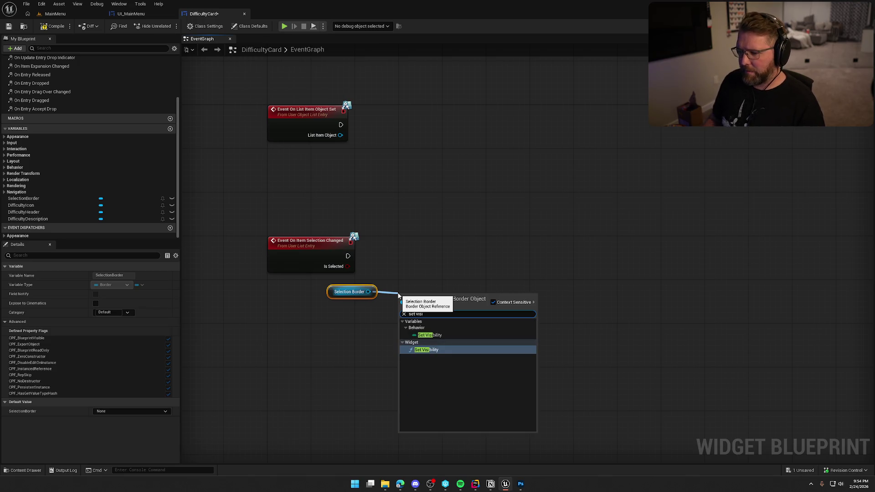
pyautogui.click(439, 349)
pyautogui.moveTo(399, 311); pyautogui.dragTo(348, 255)
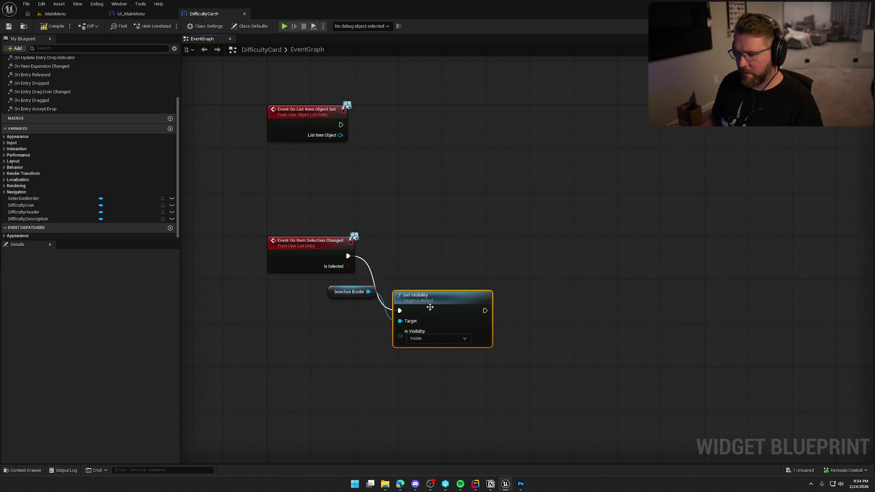
pyautogui.moveTo(426, 303); pyautogui.dragTo(478, 254)
# - Feed Set Visibility from a Select node driven by Is Selected, arranging the nodes
pyautogui.moveTo(450, 280); pyautogui.dragTo(420, 339)
pyautogui.write('selec')
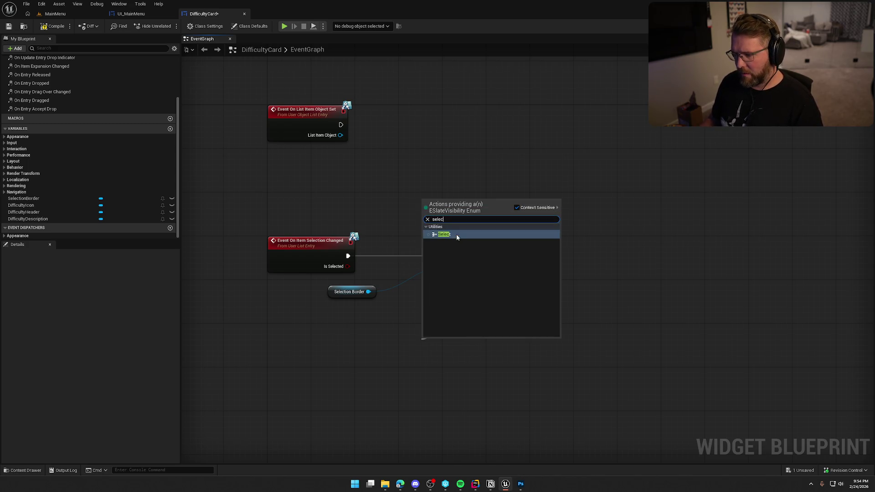
pyautogui.click(455, 233)
pyautogui.moveTo(427, 392)
pyautogui.mouseDown()
pyautogui.moveTo(348, 266)
pyautogui.moveTo(448, 229)
pyautogui.moveTo(461, 236)
pyautogui.mouseUp()
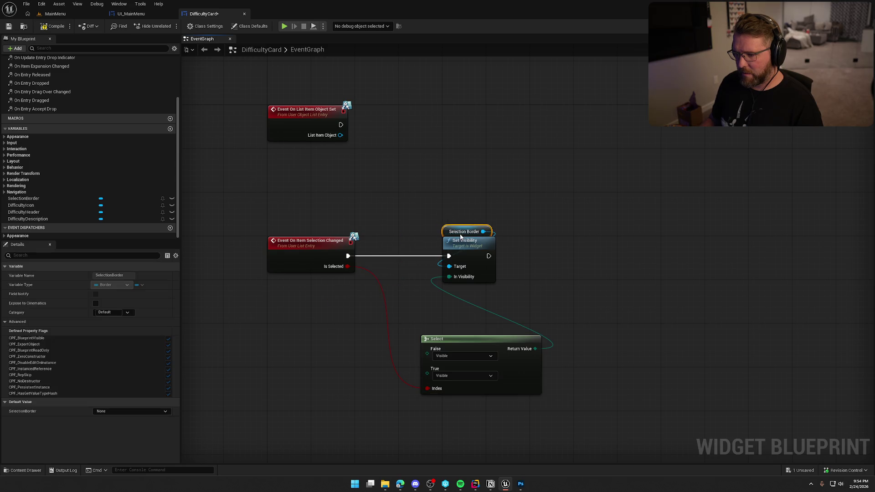
pyautogui.moveTo(472, 343)
pyautogui.mouseDown()
pyautogui.moveTo(404, 301)
pyautogui.moveTo(406, 289)
pyautogui.mouseUp()
pyautogui.moveTo(435, 225); pyautogui.dragTo(474, 255)
pyautogui.moveTo(481, 251); pyautogui.dragTo(525, 251)
pyautogui.moveTo(424, 289); pyautogui.dragTo(429, 268)
# - Set the Select options: False to Hidden, True to Not Hit-Testable (Self Only)
pyautogui.click(414, 244)
pyautogui.click(398, 279)
pyautogui.click(391, 300)
pyautogui.click(392, 299)
pyautogui.click(395, 335)
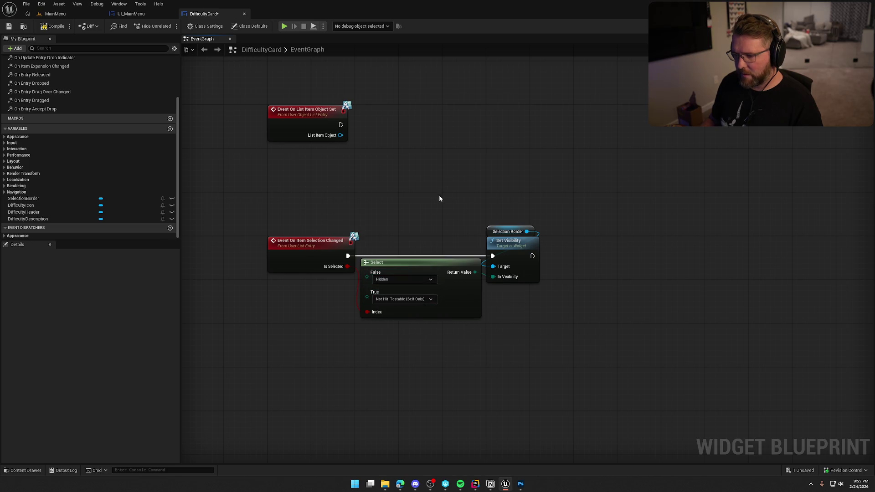
# - Compile and save, then move the visibility nodes lower in the graph
pyautogui.click(56, 26)
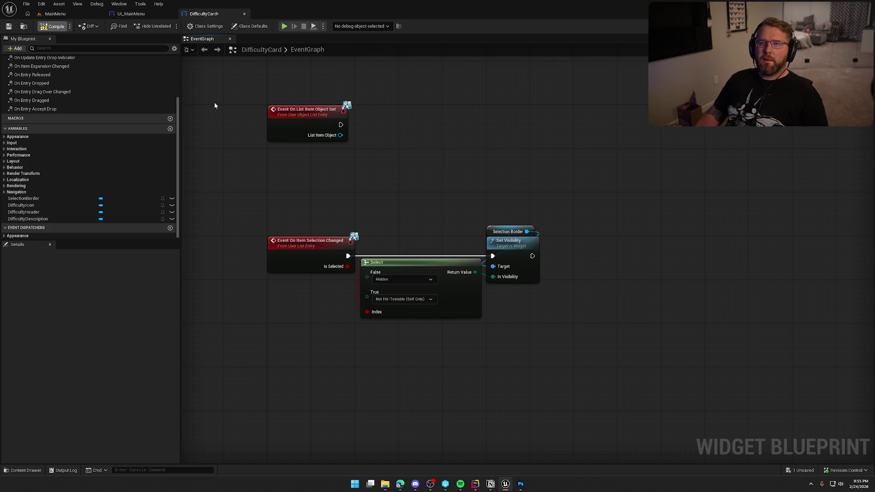
pyautogui.moveTo(539, 334)
pyautogui.mouseDown()
pyautogui.moveTo(319, 230)
pyautogui.moveTo(305, 337)
pyautogui.mouseUp()
pyautogui.click(342, 220)
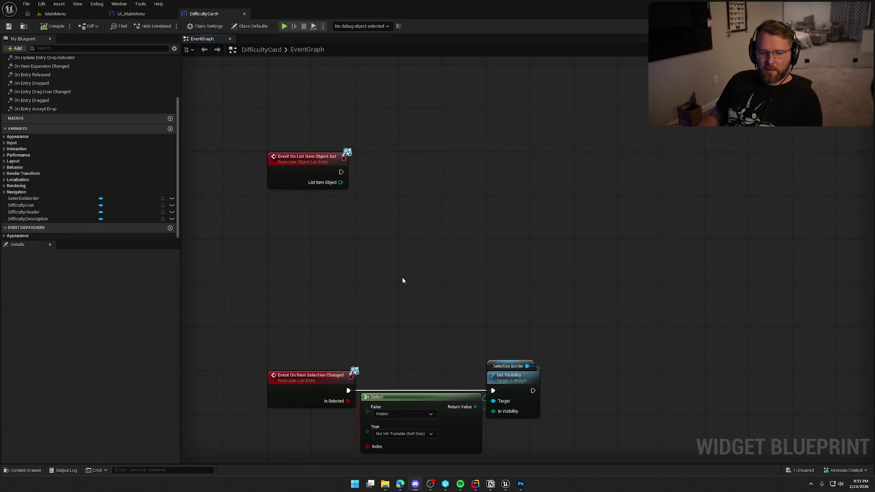
# - Add a Cast To DifficultyCard node after On List Item Object Set
pyautogui.moveTo(388, 272); pyautogui.dragTo(378, 201)
pyautogui.moveTo(341, 160)
pyautogui.mouseDown()
pyautogui.moveTo(383, 166)
pyautogui.moveTo(378, 161)
pyautogui.moveTo(376, 181)
pyautogui.mouseUp()
pyautogui.write('cast to')
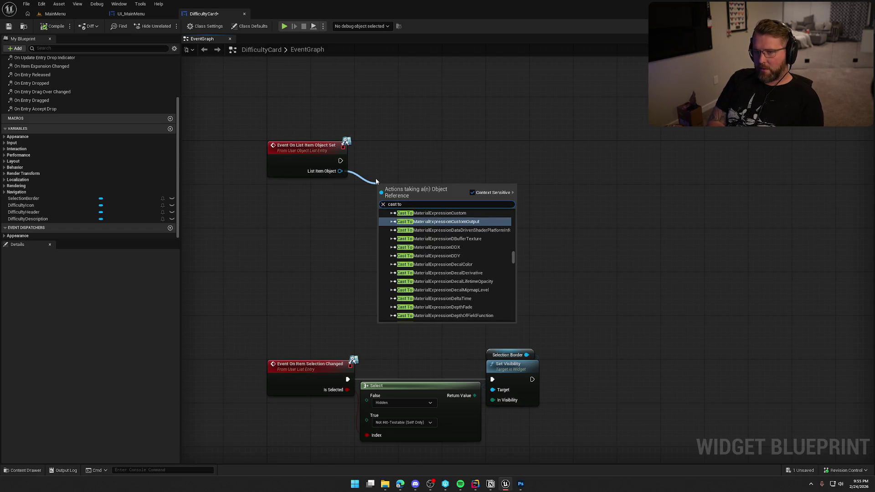
pyautogui.write(' dif')
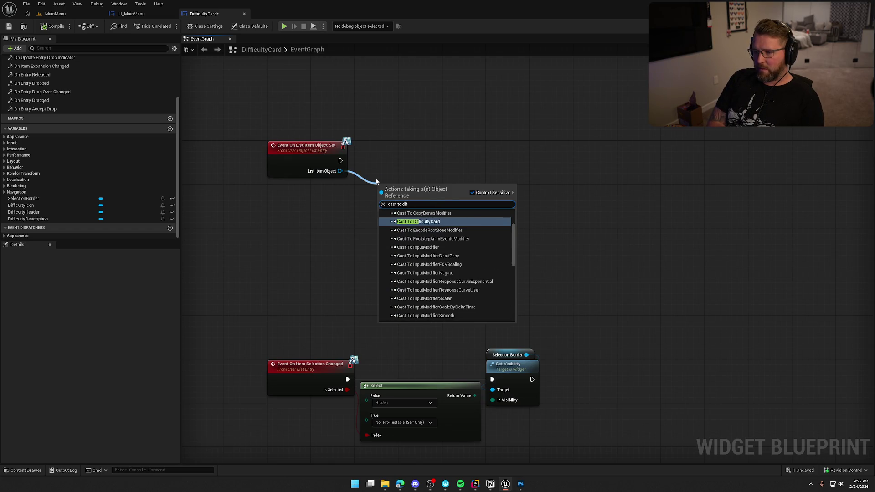
pyautogui.press('Return')
pyautogui.moveTo(413, 208); pyautogui.dragTo(392, 175)
pyautogui.click(410, 235)
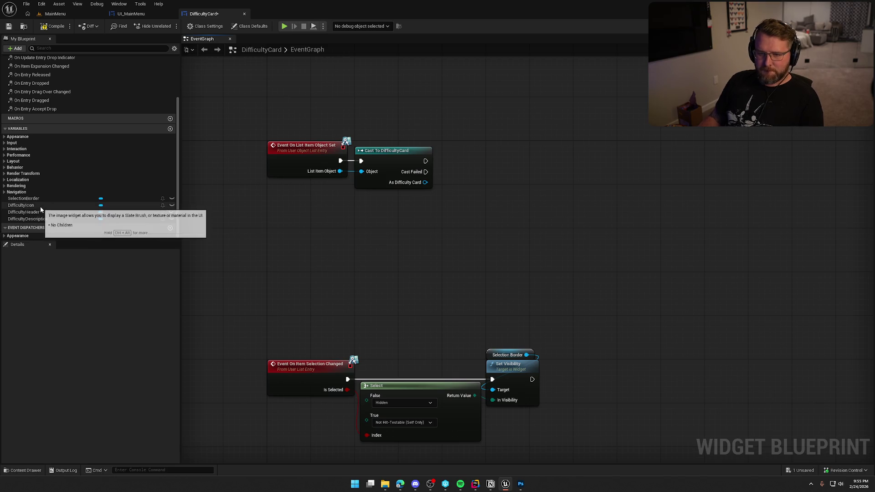
# - Bring in DifficultyIcon, Difficulty Header and Description getters and add a header SetText after the cast
pyautogui.moveTo(40, 206)
pyautogui.mouseDown()
pyautogui.moveTo(326, 236)
pyautogui.moveTo(344, 224)
pyautogui.moveTo(454, 224)
pyautogui.mouseUp()
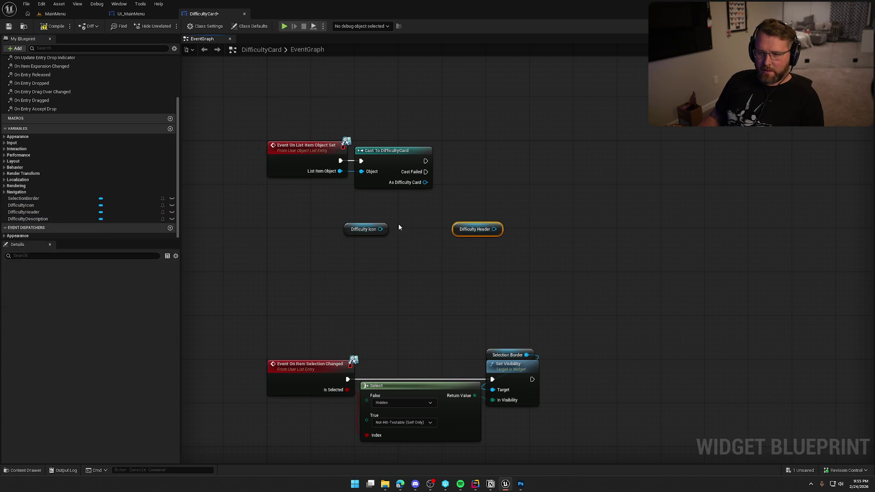
pyautogui.moveTo(28, 219)
pyautogui.mouseDown()
pyautogui.moveTo(454, 146)
pyautogui.moveTo(459, 181)
pyautogui.moveTo(402, 265)
pyautogui.mouseUp()
pyautogui.moveTo(494, 229); pyautogui.dragTo(531, 235)
pyautogui.write('set text')
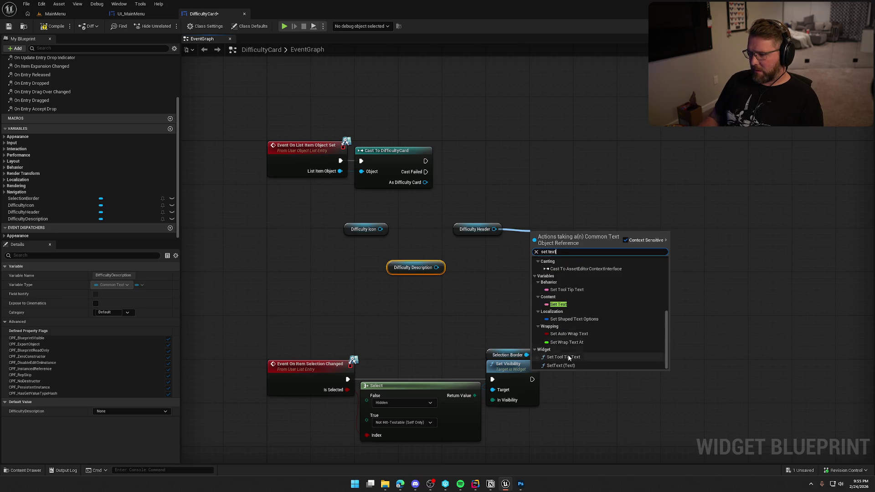
pyautogui.click(554, 303)
pyautogui.moveTo(536, 248); pyautogui.dragTo(423, 163)
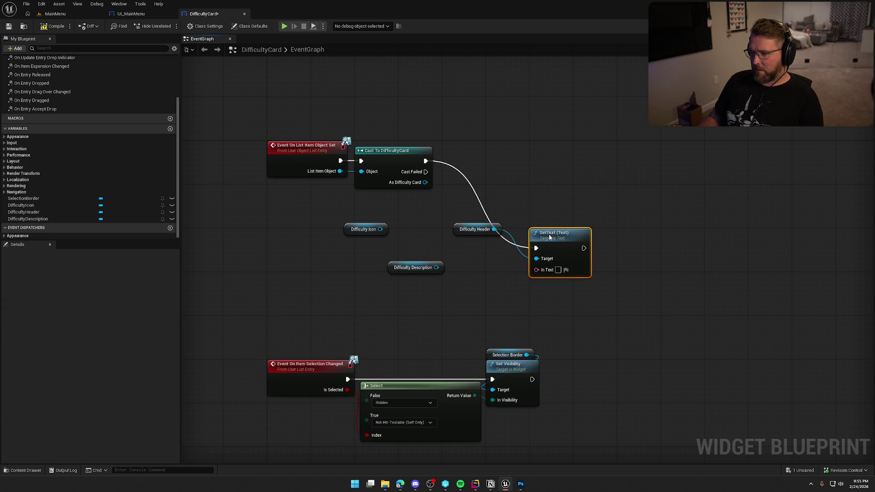
pyautogui.moveTo(554, 233); pyautogui.dragTo(509, 146)
pyautogui.click(474, 147)
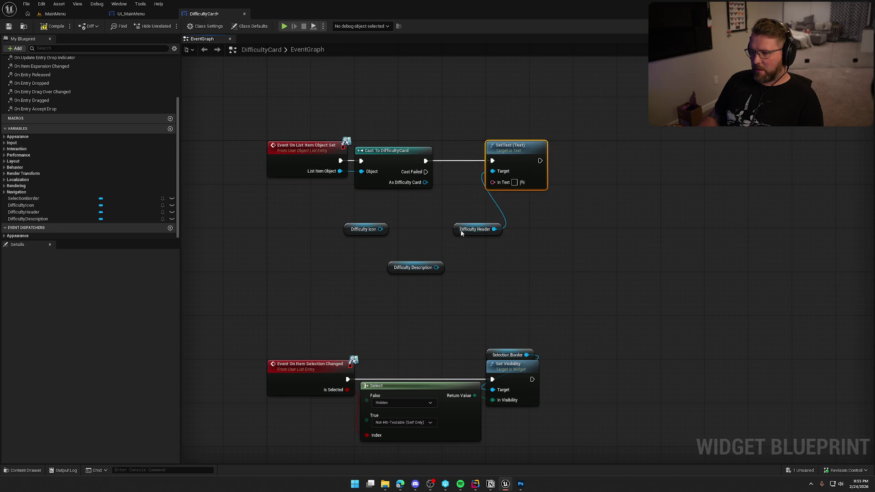
# - Tidy the header and visibility nodes, then promote SetText's In Text to a new variable
pyautogui.moveTo(474, 229)
pyautogui.mouseDown()
pyautogui.moveTo(461, 130)
pyautogui.moveTo(496, 139)
pyautogui.moveTo(549, 191)
pyautogui.mouseUp()
pyautogui.moveTo(509, 150); pyautogui.dragTo(594, 152)
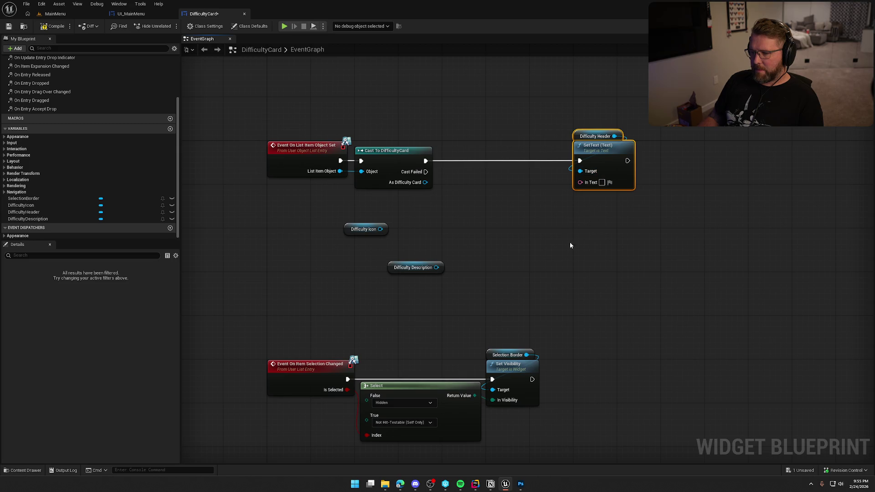
pyautogui.moveTo(568, 238); pyautogui.dragTo(559, 205)
pyautogui.moveTo(431, 295); pyautogui.dragTo(441, 189)
pyautogui.moveTo(515, 336)
pyautogui.mouseDown()
pyautogui.moveTo(488, 308)
pyautogui.moveTo(260, 212)
pyautogui.mouseUp()
pyautogui.moveTo(308, 233)
pyautogui.mouseDown()
pyautogui.moveTo(318, 331)
pyautogui.moveTo(307, 322)
pyautogui.moveTo(307, 276)
pyautogui.mouseUp()
pyautogui.click(357, 199)
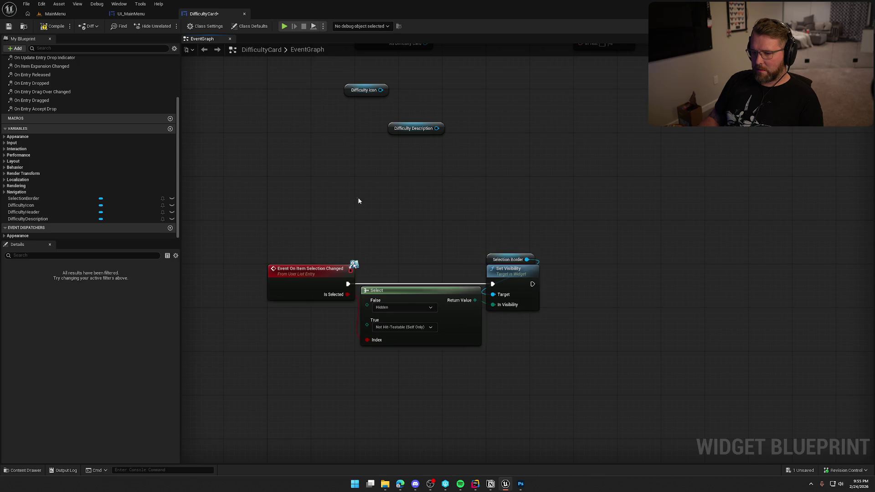
pyautogui.moveTo(533, 110); pyautogui.dragTo(477, 302)
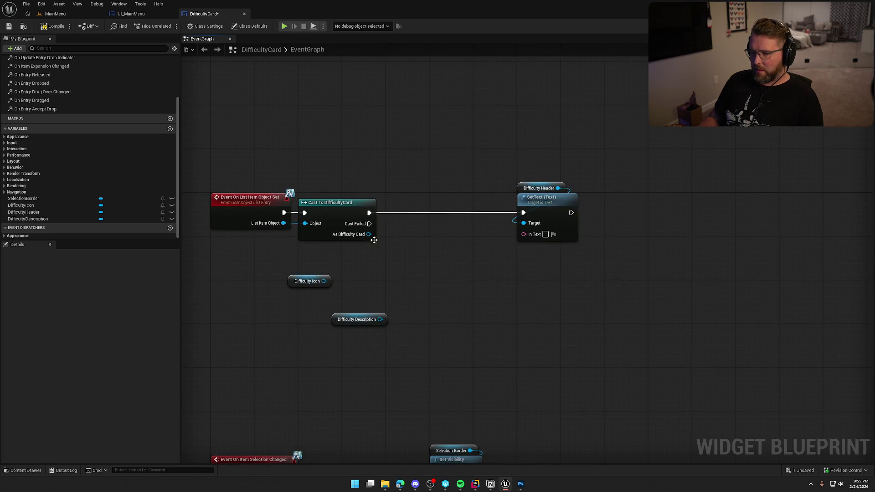
pyautogui.moveTo(523, 234); pyautogui.dragTo(497, 261)
pyautogui.click(547, 281)
pyautogui.write('HeaderT')
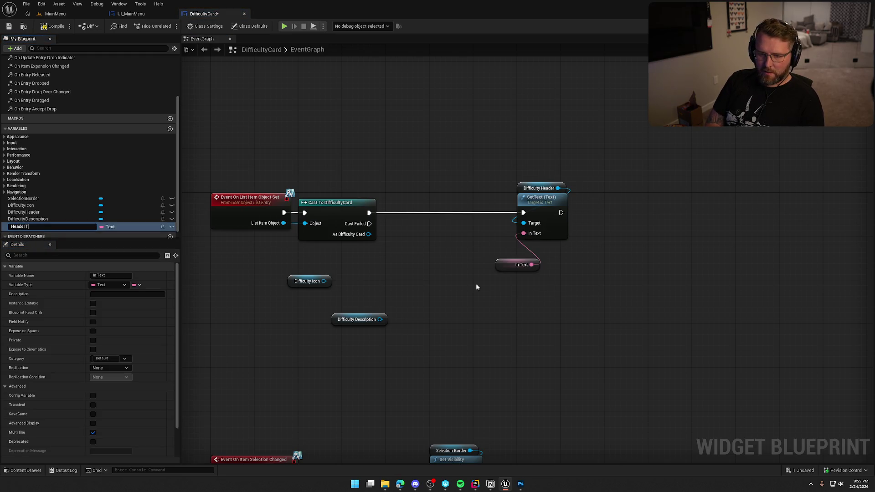
# - Name the variable HeaderText, make it instance editable and exposed on spawn, and place it
pyautogui.write('ext')
pyautogui.press('Return')
pyautogui.click(172, 227)
pyautogui.click(93, 331)
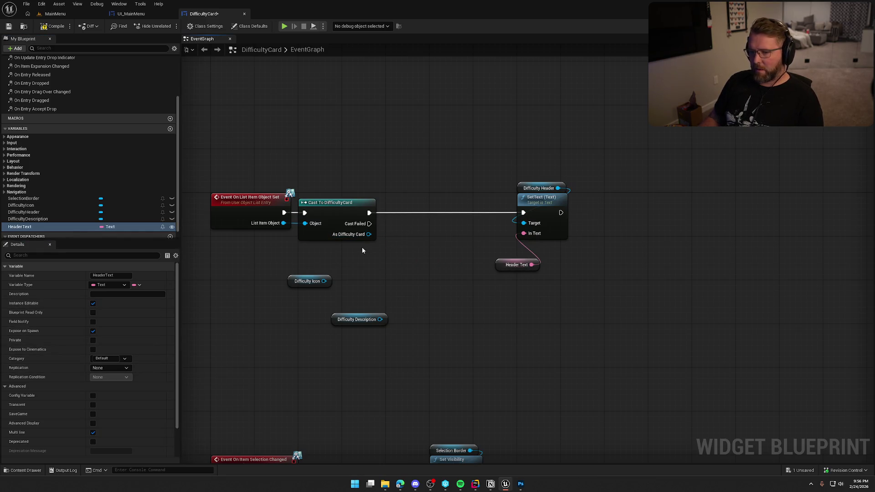
pyautogui.moveTo(64, 229); pyautogui.dragTo(299, 248)
# - Add a Get Header Text node from the cast card and wire it toward the setter
pyautogui.moveTo(49, 226); pyautogui.dragTo(391, 206)
pyautogui.moveTo(368, 234); pyautogui.dragTo(394, 247)
pyautogui.write('get')
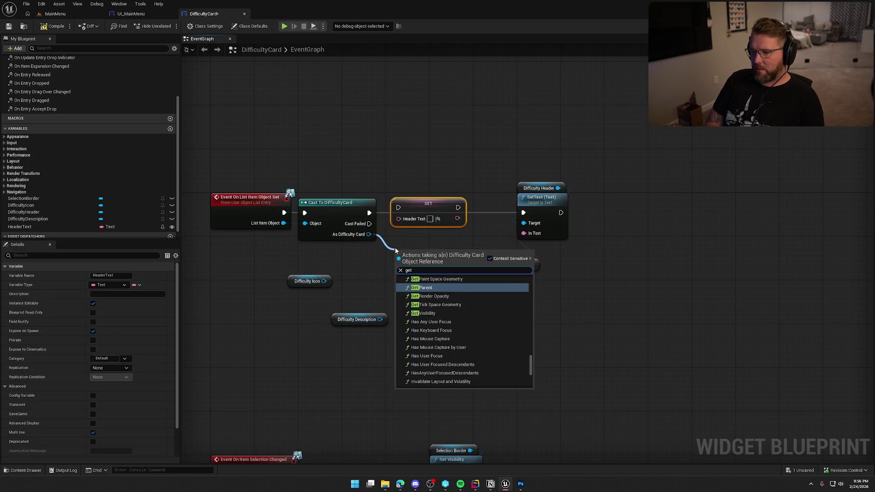
pyautogui.write(' header')
pyautogui.press('Return')
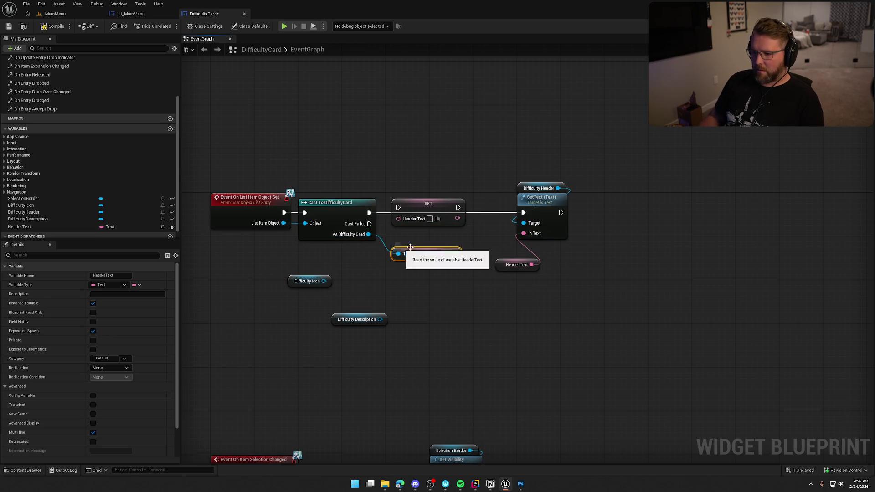
pyautogui.moveTo(454, 254)
pyautogui.mouseDown()
pyautogui.moveTo(394, 209)
pyautogui.moveTo(456, 209)
pyautogui.mouseUp()
pyautogui.moveTo(431, 257)
pyautogui.mouseDown()
pyautogui.moveTo(414, 245)
pyautogui.moveTo(413, 280)
pyautogui.mouseUp()
pyautogui.click(424, 268)
pyautogui.press('Escape')
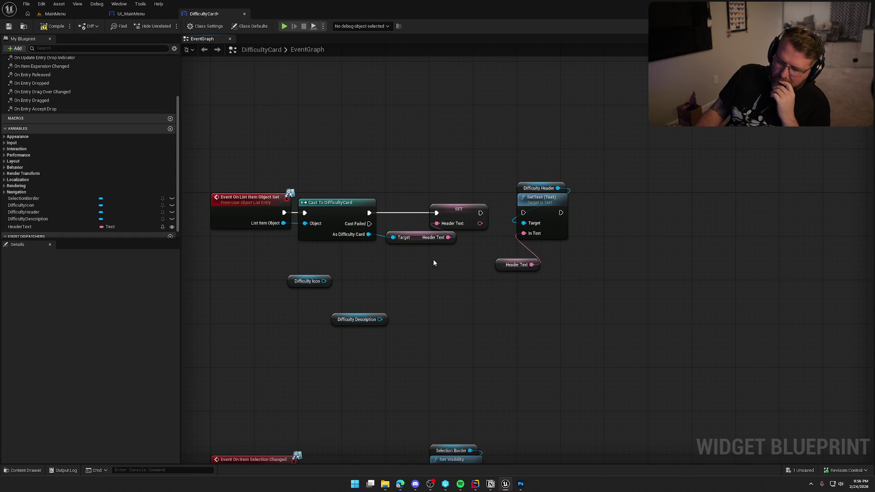
# - Delete the extra SET Header Text node and feed the card's Header Text into the header SetText
pyautogui.moveTo(368, 234)
pyautogui.mouseDown()
pyautogui.moveTo(441, 187)
pyautogui.moveTo(414, 255)
pyautogui.moveTo(426, 121)
pyautogui.moveTo(433, 270)
pyautogui.moveTo(462, 296)
pyautogui.mouseUp()
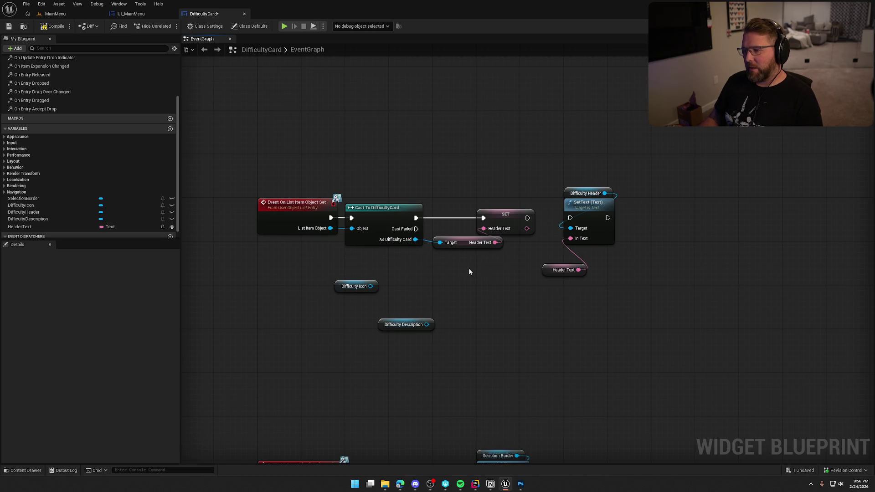
pyautogui.click(497, 213)
pyautogui.press('Delete')
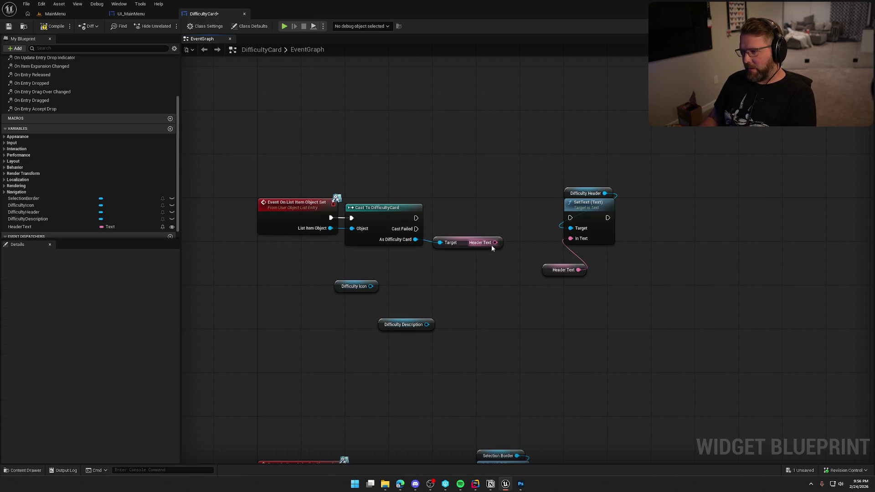
pyautogui.moveTo(563, 240); pyautogui.dragTo(571, 238)
pyautogui.moveTo(563, 270); pyautogui.dragTo(601, 307)
pyautogui.press('Delete')
# - Run the header SetText right after the cast and tidy its nodes
pyautogui.moveTo(572, 217); pyautogui.dragTo(416, 218)
pyautogui.moveTo(542, 174); pyautogui.dragTo(599, 245)
pyautogui.moveTo(599, 245); pyautogui.dragTo(553, 245)
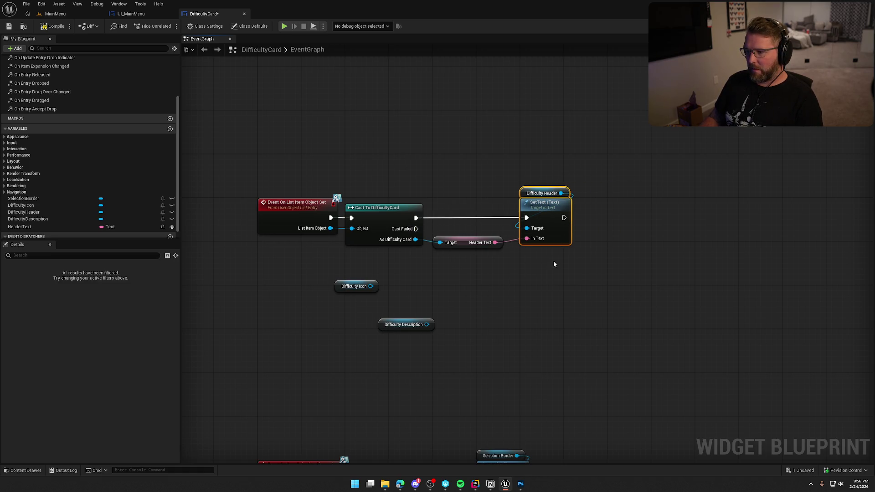
pyautogui.click(461, 242)
pyautogui.moveTo(468, 268); pyautogui.dragTo(428, 259)
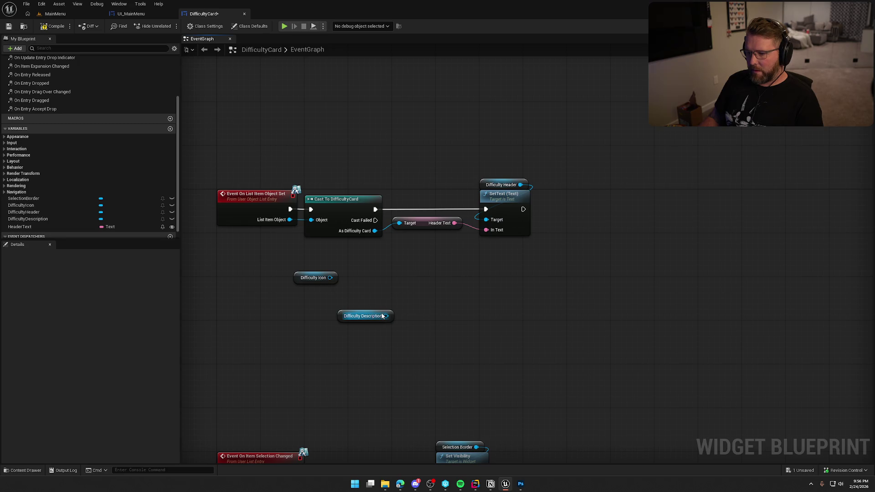
# - Add a Difficulty Description SetText chained after the header one, then compile and save
pyautogui.moveTo(385, 316); pyautogui.dragTo(436, 309)
pyautogui.write('set text')
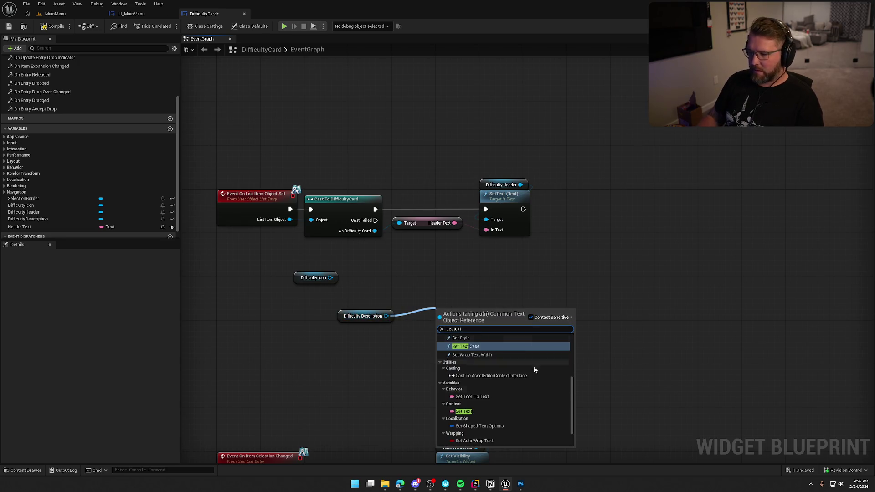
pyautogui.scroll(-5, 534, 365)
pyautogui.click(496, 442)
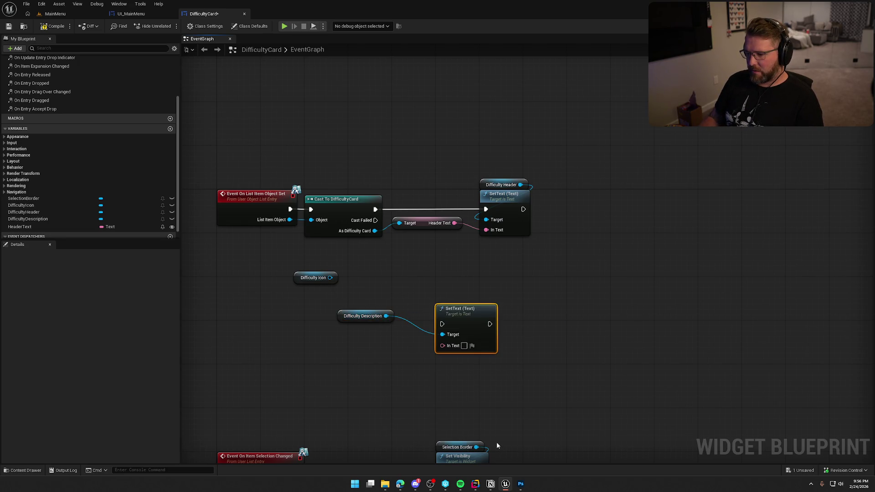
pyautogui.moveTo(442, 323)
pyautogui.mouseDown()
pyautogui.moveTo(530, 231)
pyautogui.moveTo(522, 209)
pyautogui.moveTo(607, 206)
pyautogui.moveTo(598, 208)
pyautogui.mouseUp()
pyautogui.click(377, 326)
pyautogui.moveTo(366, 312); pyautogui.dragTo(540, 136)
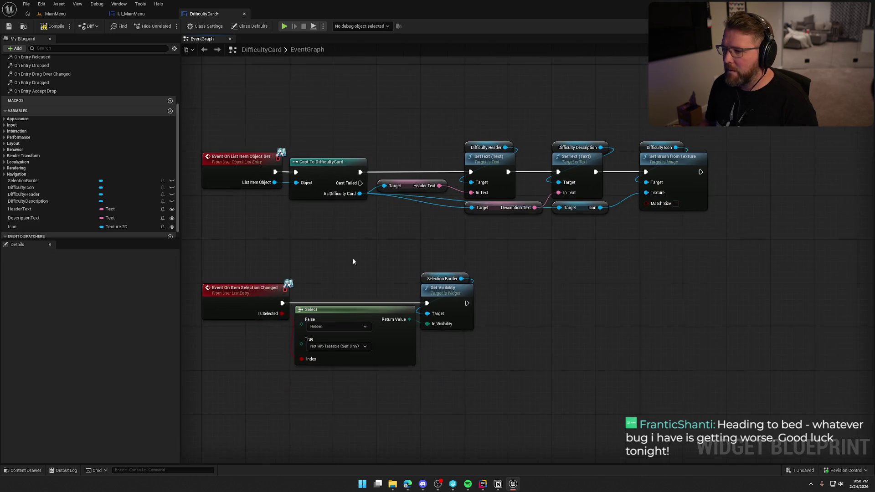
pyautogui.hotkey('ctrl', 's')
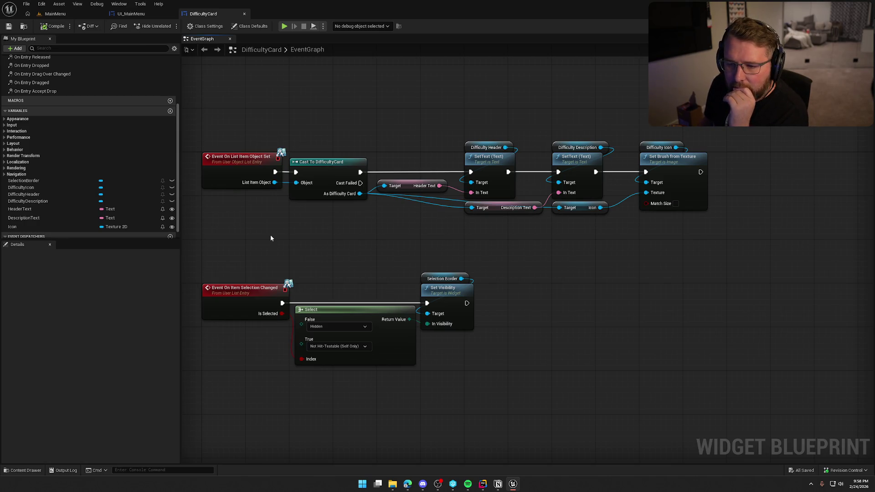
# - Expose DescriptionText and Icon on spawn, then compile and save
pyautogui.click(45, 219)
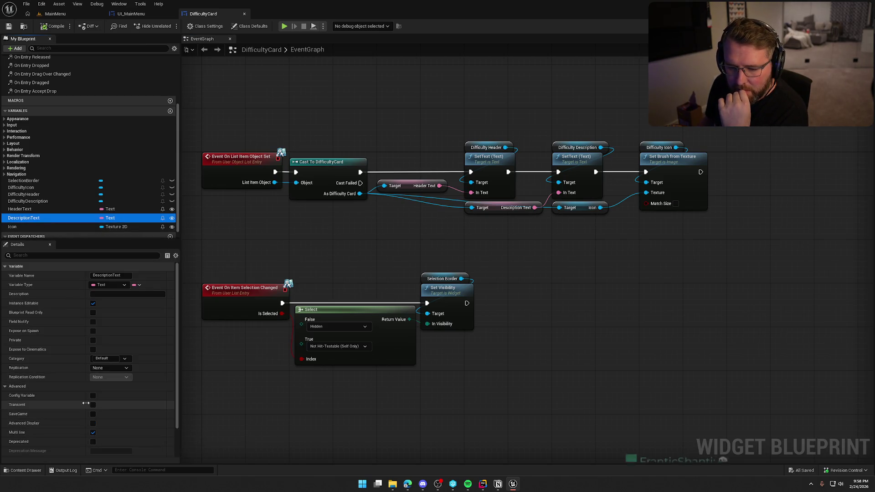
pyautogui.click(93, 331)
pyautogui.click(45, 226)
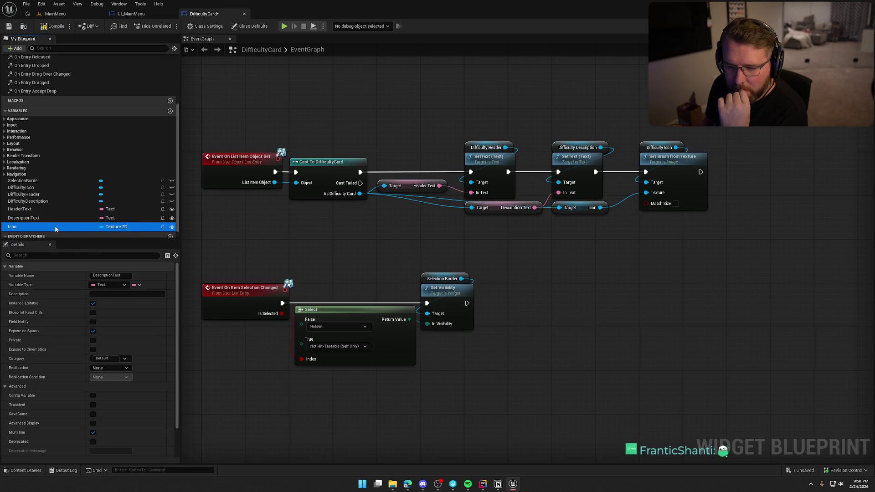
pyautogui.click(93, 331)
pyautogui.hotkey('ctrl', 's')
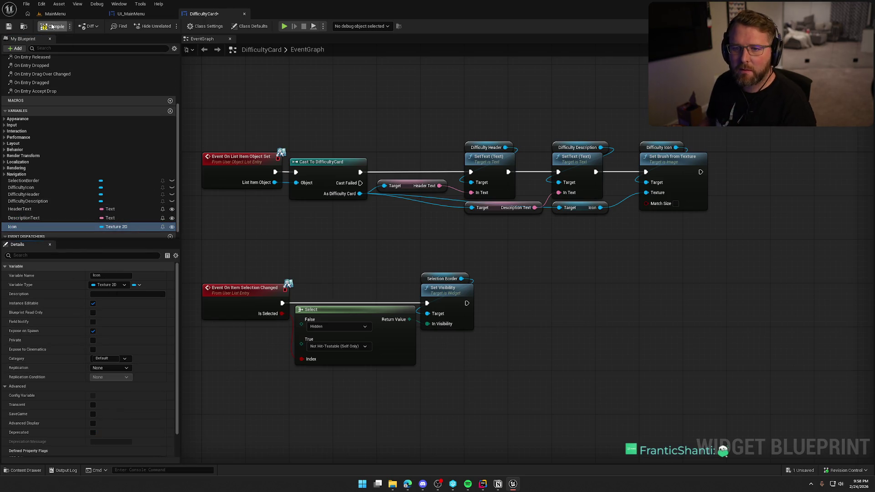
pyautogui.click(131, 13)
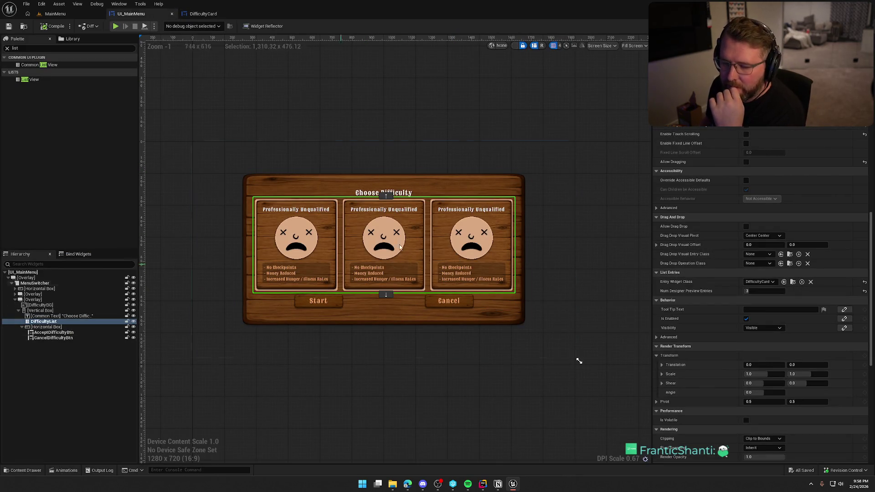
# - Add an Event On Initialized override in the UI_MainMenu event graph
pyautogui.hotkey('shift', 'F4')
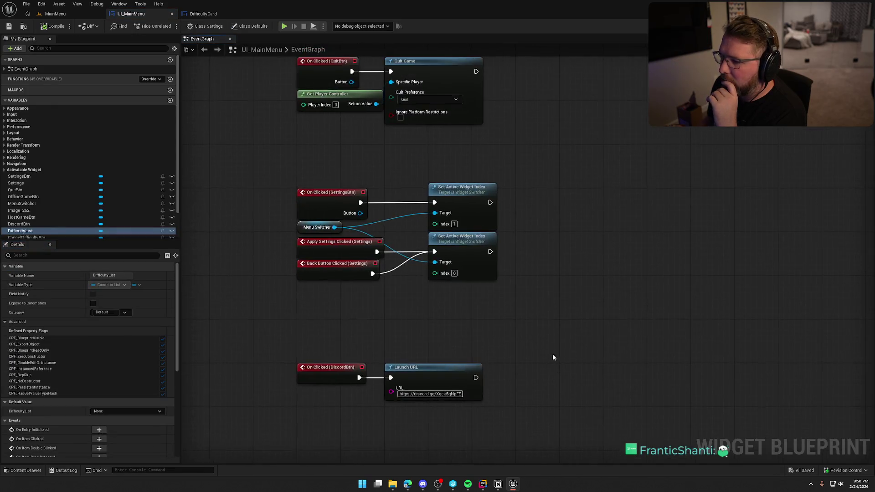
pyautogui.moveTo(487, 234)
pyautogui.mouseDown()
pyautogui.moveTo(465, 285)
pyautogui.moveTo(494, 250)
pyautogui.moveTo(495, 219)
pyautogui.mouseUp()
pyautogui.moveTo(504, 288)
pyautogui.mouseDown()
pyautogui.moveTo(516, 213)
pyautogui.moveTo(504, 272)
pyautogui.mouseUp()
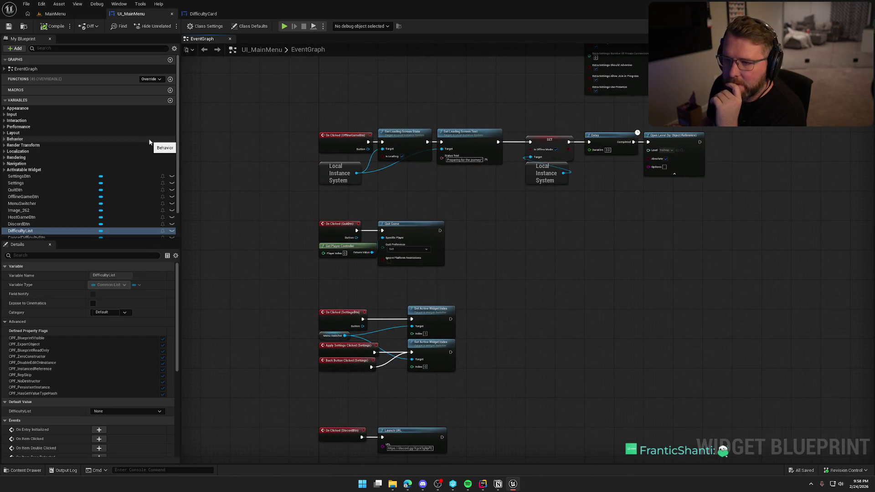
pyautogui.click(156, 80)
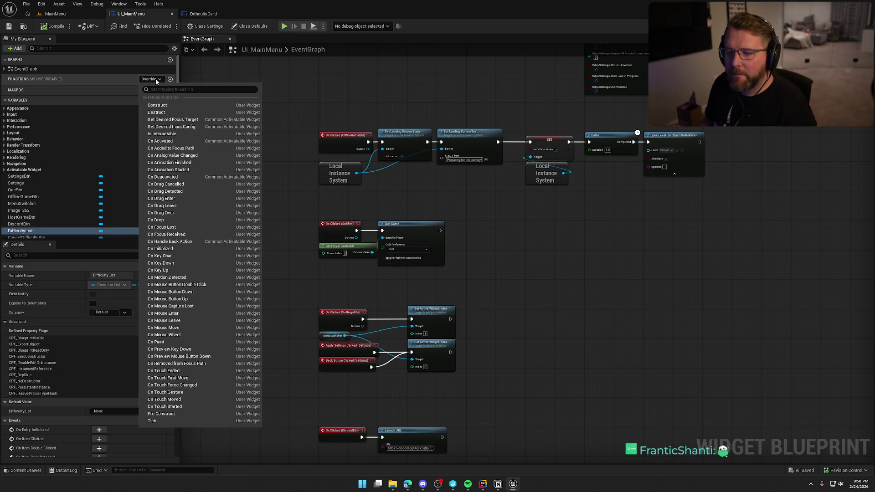
pyautogui.write('ini')
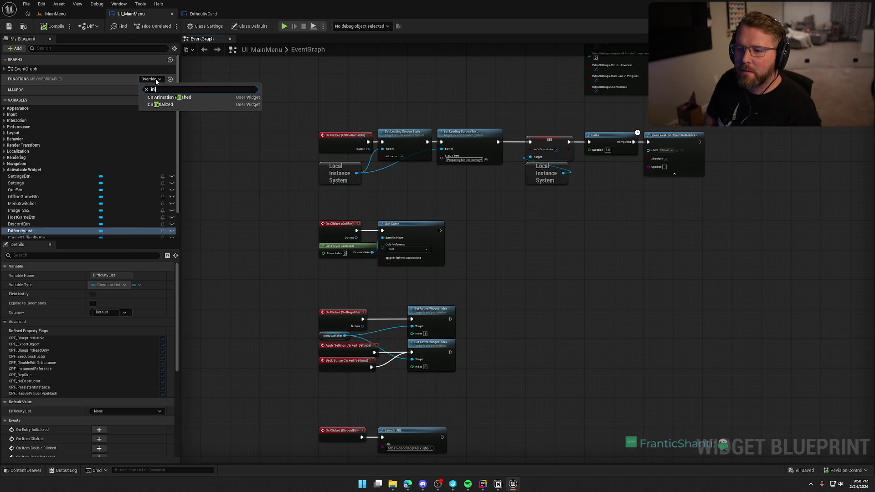
pyautogui.click(161, 105)
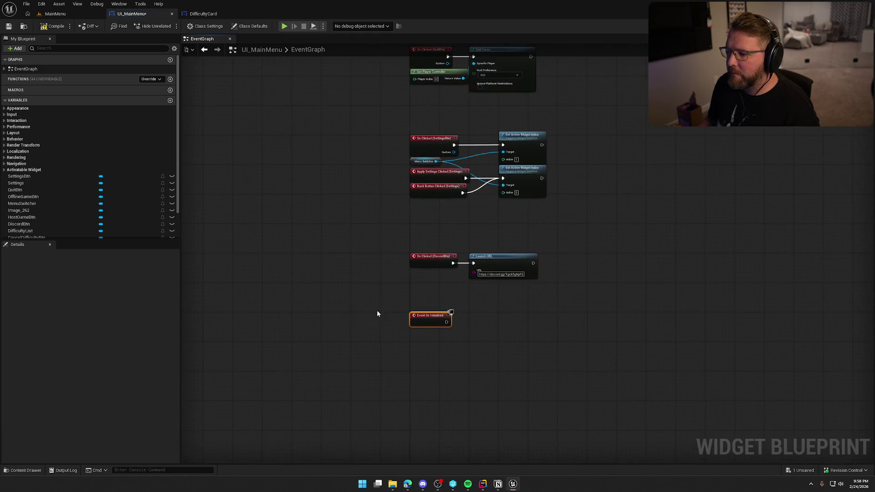
pyautogui.moveTo(430, 318)
pyautogui.mouseDown()
pyautogui.moveTo(431, 451)
pyautogui.moveTo(431, 216)
pyautogui.mouseUp()
# - Place a DifficultyList getter above the On Initialized event
pyautogui.scroll(3, 402, 260)
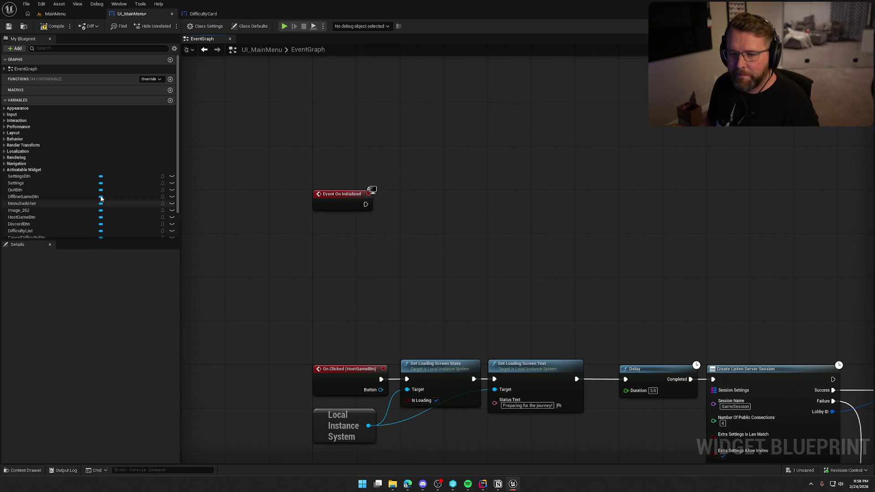
pyautogui.scroll(-2, 76, 194)
pyautogui.moveTo(20, 199)
pyautogui.mouseDown()
pyautogui.moveTo(342, 246)
pyautogui.moveTo(387, 160)
pyautogui.mouseUp()
pyautogui.click(401, 234)
pyautogui.moveTo(401, 234); pyautogui.dragTo(328, 213)
pyautogui.moveTo(341, 158); pyautogui.dragTo(390, 149)
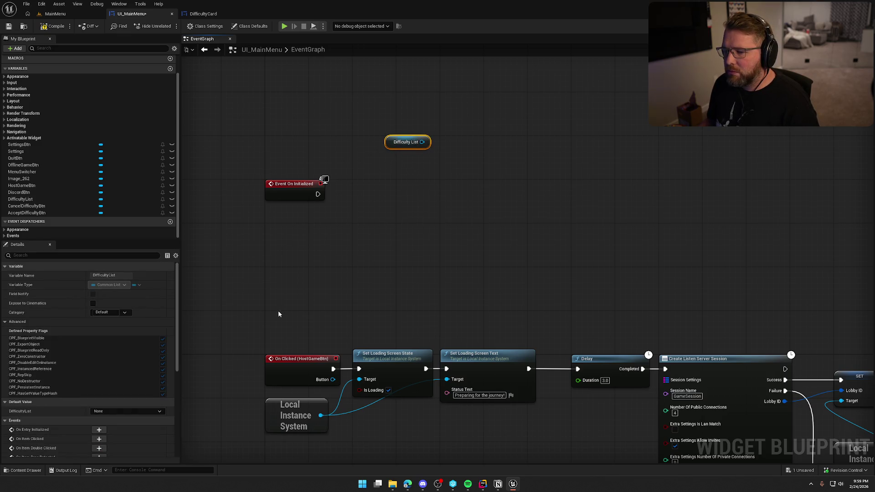
# - Add an Add Item node for the Difficulty List variable
pyautogui.moveTo(422, 142); pyautogui.dragTo(464, 157)
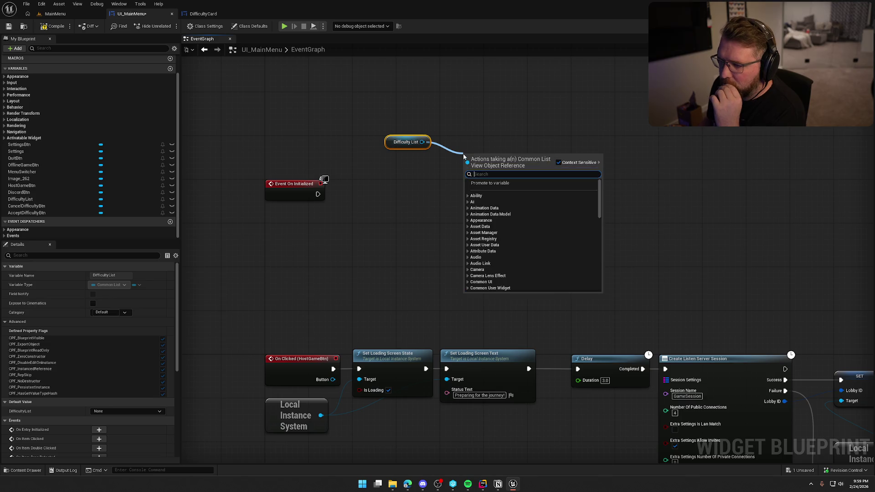
pyautogui.write('add')
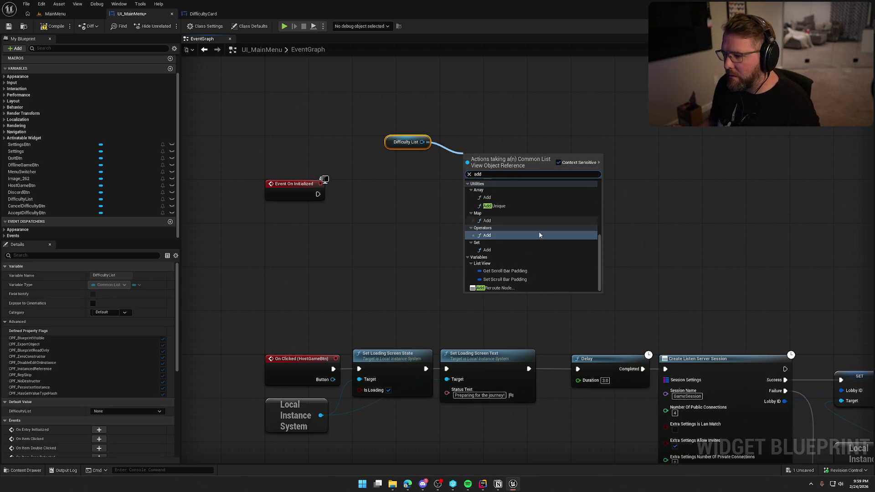
pyautogui.scroll(3, 530, 278)
pyautogui.click(498, 240)
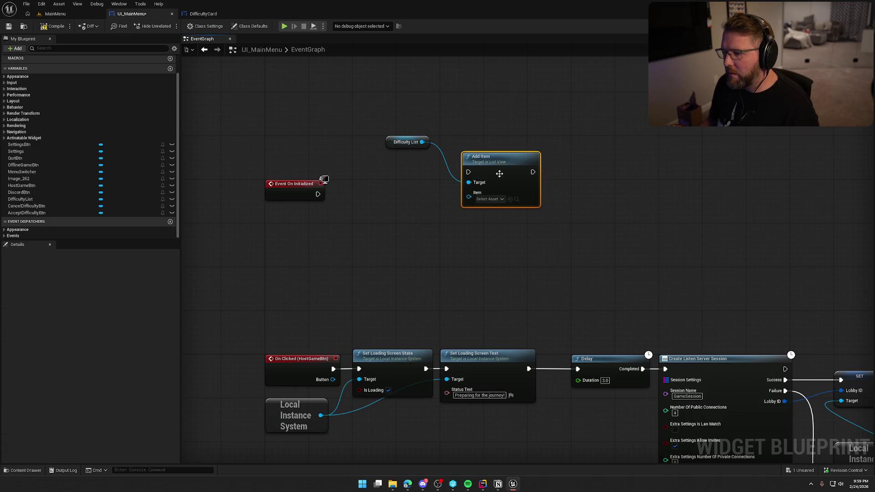
pyautogui.moveTo(498, 176); pyautogui.dragTo(542, 193)
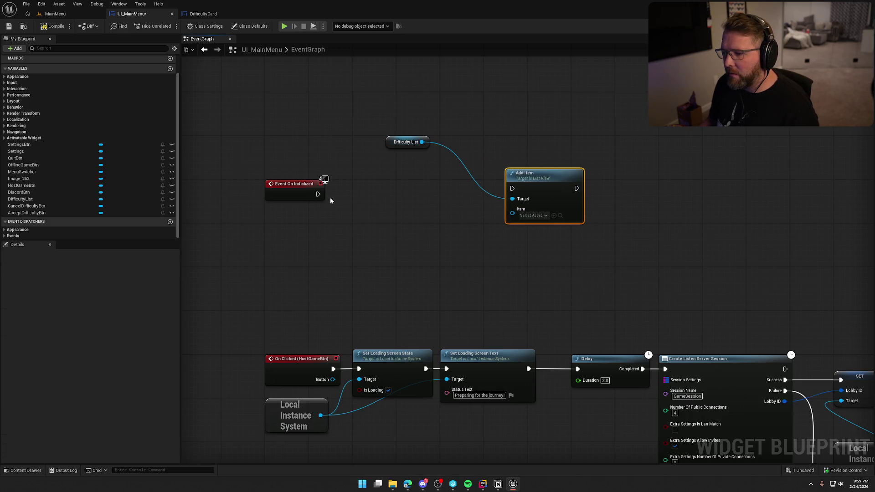
# - Add a Create Widget node for DifficultyCard, feed its Return Value into Add Item, and arrange the nodes
pyautogui.rightClick(397, 200)
pyautogui.write('create widget')
pyautogui.press('Return')
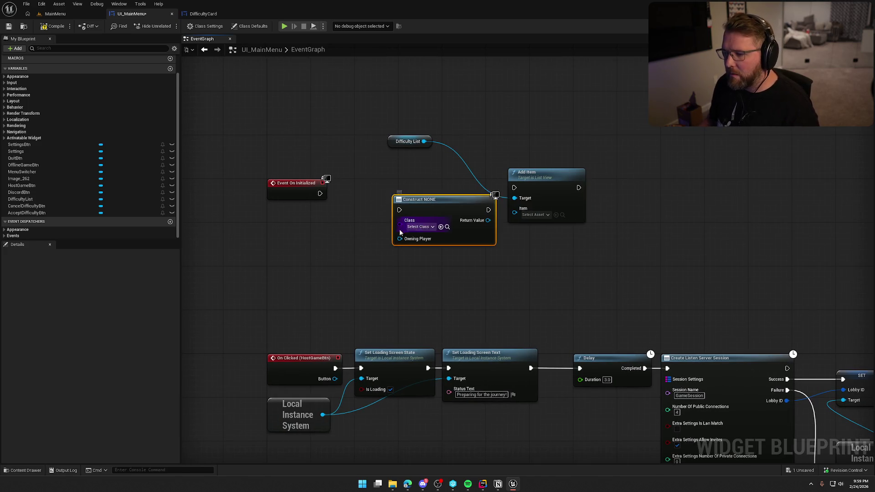
pyautogui.click(418, 226)
pyautogui.write('diffi')
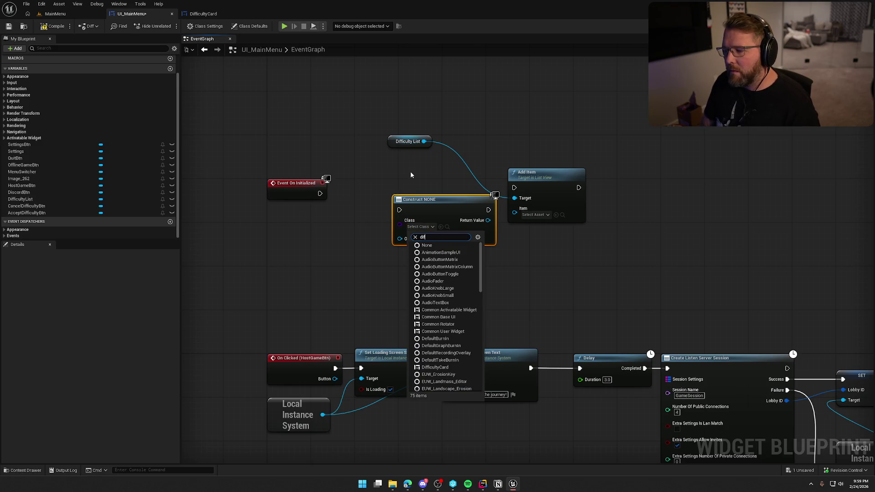
pyautogui.click(432, 253)
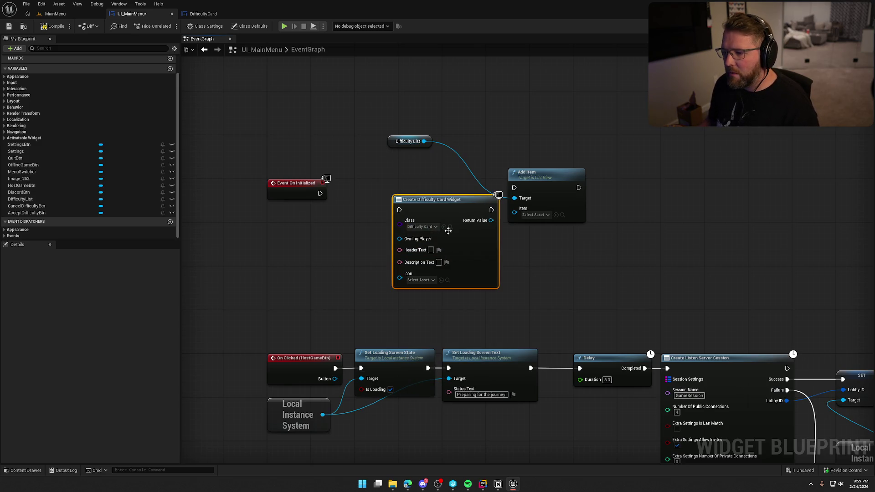
pyautogui.moveTo(480, 199)
pyautogui.mouseDown()
pyautogui.moveTo(514, 187)
pyautogui.moveTo(514, 212)
pyautogui.moveTo(554, 193)
pyautogui.mouseUp()
pyautogui.moveTo(389, 136); pyautogui.dragTo(527, 167)
pyautogui.moveTo(592, 157)
pyautogui.mouseDown()
pyautogui.moveTo(455, 205)
pyautogui.moveTo(487, 175)
pyautogui.moveTo(493, 183)
pyautogui.mouseUp()
pyautogui.moveTo(487, 143); pyautogui.dragTo(456, 117)
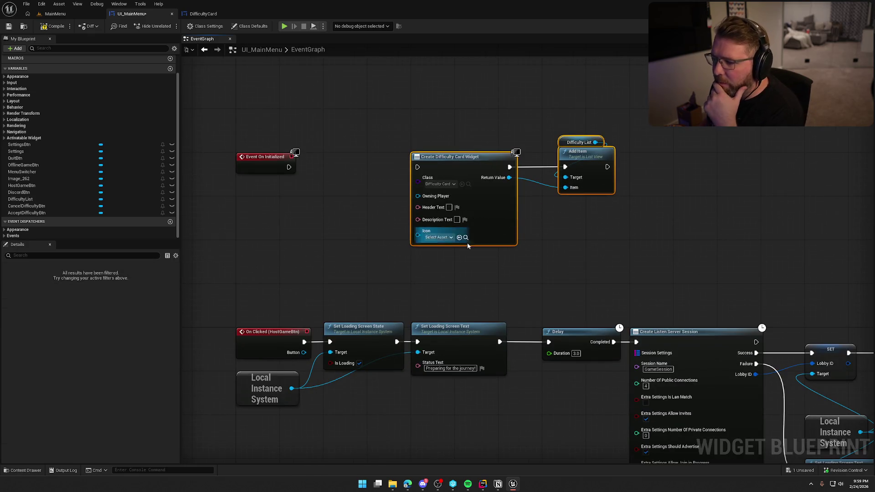
pyautogui.moveTo(361, 214); pyautogui.dragTo(392, 212)
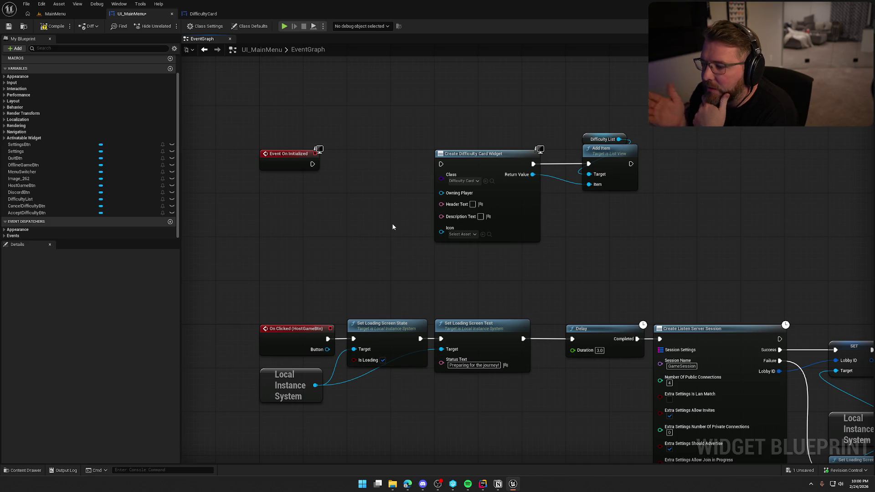
# - Wire Event On Initialized into Create Difficulty Card Widget and move both card nodes beside the event
pyautogui.moveTo(312, 163); pyautogui.dragTo(441, 164)
pyautogui.moveTo(422, 118); pyautogui.dragTo(670, 265)
pyautogui.moveTo(467, 150); pyautogui.dragTo(380, 151)
pyautogui.click(386, 111)
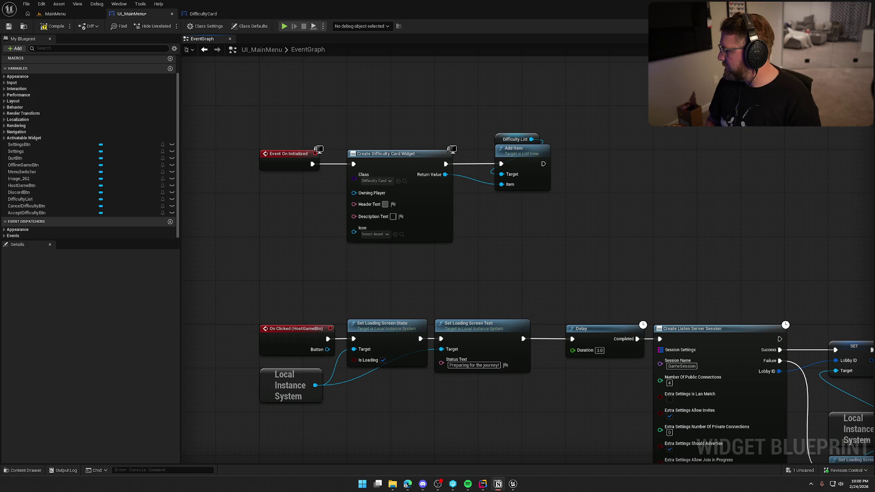
# - Set the card node's Header Text to 'Probably Fine'
pyautogui.click(388, 207)
pyautogui.write('Probably Fine')
pyautogui.click(575, 246)
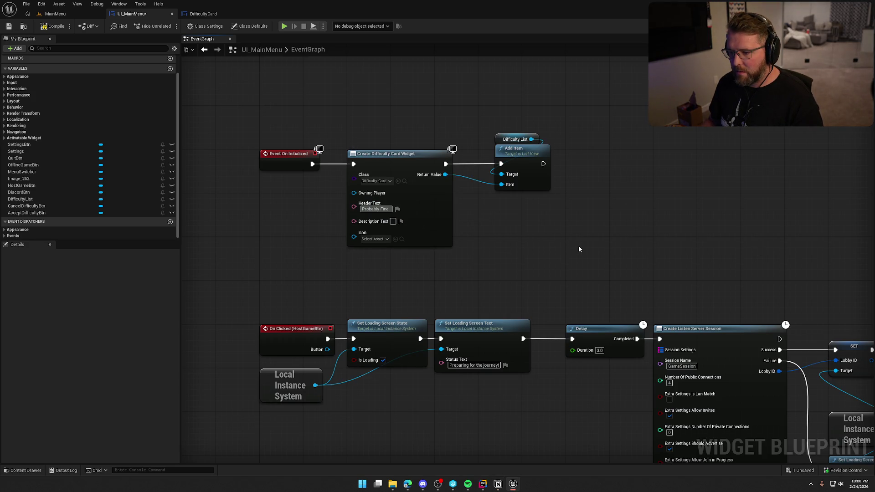
# - Enter description lines Unlimited Checkpoint Respawns, Reduced Hunger / Sickness Rates, Slightly Increased Money Amounts
pyautogui.click(489, 268)
pyautogui.write('limited Checkpoint Re')
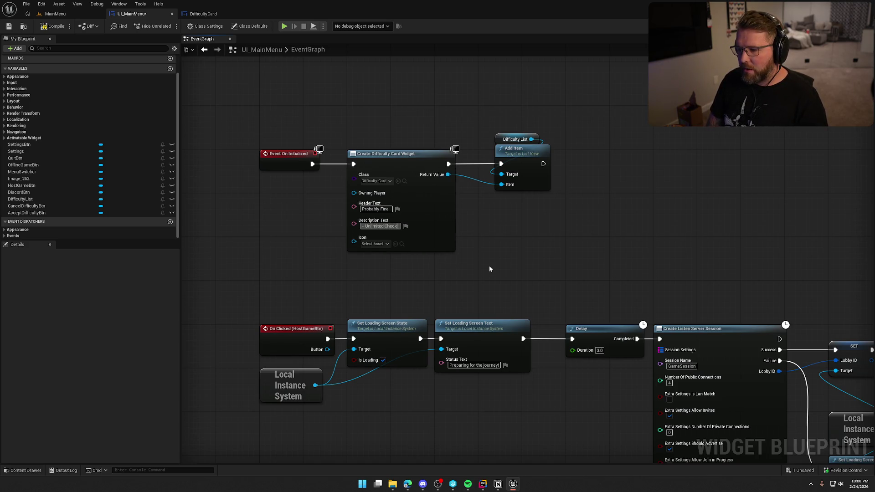
pyautogui.write('spawns')
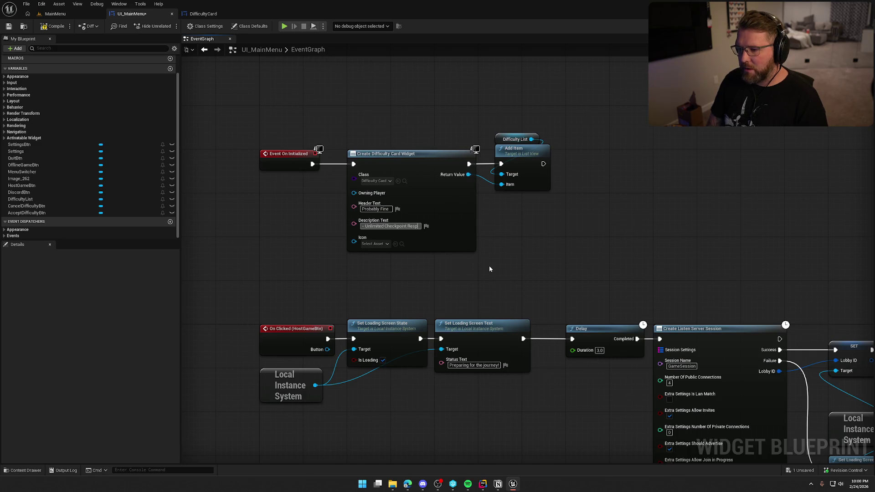
pyautogui.hotkey('shift', 'Return')
pyautogui.write('- ')
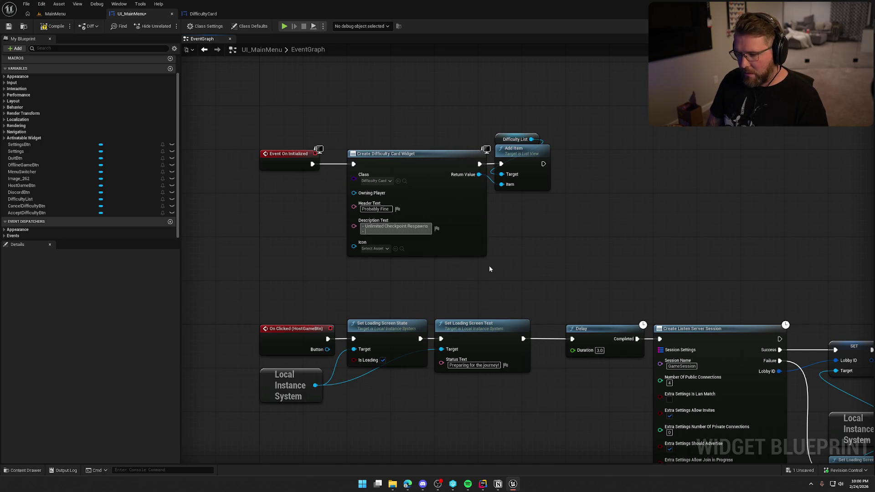
pyautogui.write('Reduced')
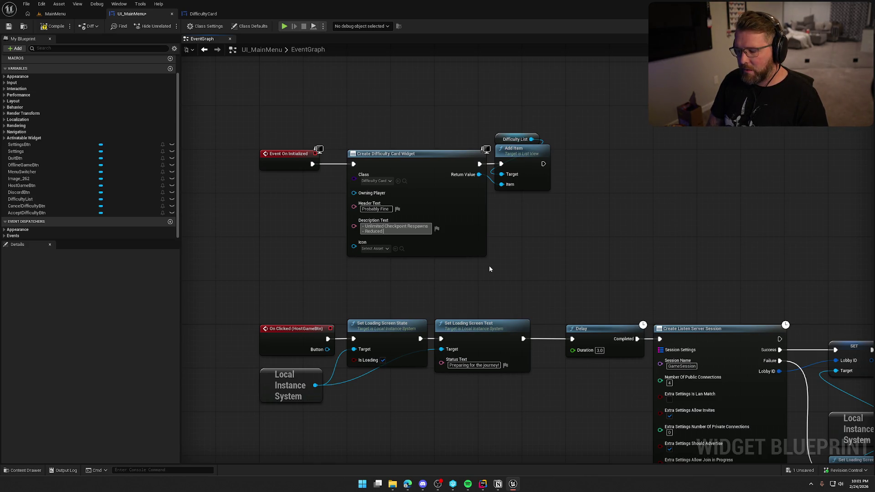
pyautogui.write(' Hunger')
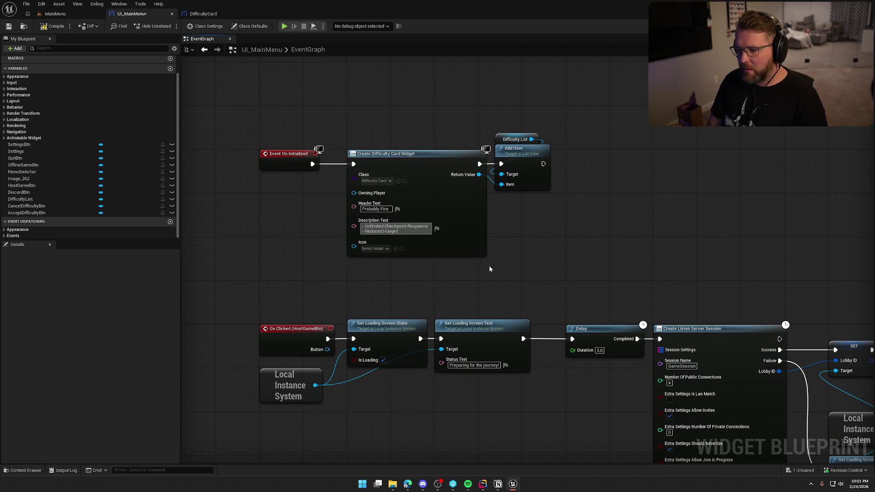
pyautogui.write(' / Sickness')
pyautogui.write(' Rates')
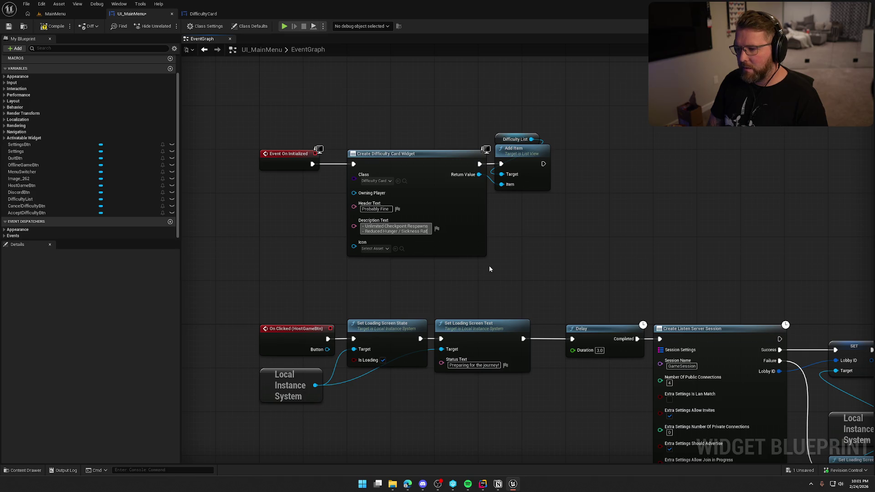
pyautogui.hotkey('shift', 'Return')
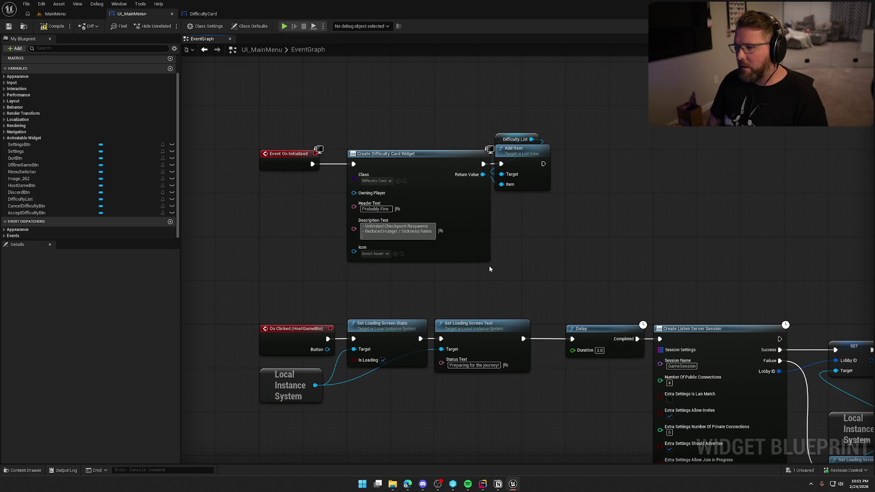
pyautogui.write('- Slightl')
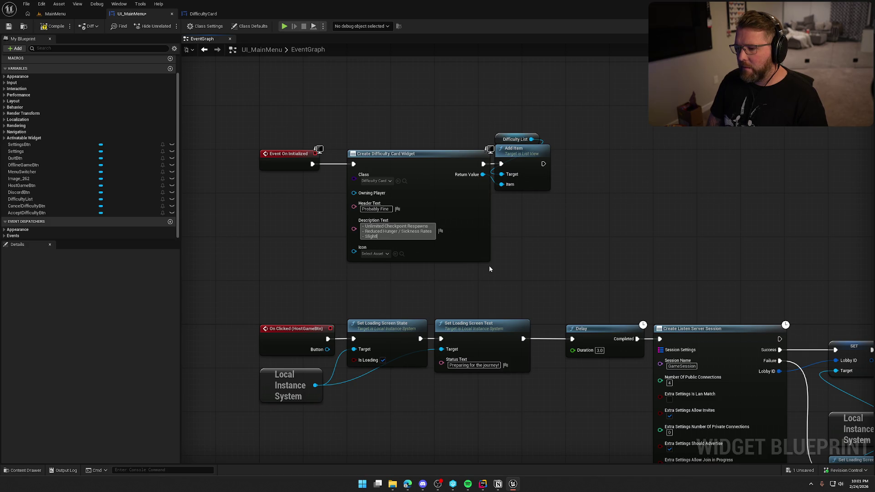
pyautogui.write('y Increased Money')
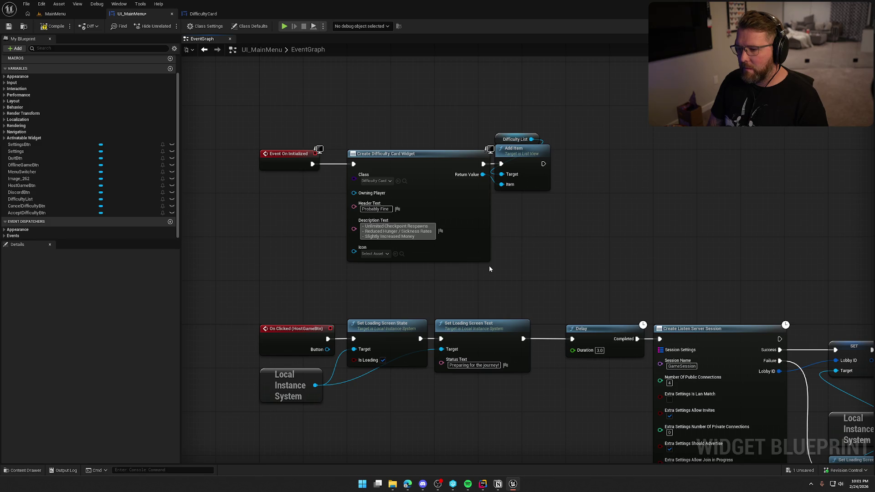
pyautogui.write(' Amou')
pyautogui.write('nts')
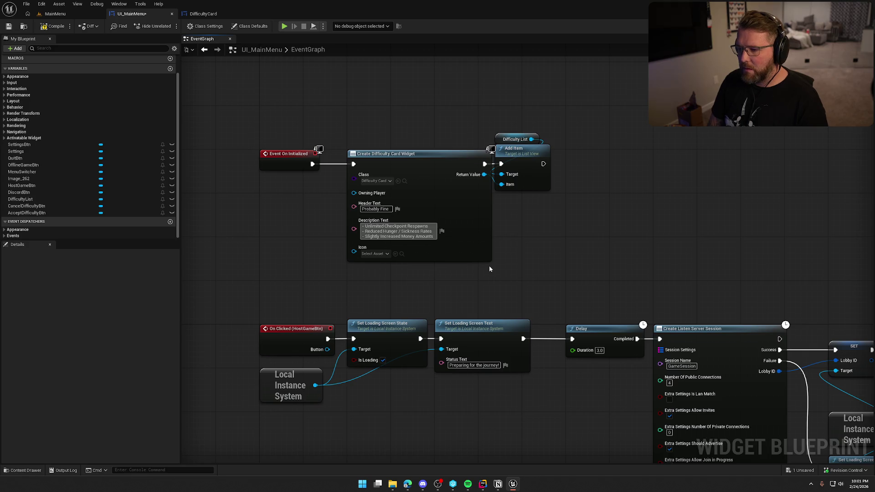
# - Bring up the project's icon textures to choose the card's icon
pyautogui.click(378, 255)
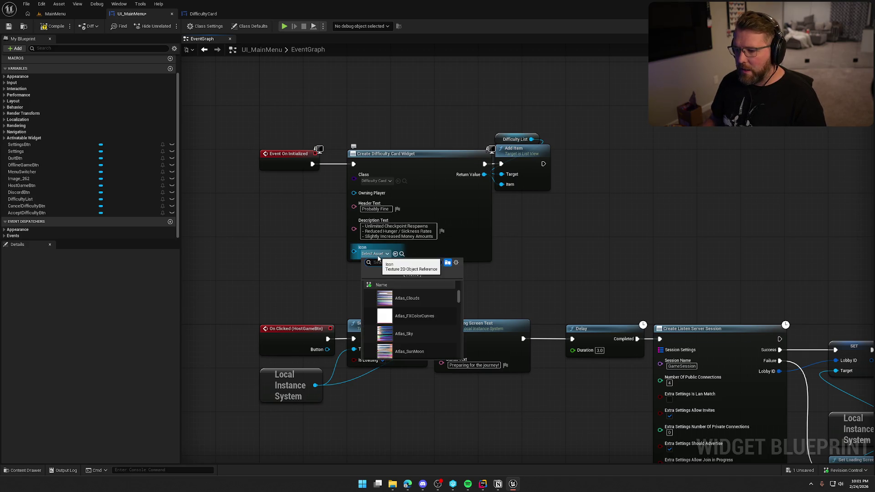
pyautogui.click(363, 283)
pyautogui.click(537, 132)
pyautogui.click(504, 227)
pyautogui.hotkey('ctrl', 'space')
# - Set the first card's icon to EasyDifficulty, then paste two copies of the card nodes and chain them
pyautogui.moveTo(253, 354); pyautogui.dragTo(360, 186)
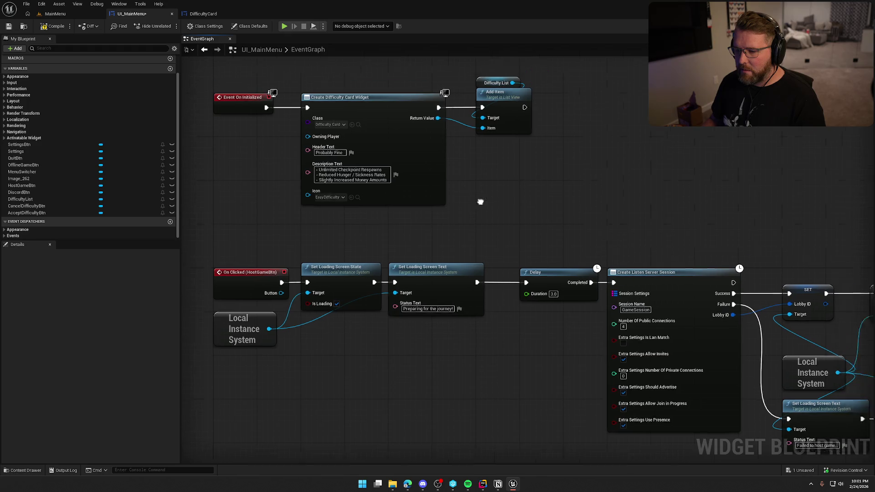
pyautogui.moveTo(491, 195); pyautogui.dragTo(448, 219)
pyautogui.moveTo(360, 110); pyautogui.dragTo(446, 185)
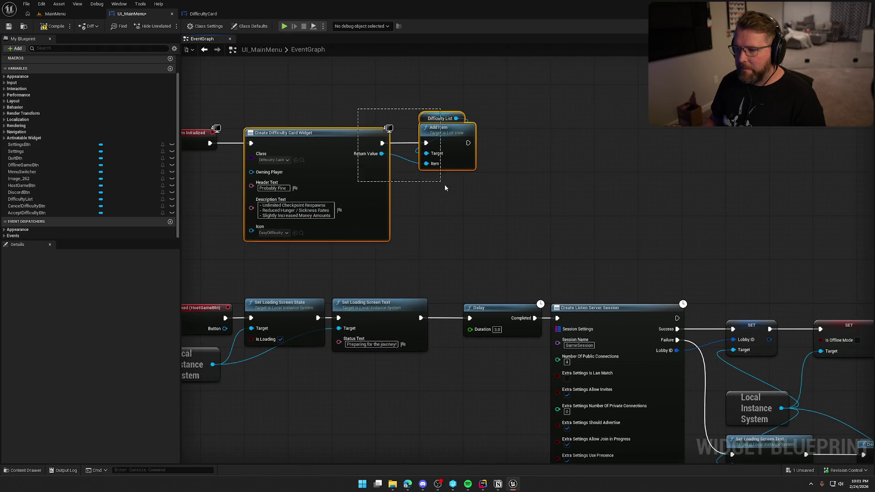
pyautogui.moveTo(554, 196); pyautogui.dragTo(426, 204)
pyautogui.hotkey('ctrl', 'v')
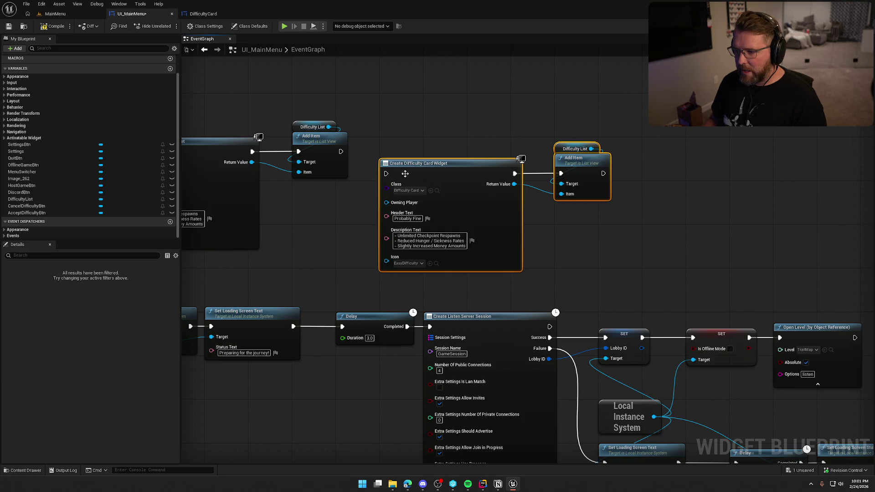
pyautogui.moveTo(385, 179)
pyautogui.mouseDown()
pyautogui.moveTo(341, 151)
pyautogui.moveTo(406, 152)
pyautogui.mouseUp()
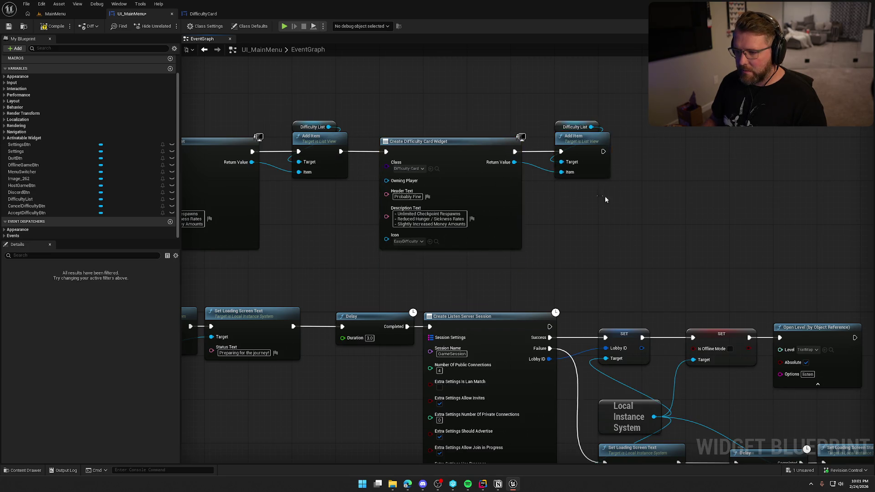
pyautogui.moveTo(736, 143); pyautogui.dragTo(498, 146)
pyautogui.hotkey('ctrl', 'v')
pyautogui.moveTo(365, 154)
pyautogui.mouseDown()
pyautogui.moveTo(399, 160)
pyautogui.moveTo(444, 149)
pyautogui.mouseUp()
pyautogui.moveTo(304, 241); pyautogui.dragTo(511, 227)
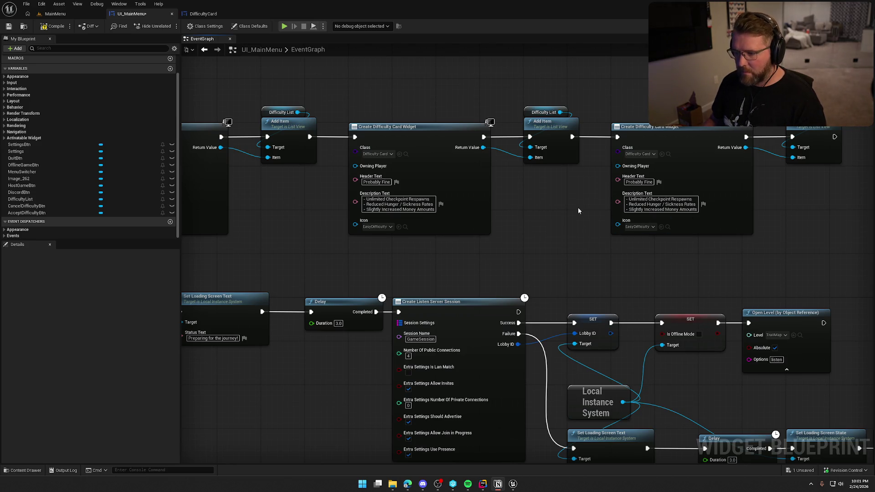
# - Make the second card 'Statistically Concerning' with 3 Group Respawns At Checkpoints, Normal hunger and Normal money lines
pyautogui.hotkey('ctrl', 'v')
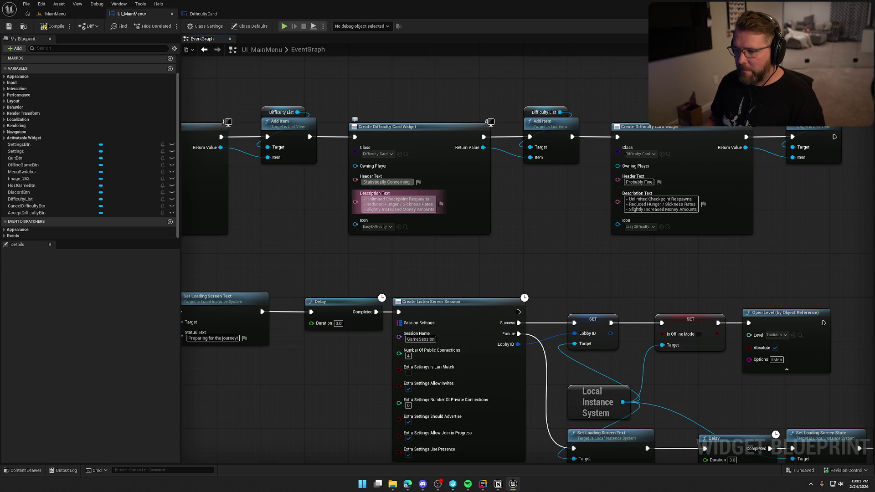
pyautogui.moveTo(366, 199); pyautogui.dragTo(428, 199)
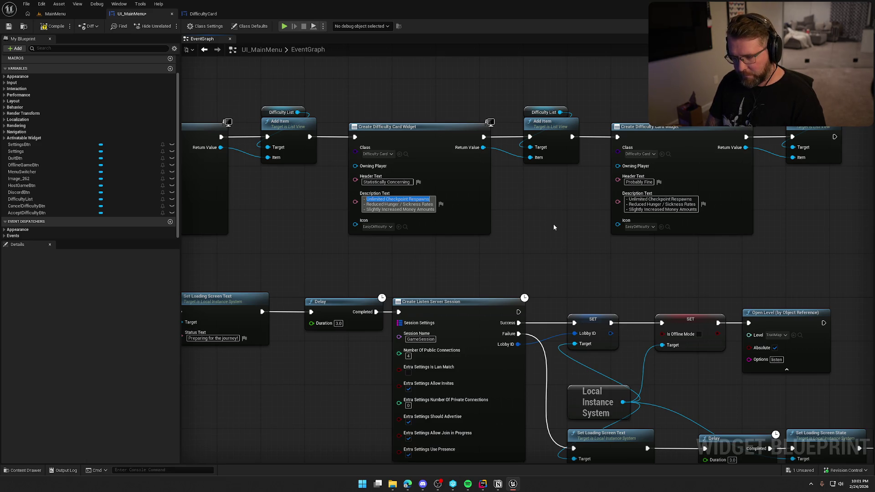
pyautogui.write('3 Group Respawns At Che')
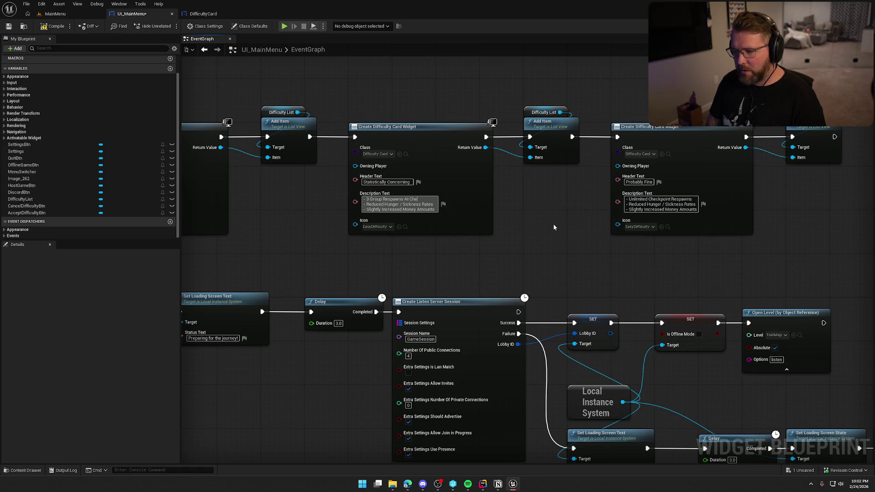
pyautogui.write('ckpoints')
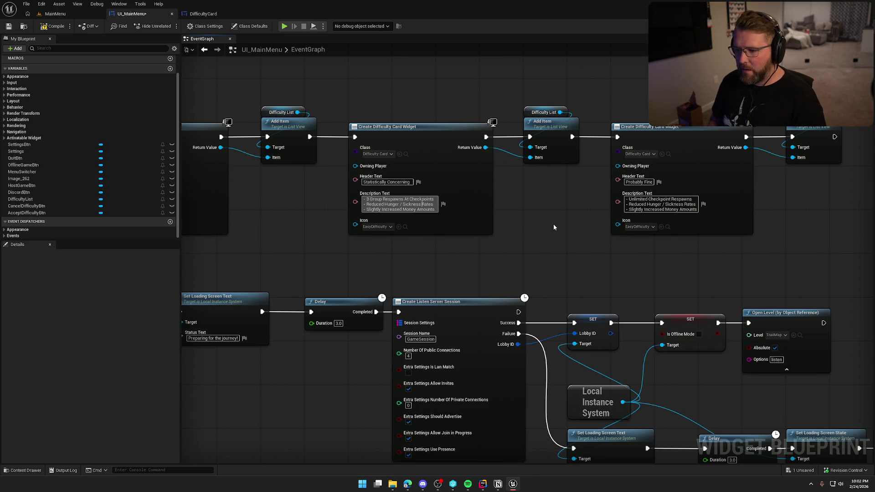
pyautogui.press('BackSpace')
pyautogui.press('BackSpace')
pyautogui.press('BackSpace')
pyautogui.write('No')
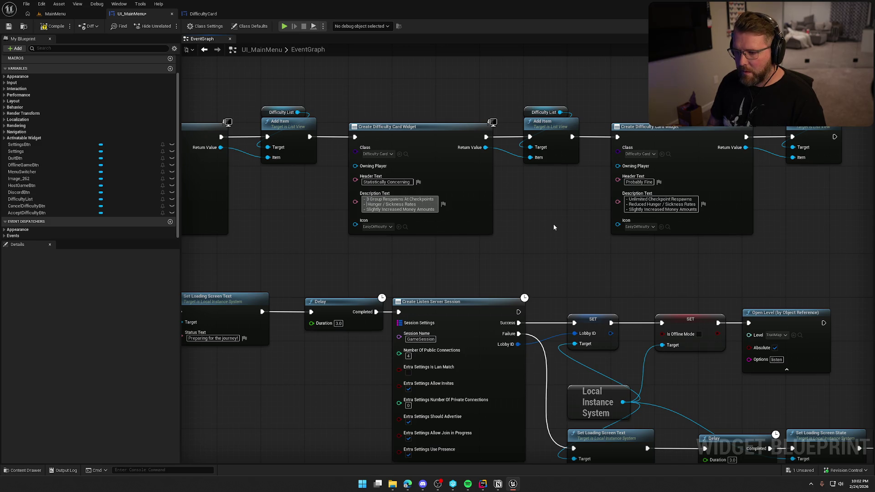
pyautogui.write('rmal')
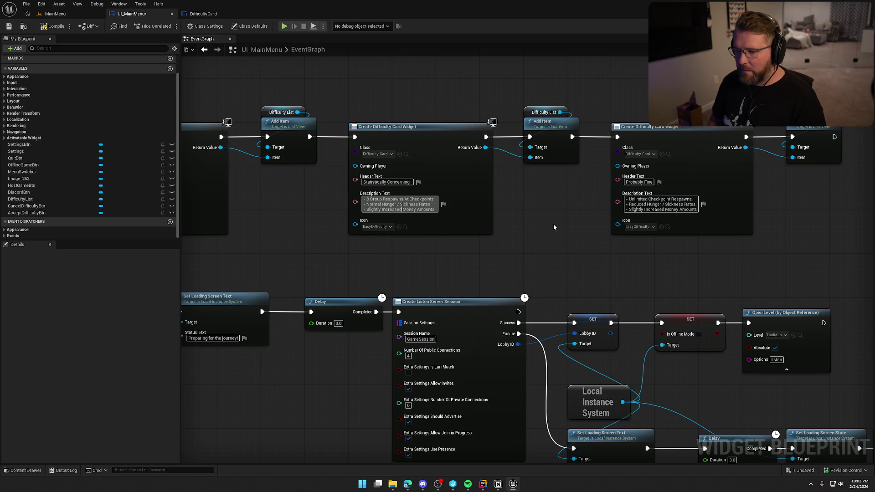
pyautogui.press('BackSpace')
pyautogui.press('BackSpace')
pyautogui.press('BackSpace')
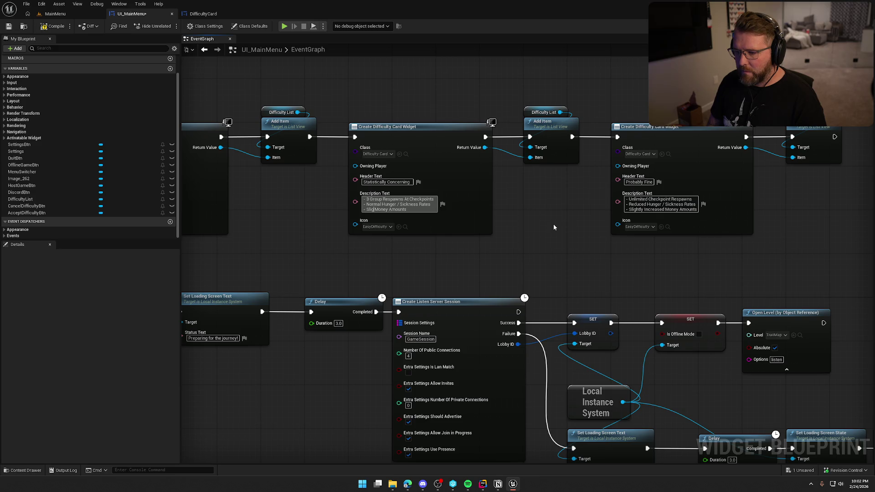
pyautogui.write('Normal')
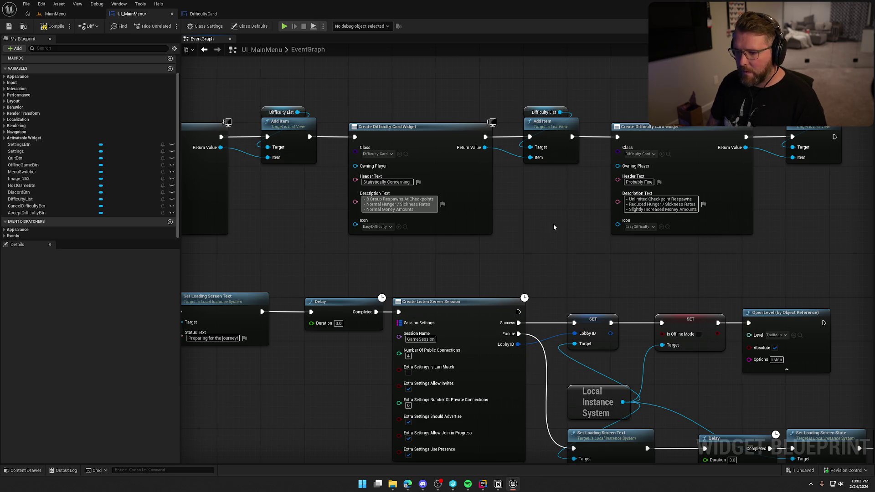
pyautogui.click(553, 223)
# - Set the second card's icon to the MediumDifficulty texture
pyautogui.moveTo(515, 247); pyautogui.dragTo(469, 254)
pyautogui.moveTo(414, 258); pyautogui.dragTo(520, 200)
pyautogui.hotkey('ctrl', 'space')
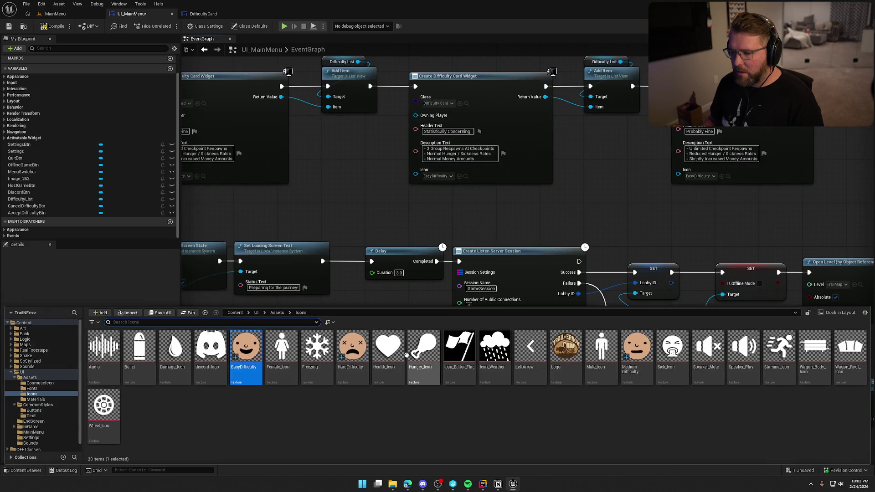
pyautogui.moveTo(639, 359); pyautogui.dragTo(435, 176)
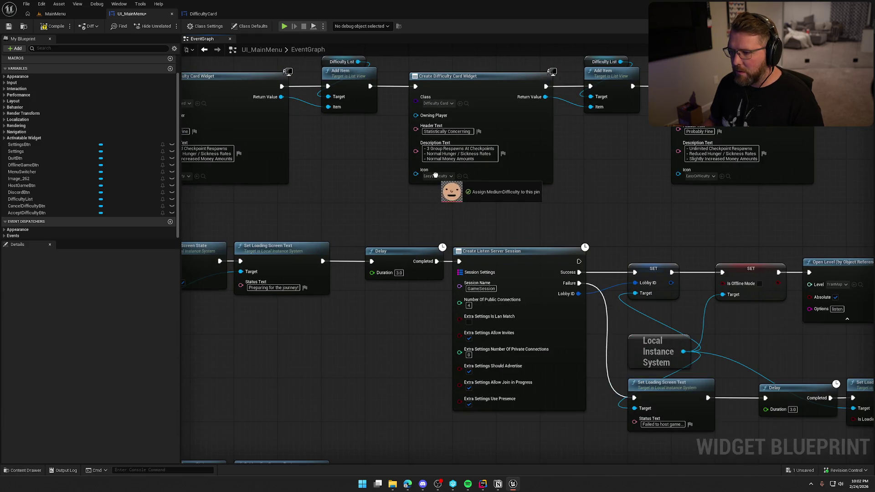
pyautogui.moveTo(623, 164)
pyautogui.mouseDown()
pyautogui.moveTo(337, 223)
pyautogui.moveTo(300, 214)
pyautogui.moveTo(342, 216)
pyautogui.mouseUp()
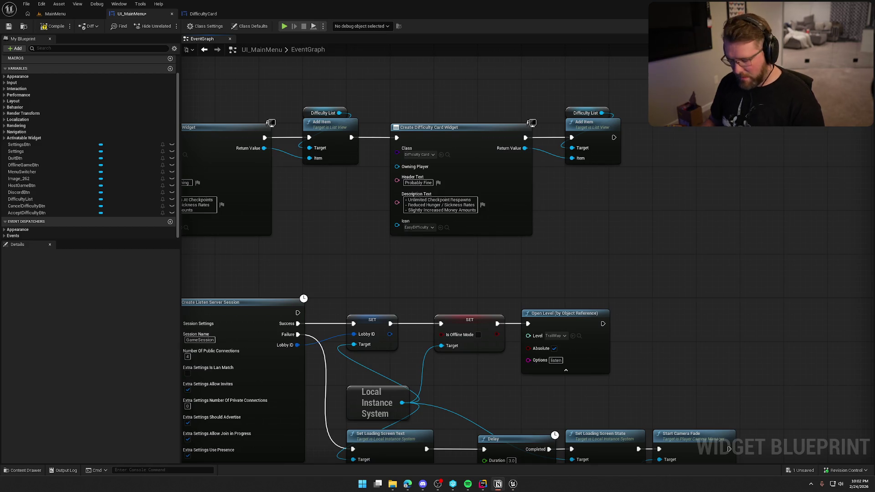
# - Set the third card's header to 'Professionally Unqualified' and change the first line to No Checkpoints
pyautogui.click(454, 197)
pyautogui.write('Professionally Unqualified')
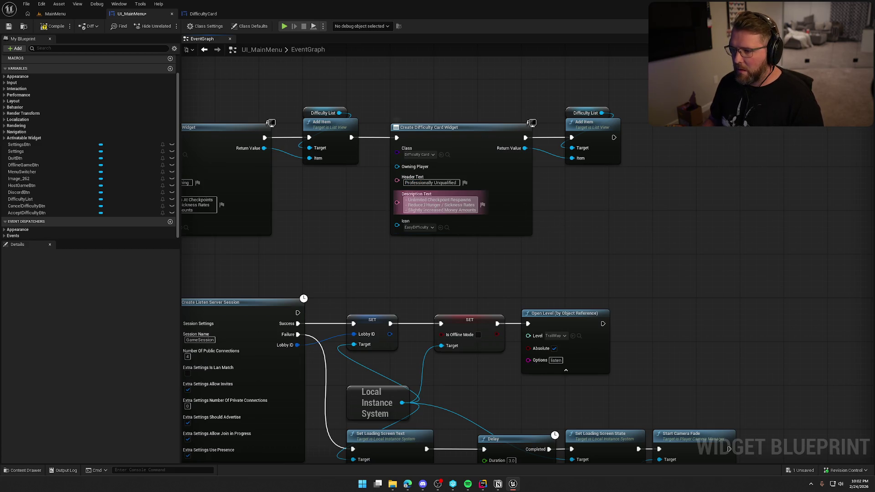
pyautogui.moveTo(406, 200); pyautogui.dragTo(474, 199)
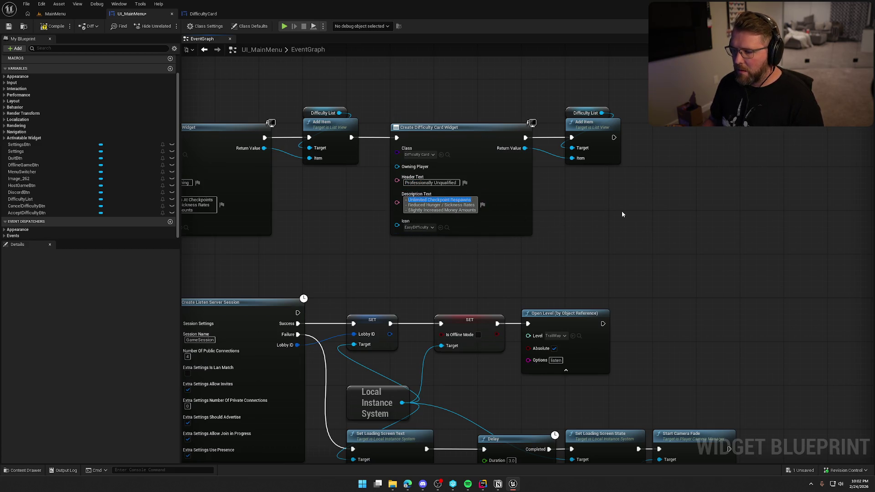
pyautogui.write('No')
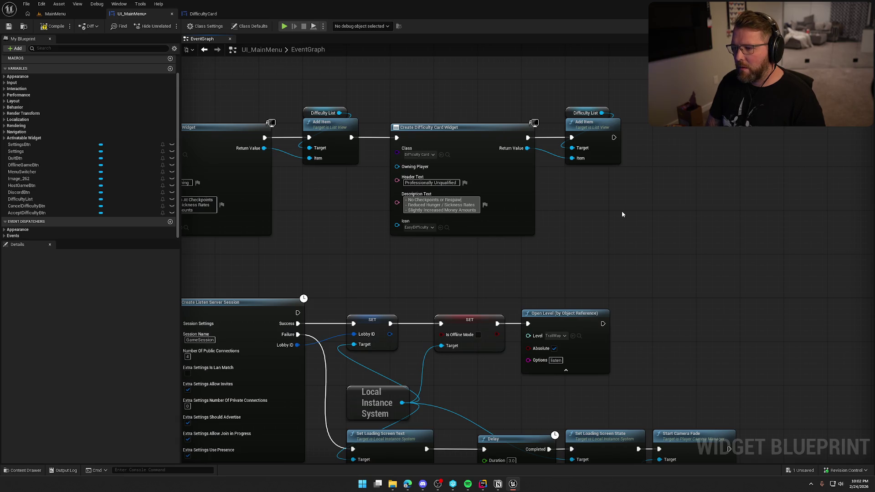
# - Change the third card's description to Increased hunger and Decreased money
pyautogui.moveTo(192, 217); pyautogui.dragTo(277, 214)
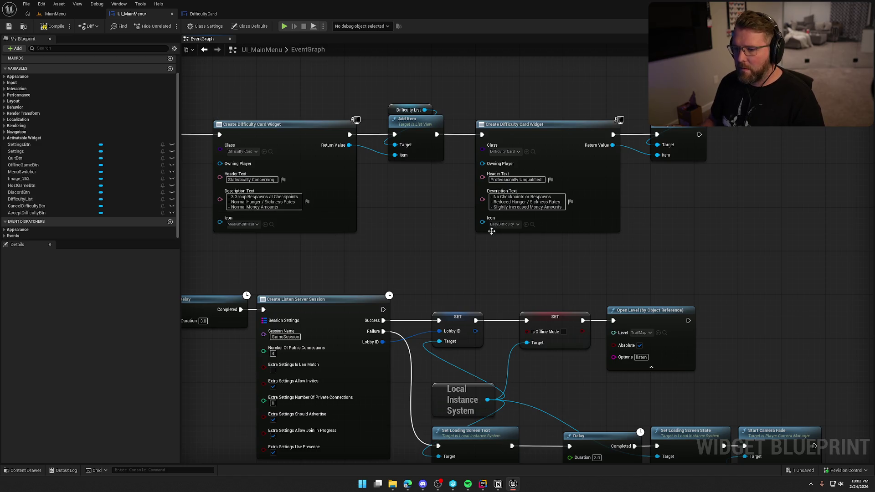
pyautogui.moveTo(497, 200); pyautogui.dragTo(455, 196)
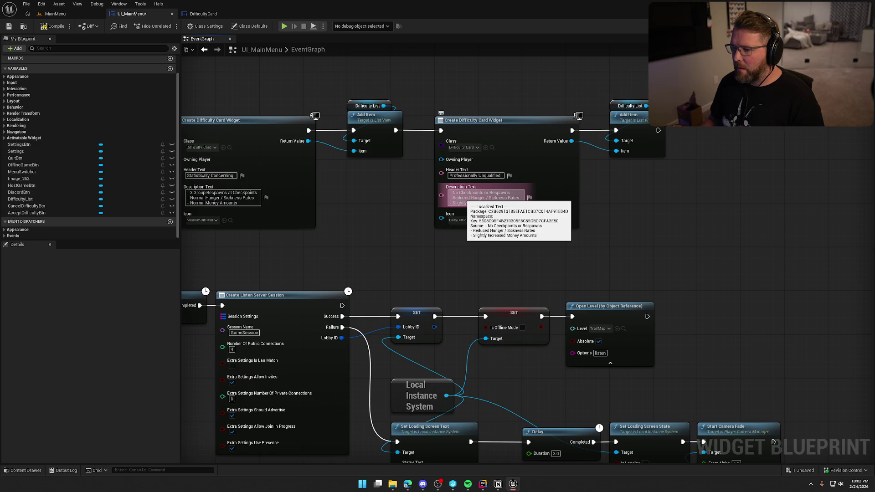
pyautogui.doubleClick(460, 198)
pyautogui.press('BackSpace')
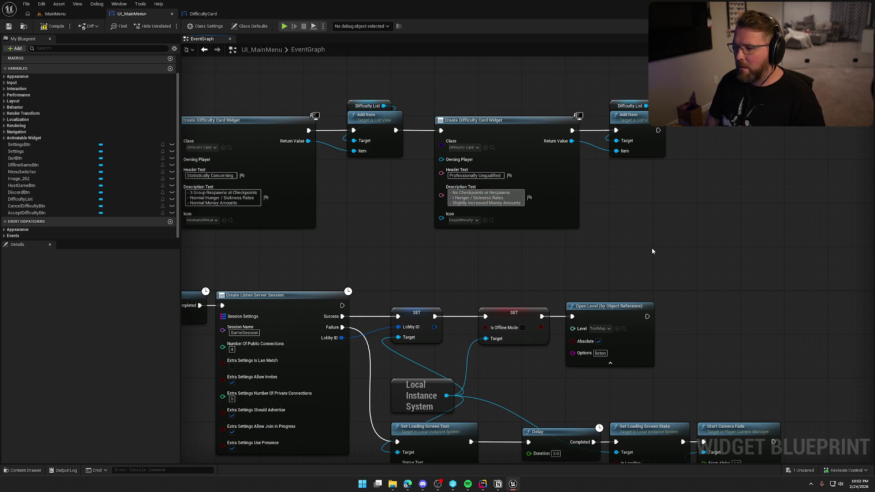
pyautogui.write('Inc')
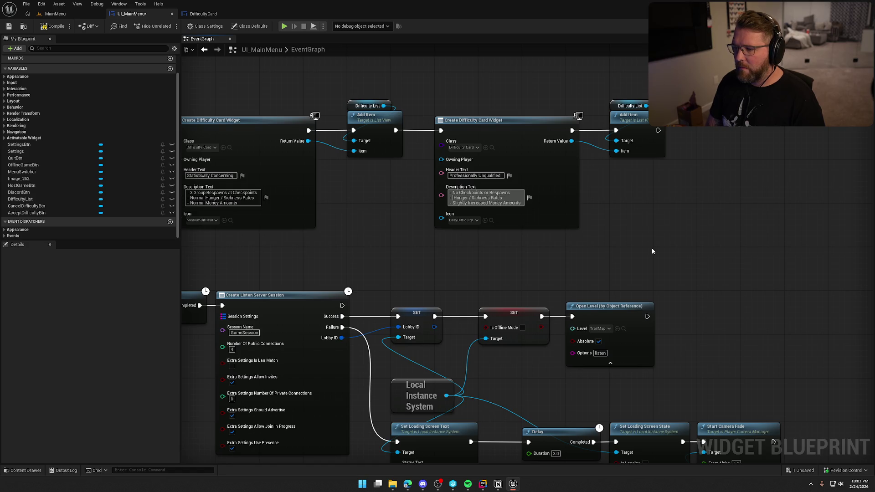
pyautogui.write('reased')
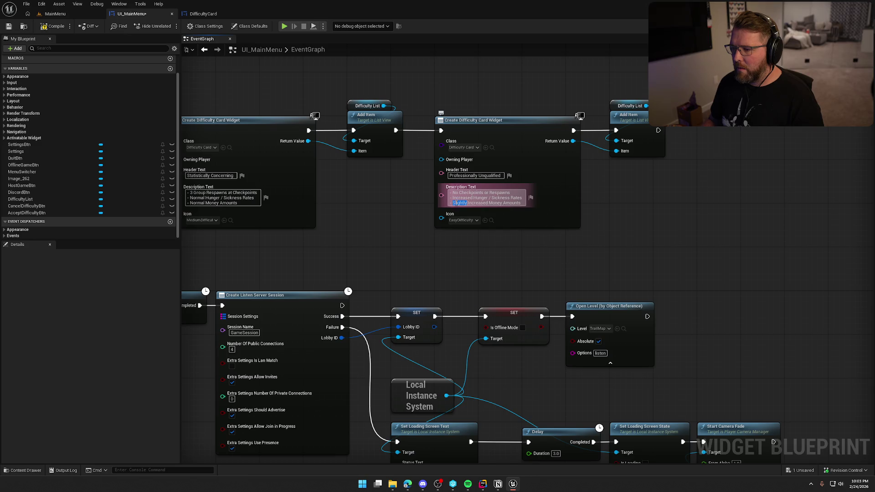
pyautogui.click(477, 203)
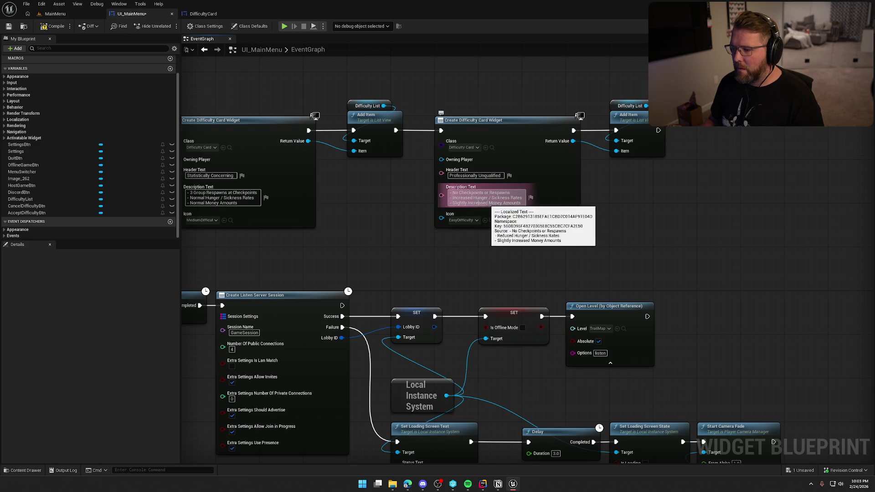
pyautogui.press('Delete')
pyautogui.press('Delete')
pyautogui.press('Delete')
pyautogui.press('BackSpace')
pyautogui.press('BackSpace')
pyautogui.write('Decrease')
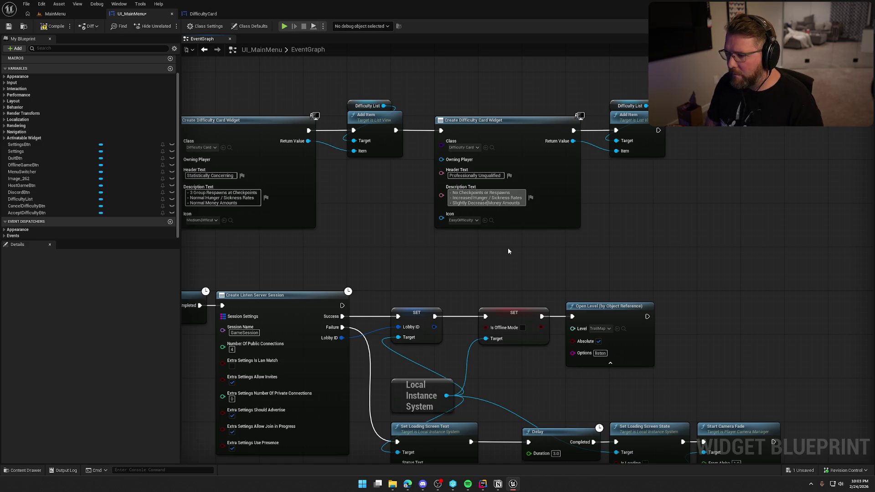
pyautogui.write('d')
pyautogui.click(508, 251)
# - Set the third card's icon to HardDifficulty and start a play test
pyautogui.hotkey('ctrl', 'space')
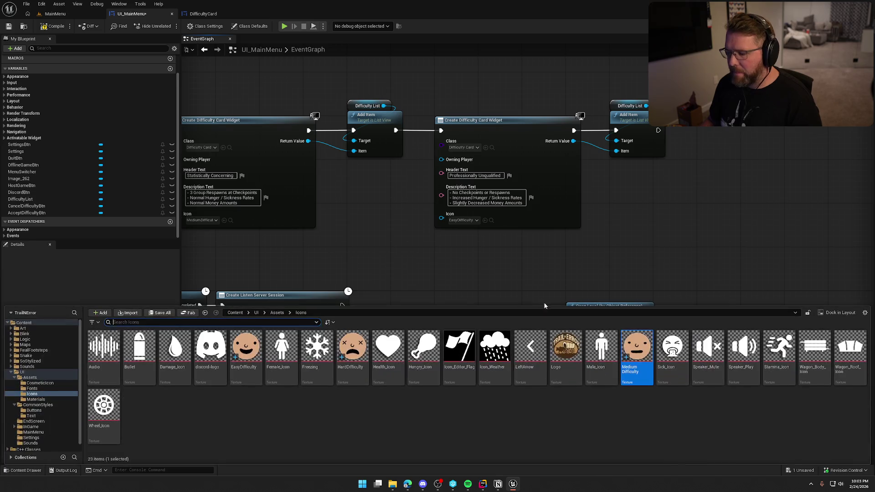
pyautogui.moveTo(351, 350)
pyautogui.mouseDown()
pyautogui.moveTo(473, 234)
pyautogui.moveTo(460, 220)
pyautogui.mouseUp()
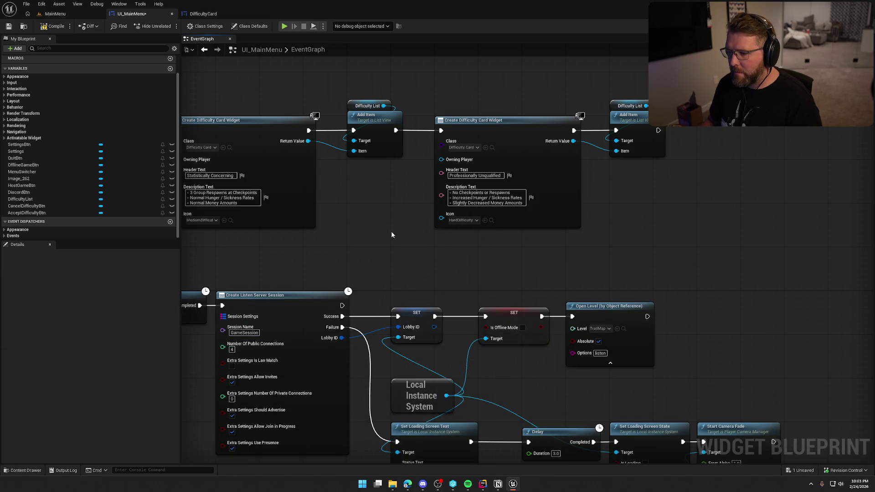
pyautogui.moveTo(390, 235); pyautogui.dragTo(494, 230)
pyautogui.hotkey('alt', 'p')
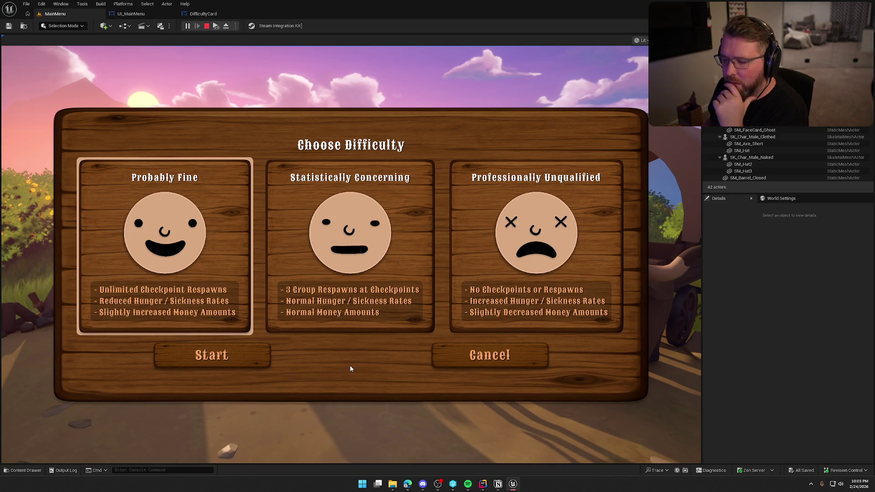
# - Cycle through the three difficulty cards in play, then stop and open the wood background's tint colour
pyautogui.press('Right')
pyautogui.press('Right')
pyautogui.press('Right')
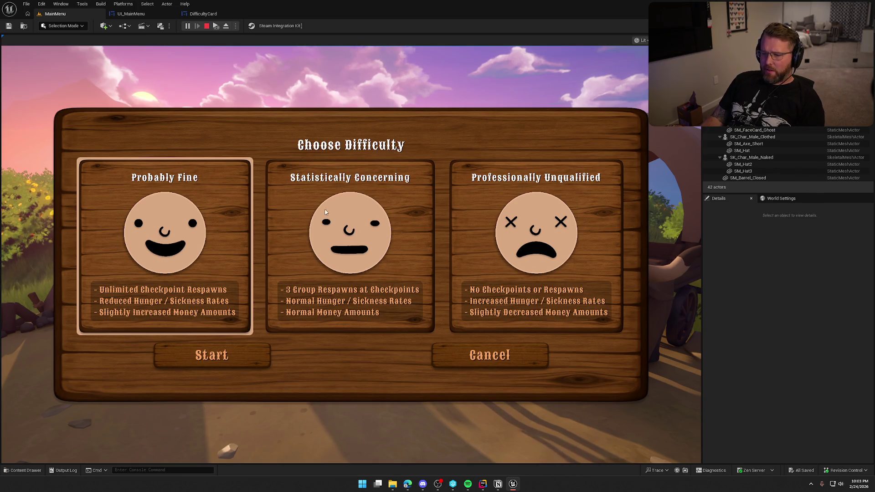
pyautogui.press('Escape')
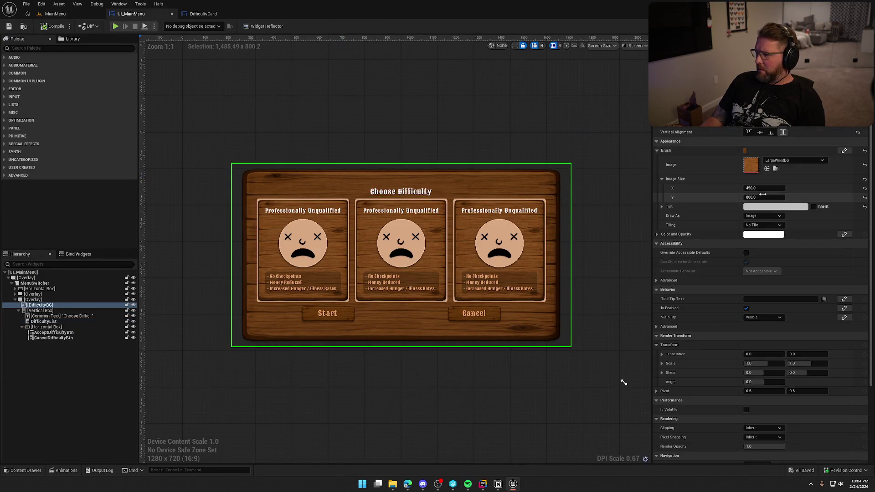
pyautogui.click(774, 207)
# - Darken the wood background tint to a 0.333 grey
pyautogui.click(721, 274)
pyautogui.moveTo(721, 274); pyautogui.dragTo(719, 272)
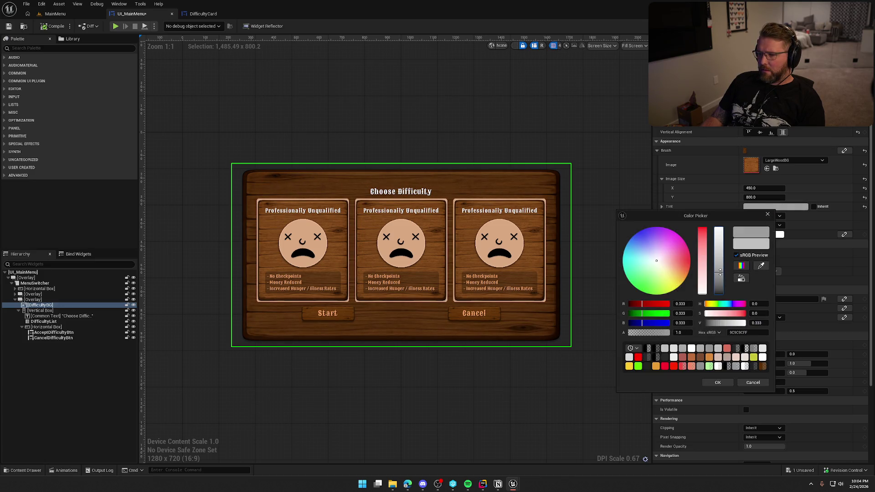
pyautogui.click(722, 380)
pyautogui.click(621, 381)
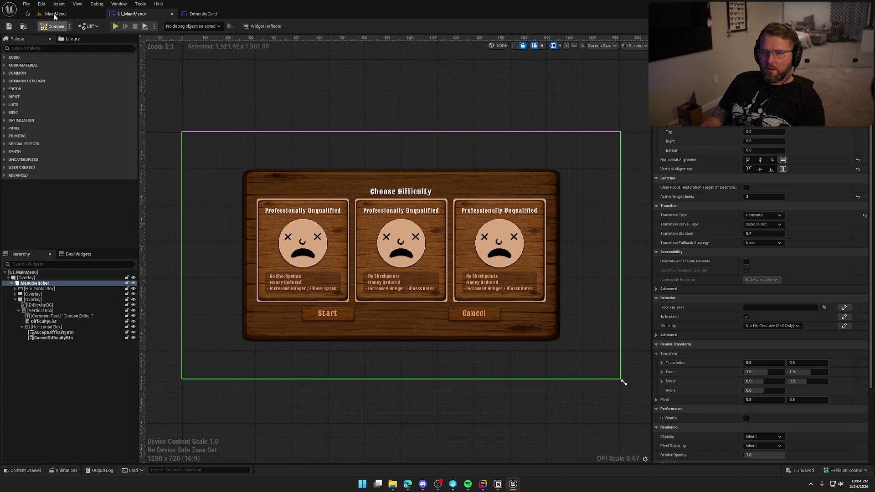
# - Check the menu in the running game, stop play, and return to the UI_MainMenu editor
pyautogui.click(54, 14)
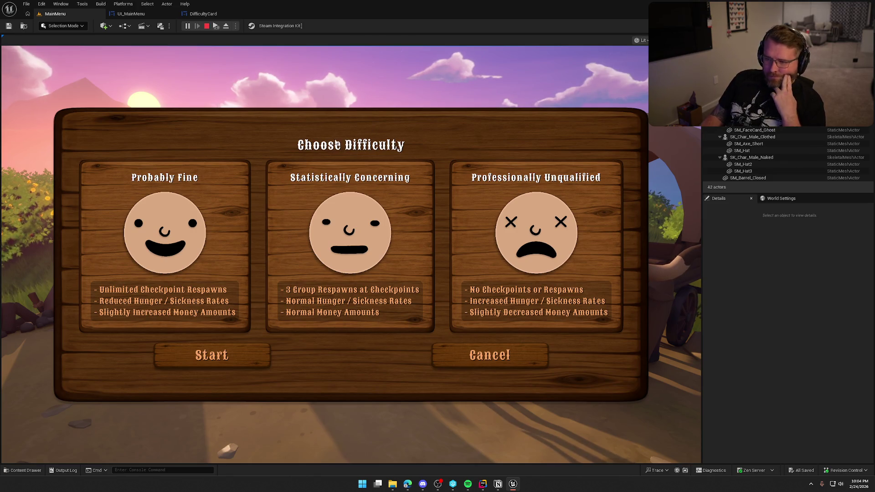
pyautogui.click(207, 26)
pyautogui.click(132, 14)
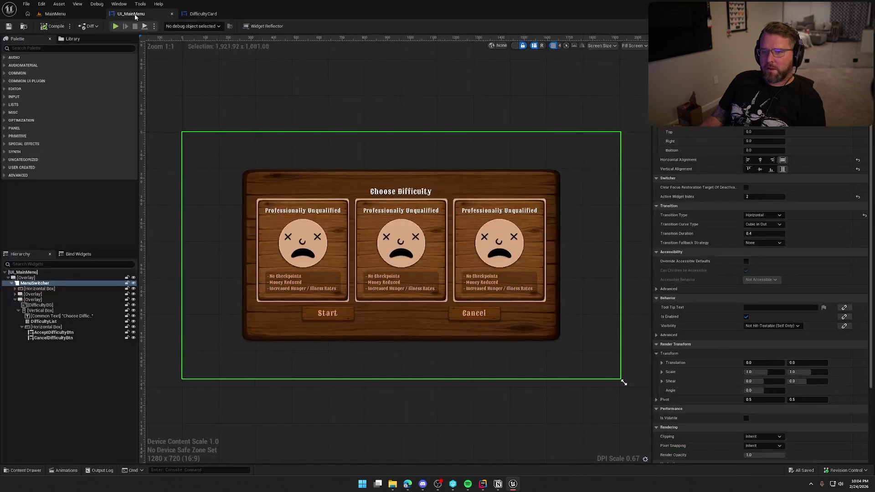
# - Apply the Default_35_White text style to the Choose Difficulty title
pyautogui.click(400, 192)
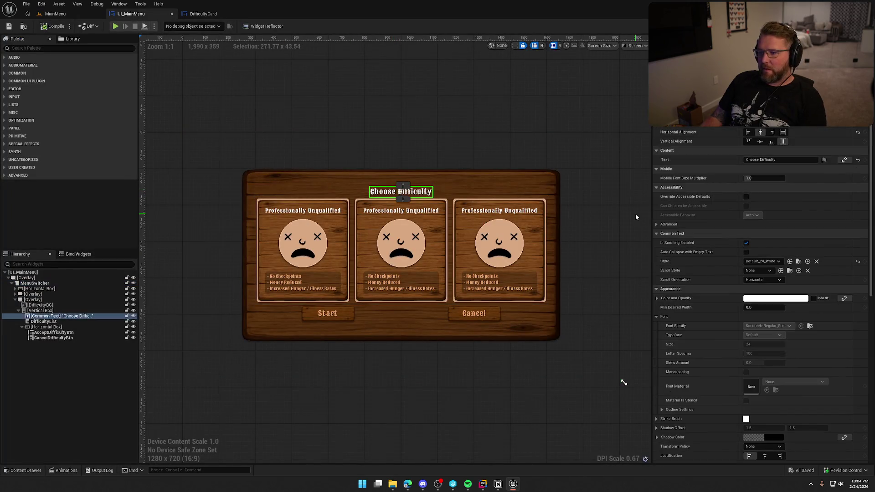
pyautogui.click(761, 261)
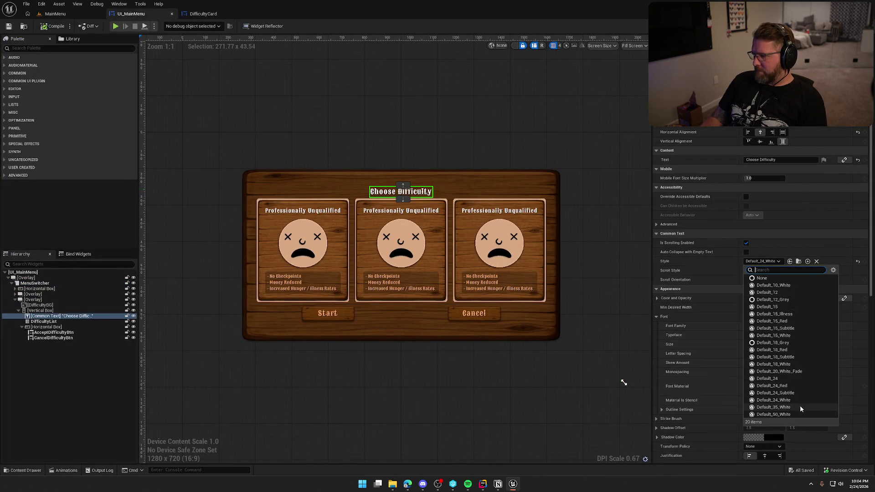
pyautogui.click(801, 408)
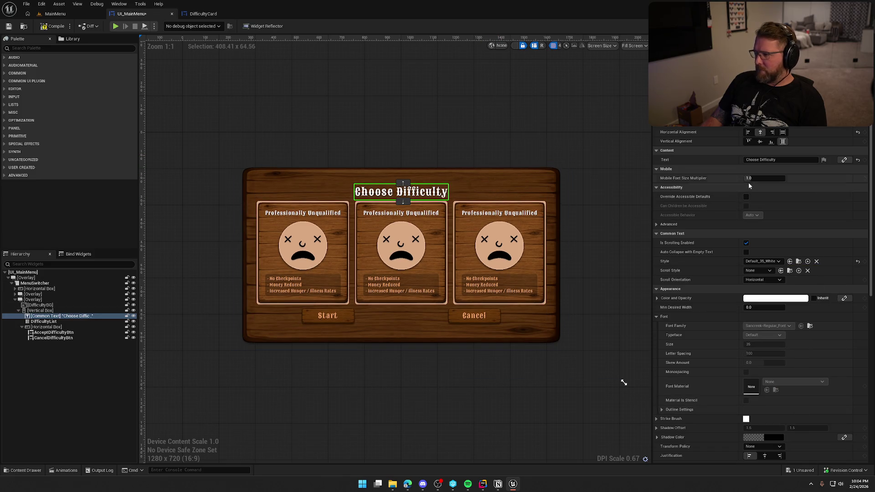
# - Give the menu's vertical box top and bottom padding of 60
pyautogui.click(45, 311)
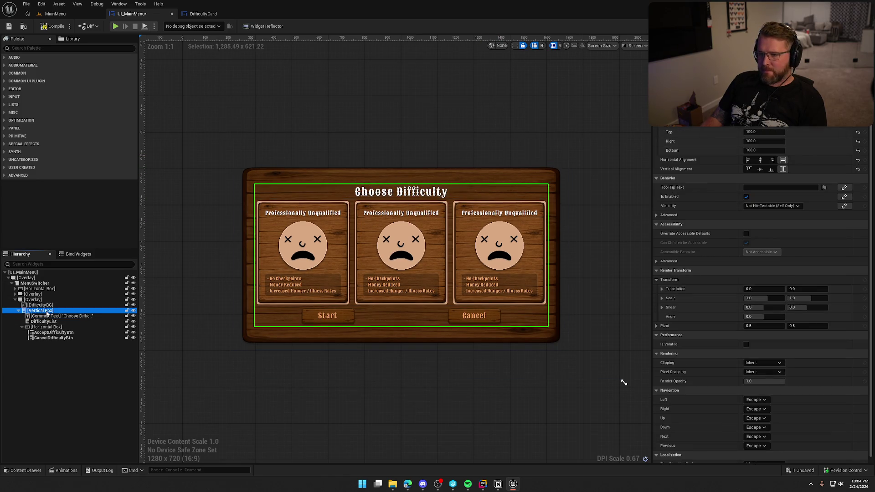
pyautogui.click(756, 131)
pyautogui.write('50')
pyautogui.press('Return')
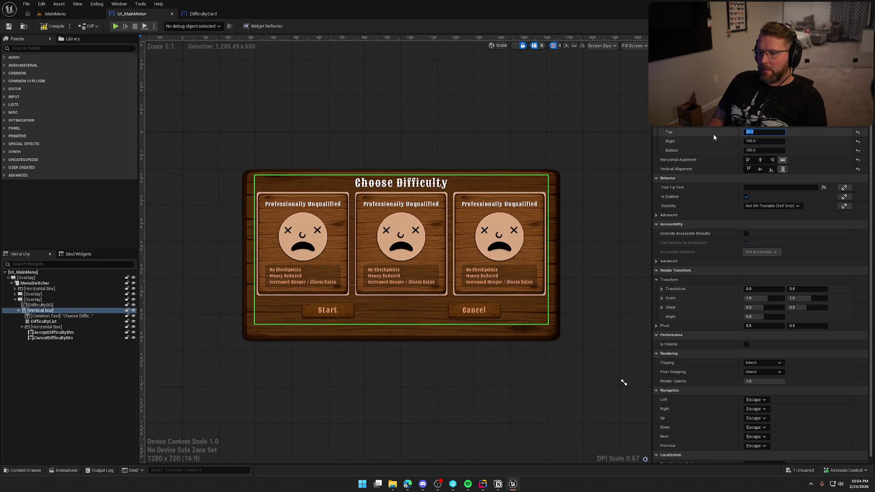
pyautogui.write('75')
pyautogui.press('Return')
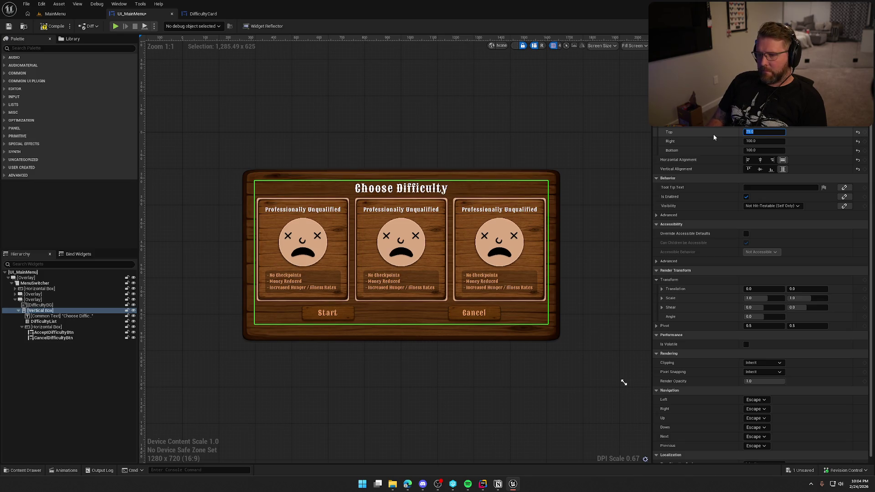
pyautogui.write('60')
pyautogui.press('Return')
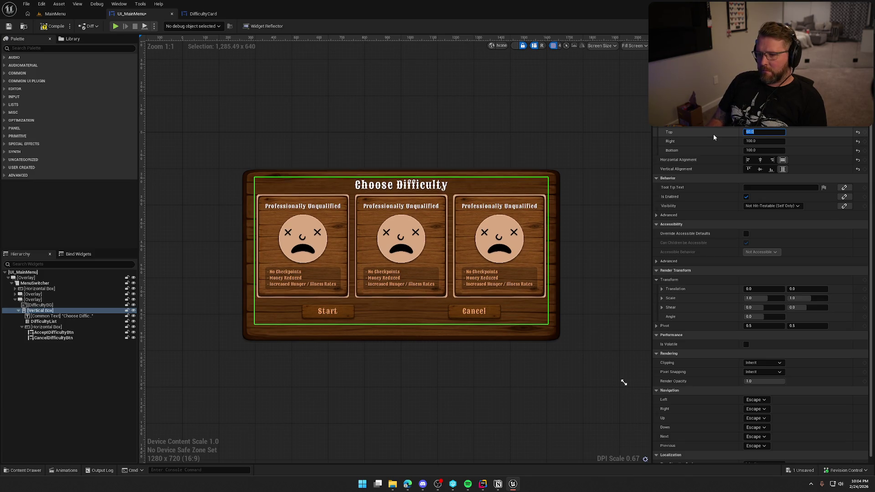
pyautogui.press('Tab')
pyautogui.press('Tab')
pyautogui.write('60')
pyautogui.press('Return')
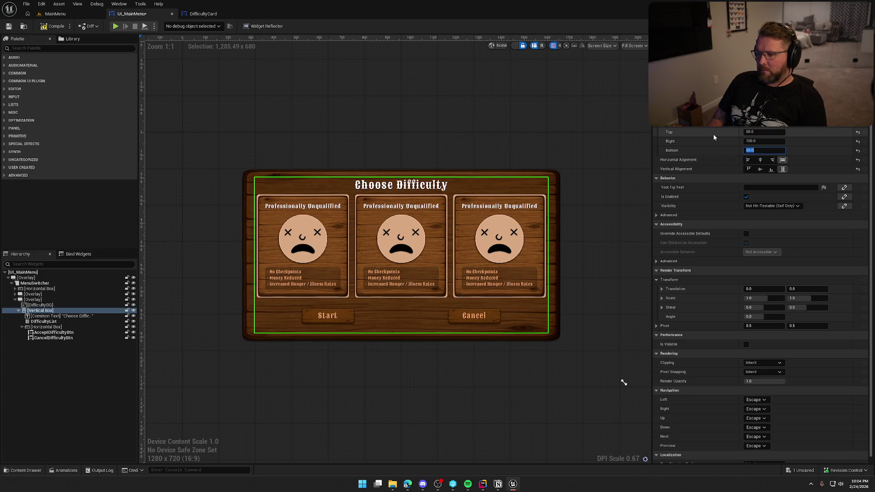
pyautogui.click(392, 96)
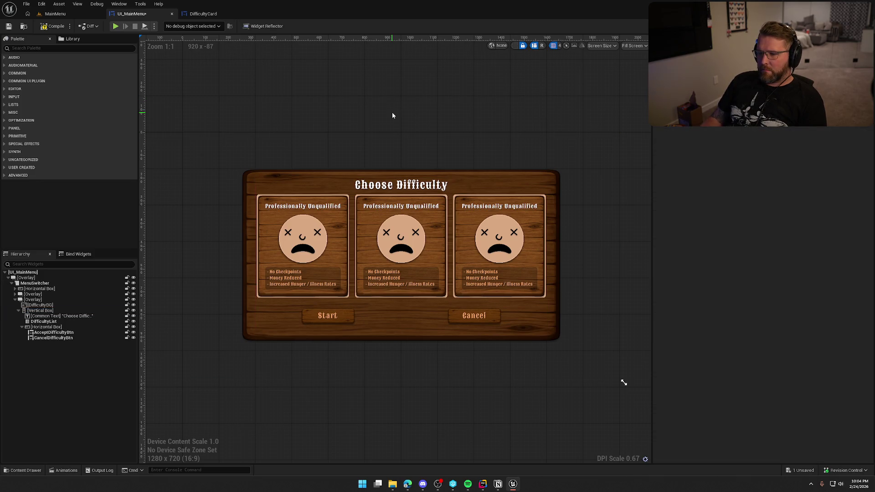
# - Set the Start/Cancel button row to Auto size and the DifficultyList to Fill, then compile
pyautogui.click(368, 207)
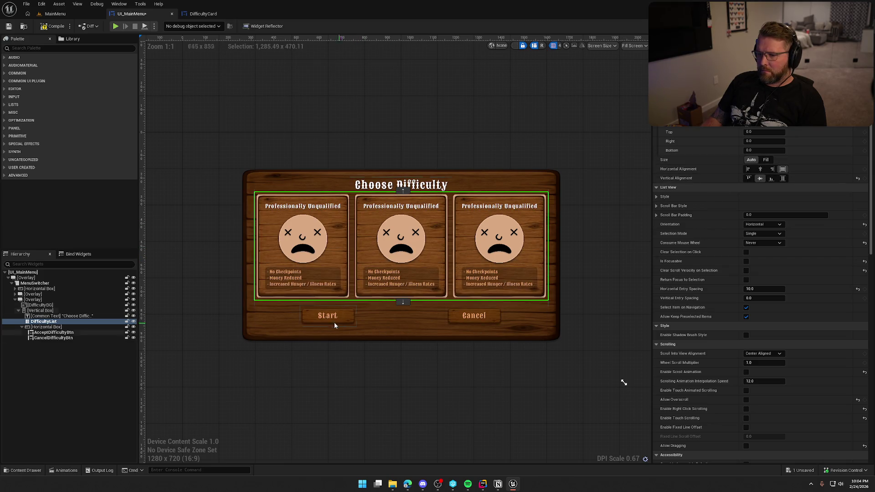
pyautogui.click(68, 327)
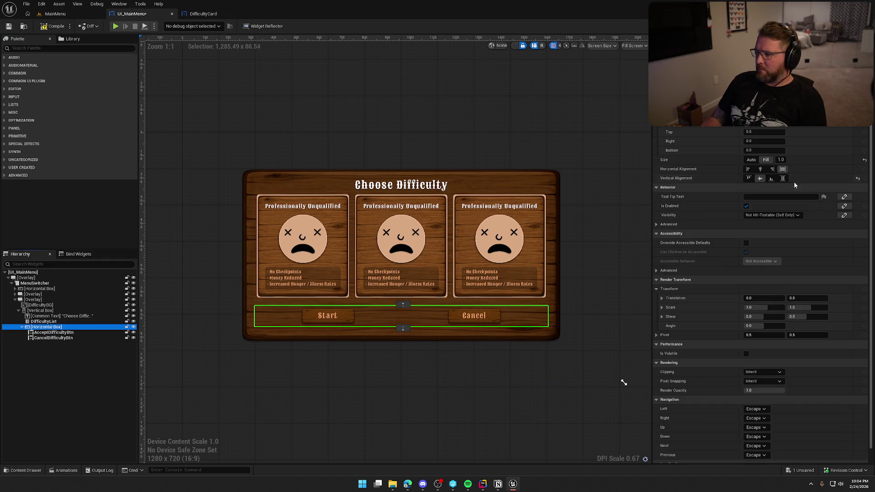
pyautogui.click(751, 161)
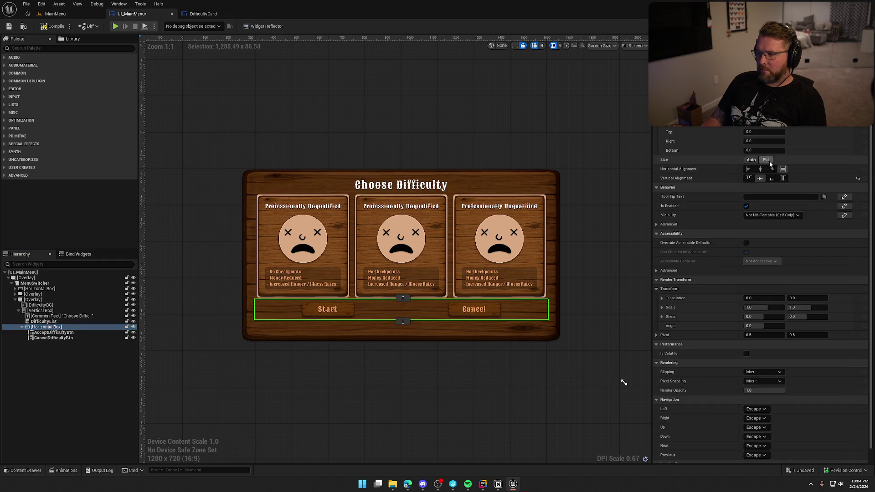
pyautogui.click(42, 322)
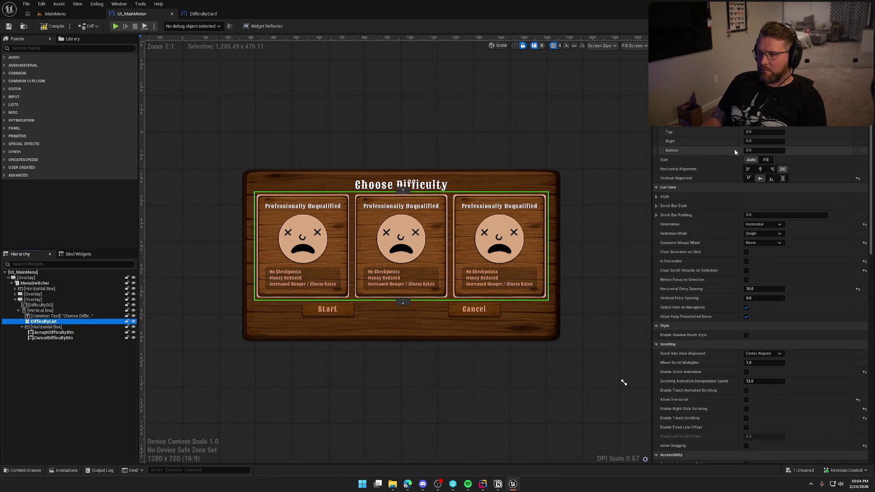
pyautogui.click(765, 160)
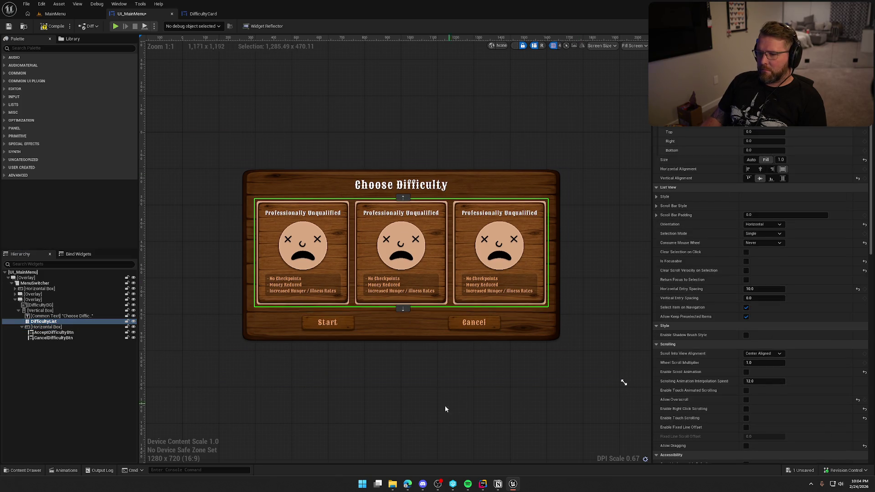
pyautogui.click(464, 387)
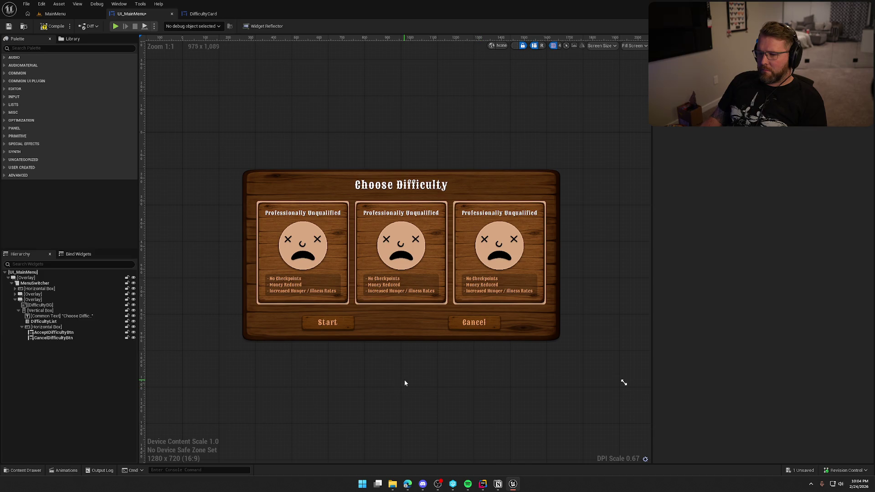
pyautogui.click(52, 26)
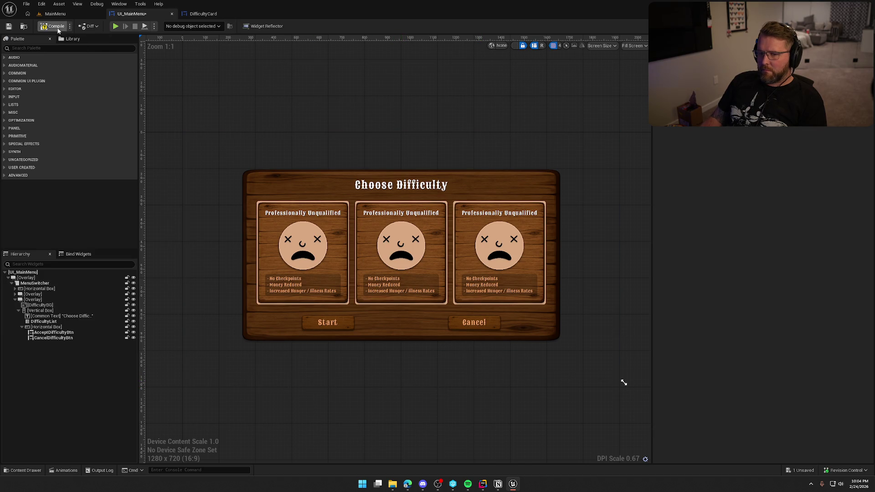
# - Play the MainMenu level, selecting Probably Fine, Statistically Concerning and Professionally Unqualified cards, then stop
pyautogui.click(55, 14)
pyautogui.click(186, 26)
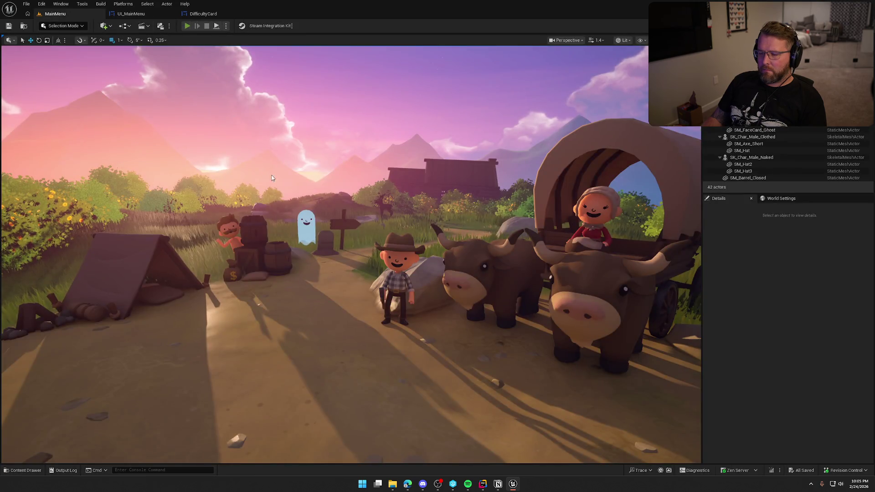
pyautogui.click(185, 242)
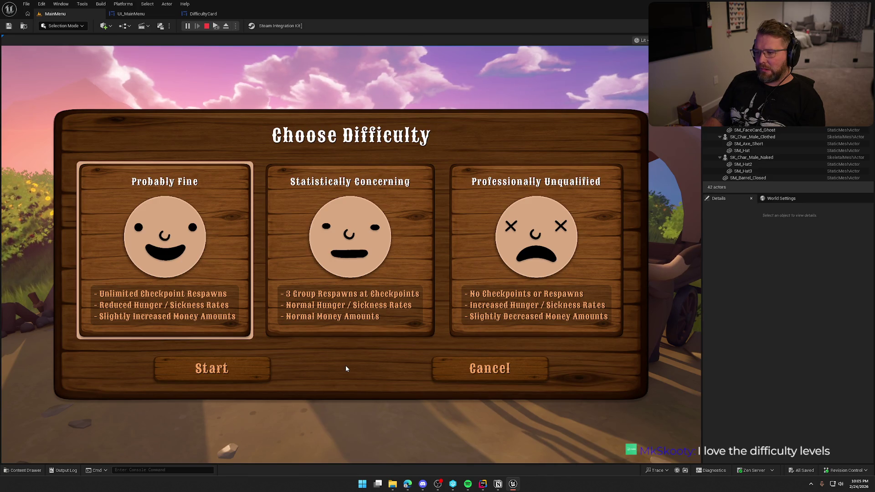
pyautogui.click(337, 265)
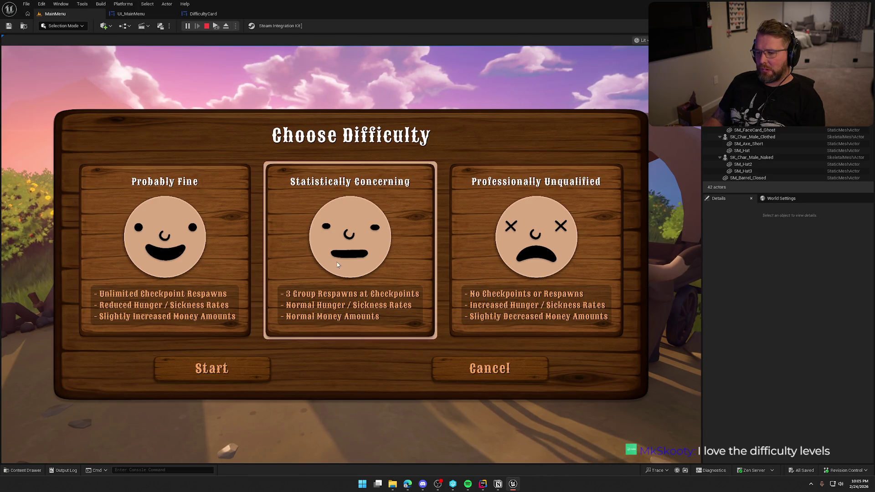
pyautogui.click(516, 276)
pyautogui.click(196, 282)
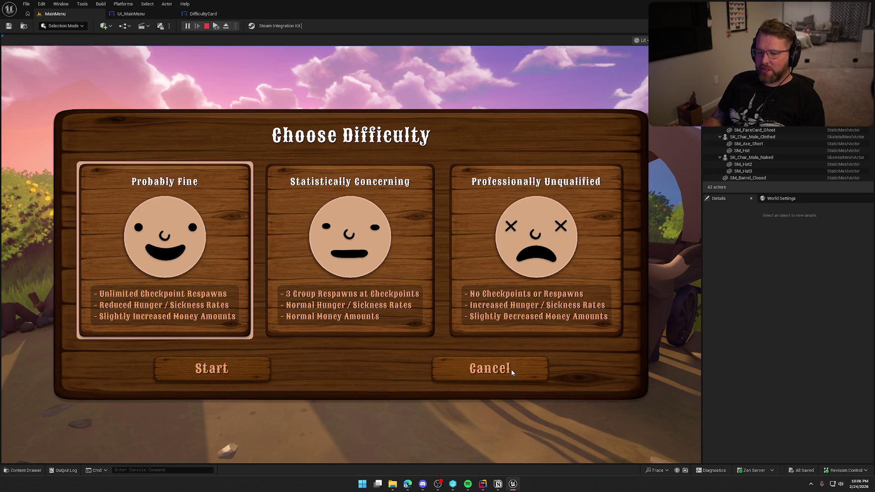
pyautogui.press('Escape')
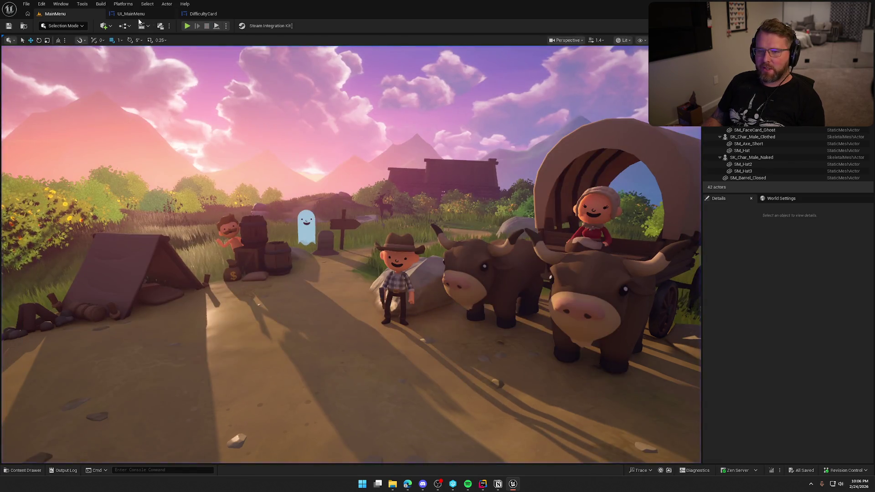
# - In the DifficultyCard designer, try a narrower background image, then undo it and save
pyautogui.click(130, 14)
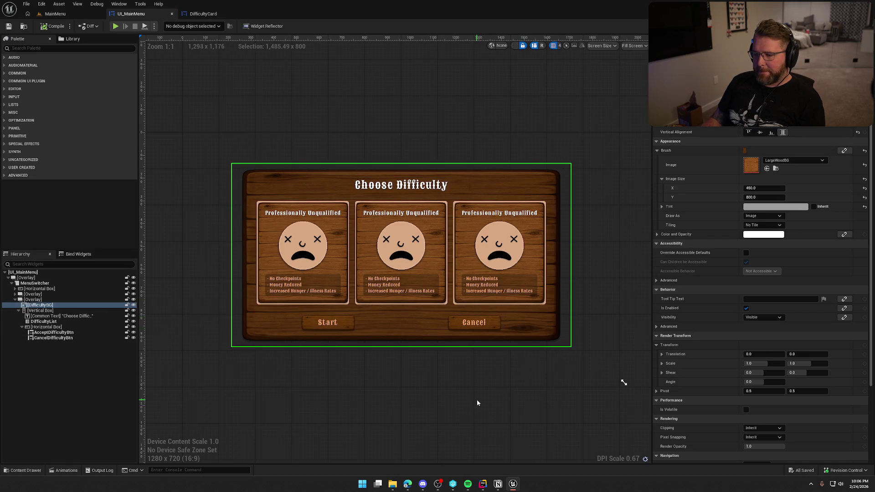
pyautogui.click(203, 14)
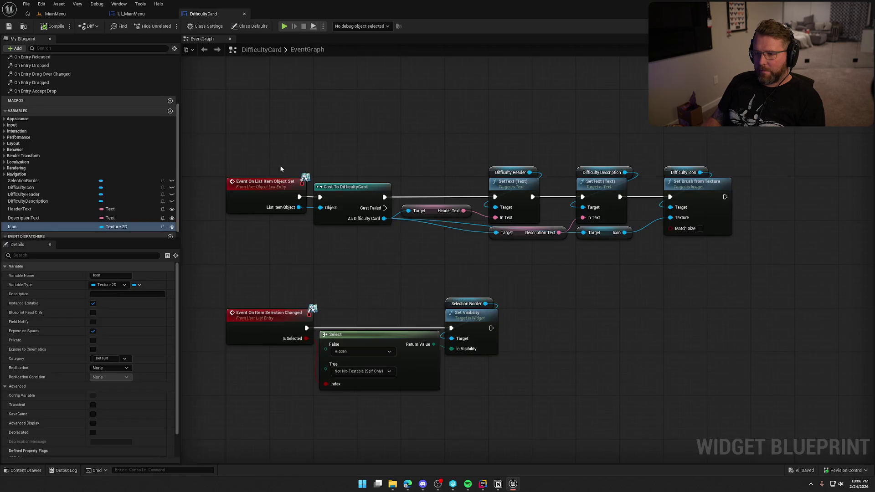
pyautogui.click(842, 26)
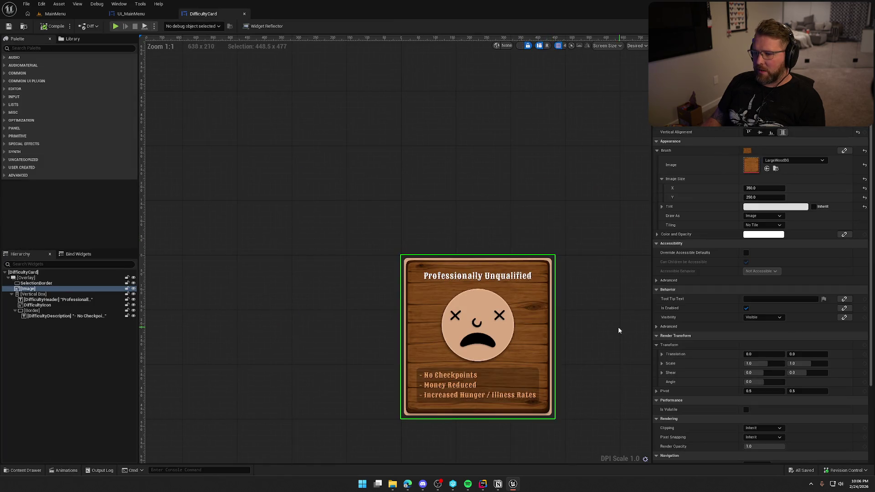
pyautogui.scroll(2, 538, 277)
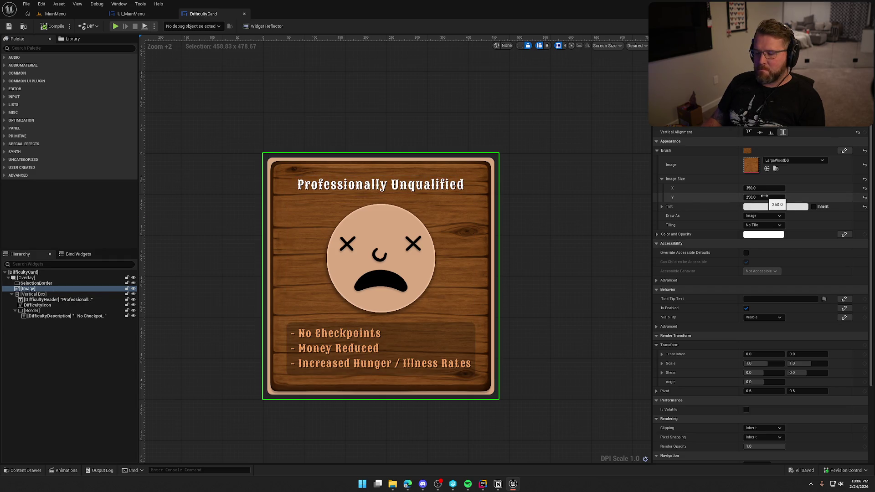
pyautogui.moveTo(764, 188); pyautogui.dragTo(713, 187)
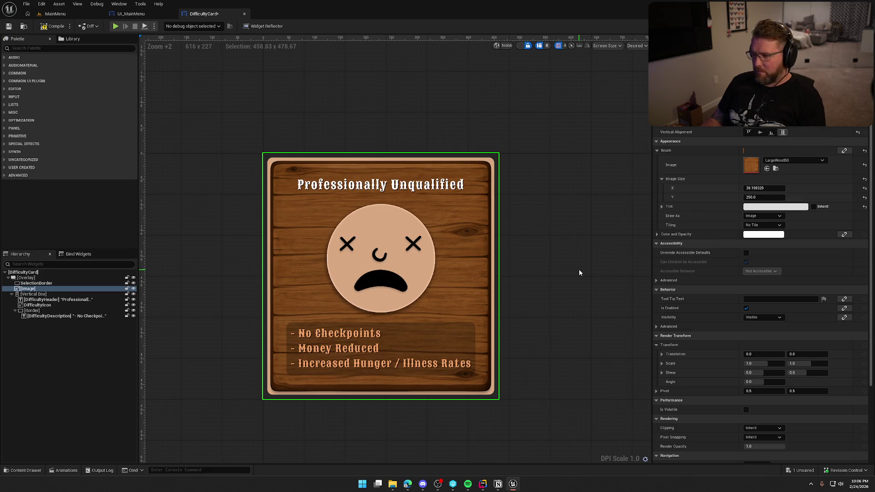
pyautogui.hotkey('ctrl', 'z')
pyautogui.hotkey('ctrl', 's')
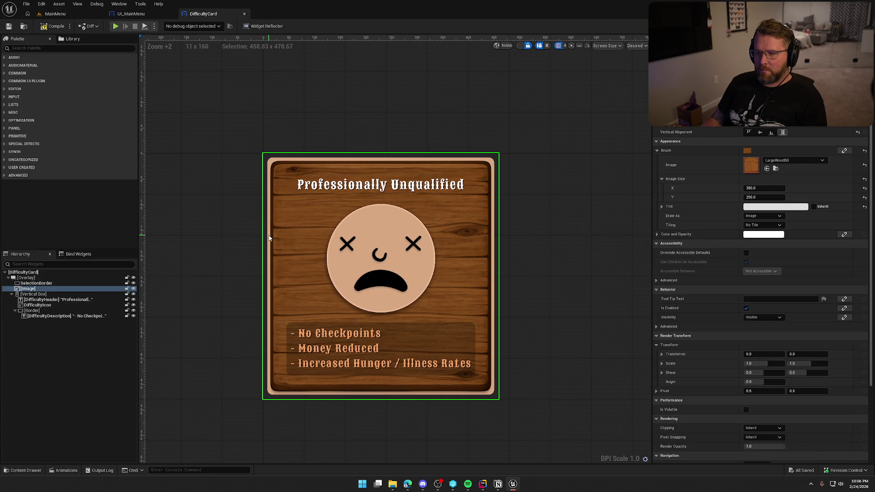
pyautogui.scroll(-1, 546, 275)
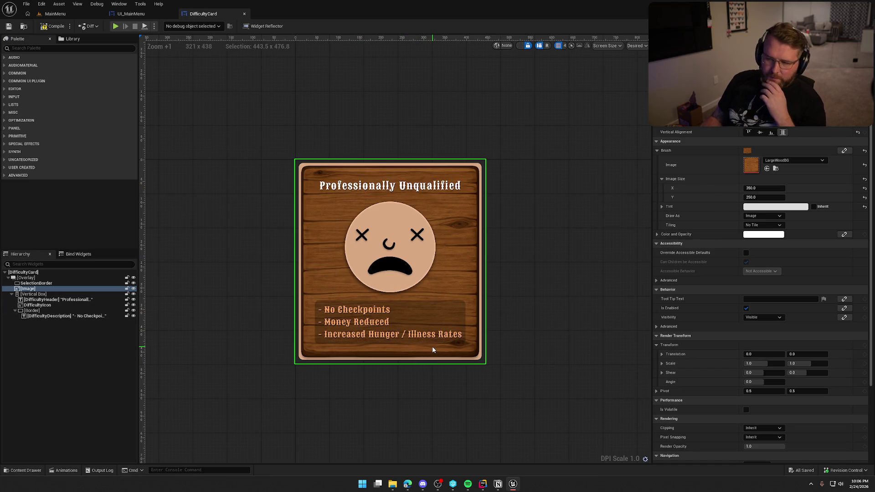
# - Resize the DifficultyIcon image to 200 by 200
pyautogui.click(409, 189)
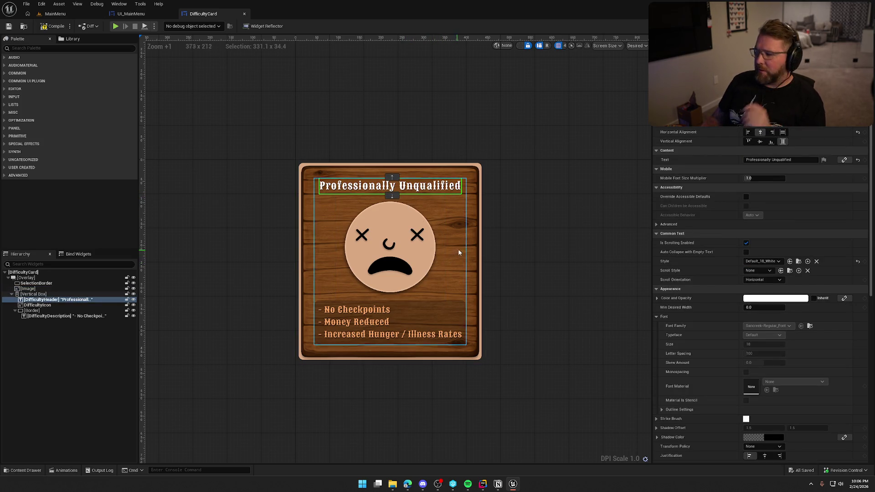
pyautogui.click(380, 255)
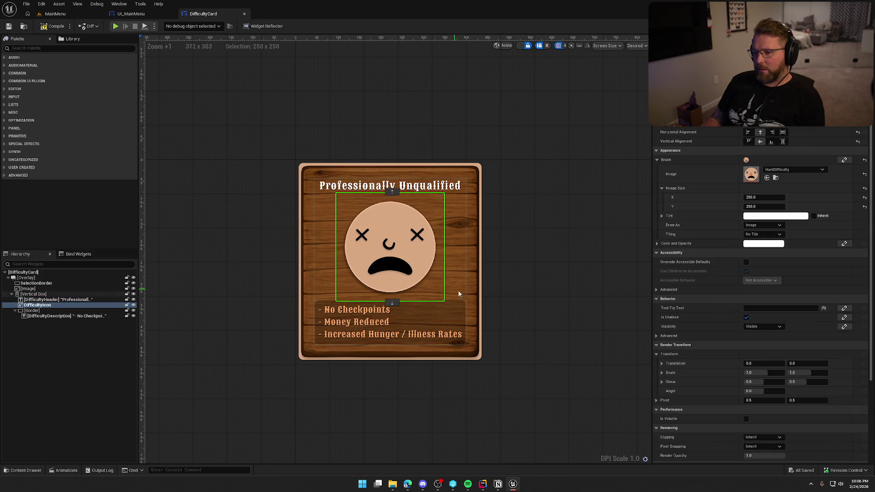
pyautogui.click(764, 197)
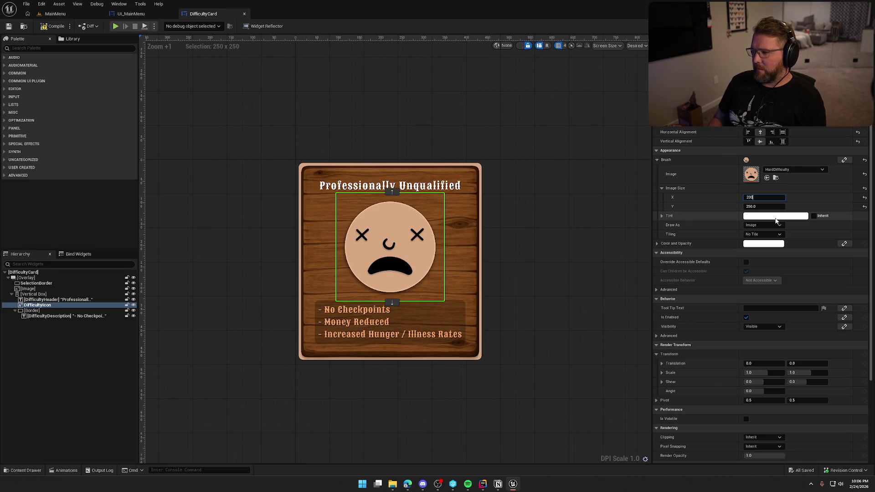
pyautogui.press('Tab')
pyautogui.write('200')
pyautogui.press('Return')
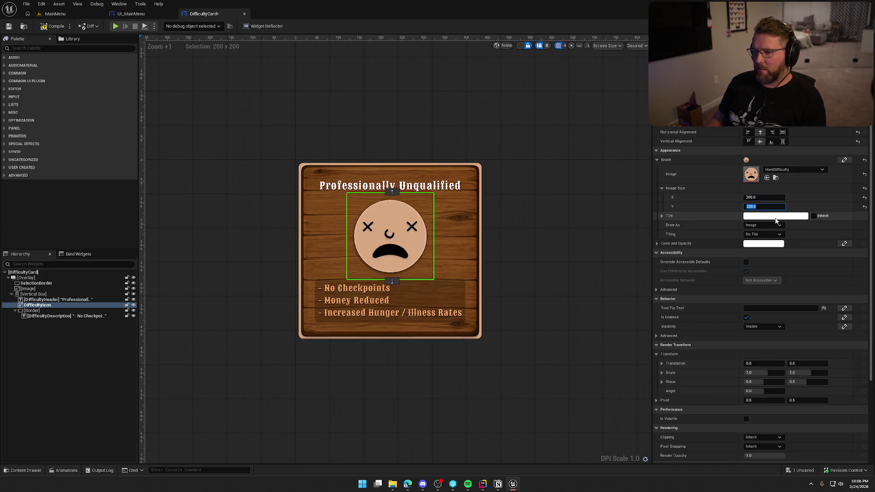
pyautogui.click(549, 287)
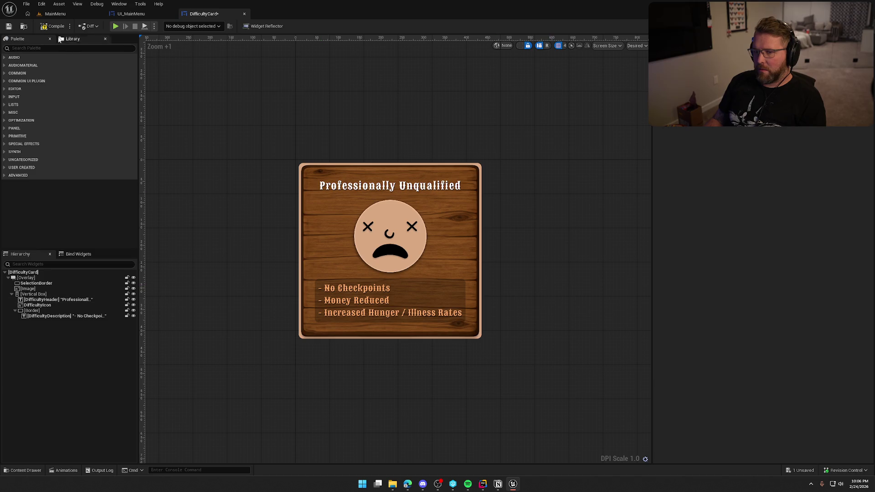
pyautogui.click(75, 13)
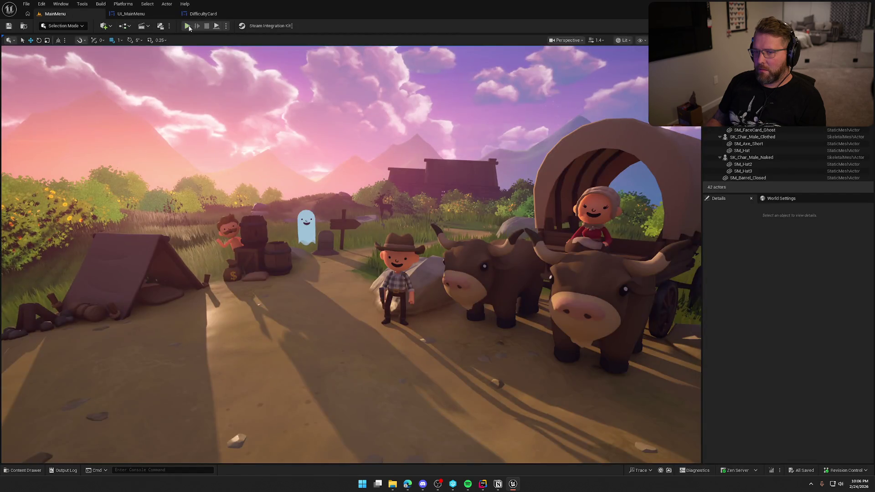
# - Test-play the menu with the smaller card icons, then show the UI_MainMenu event graph
pyautogui.click(187, 26)
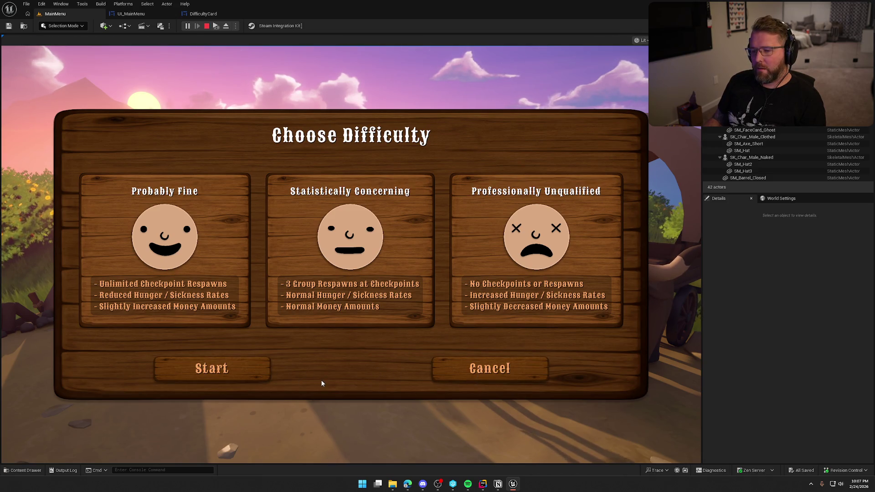
pyautogui.press('Escape')
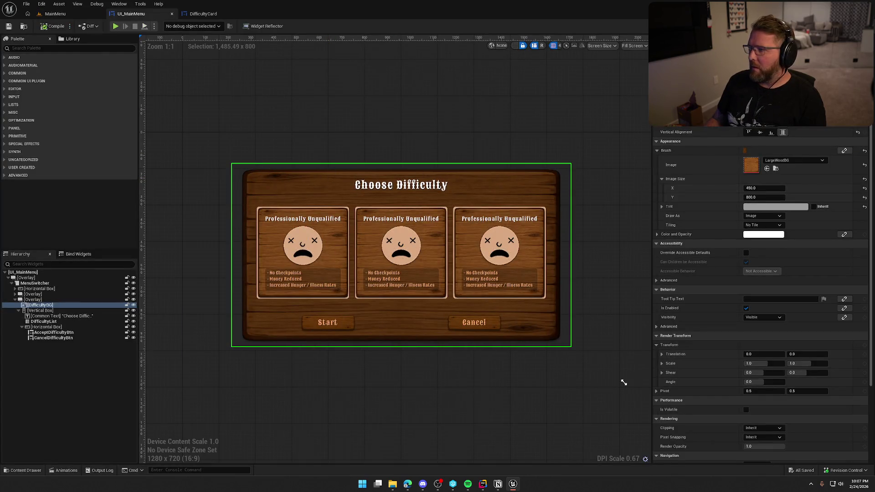
pyautogui.click(854, 26)
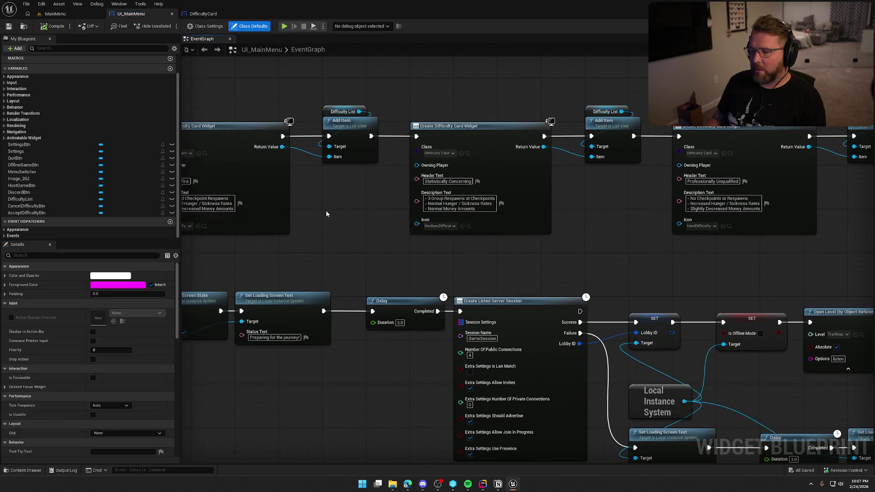
# - Shift the card nodes right and add a Set Selected Item node taking the created card
pyautogui.moveTo(363, 204); pyautogui.dragTo(279, 211)
pyautogui.moveTo(335, 92); pyautogui.dragTo(768, 262)
pyautogui.moveTo(409, 141); pyautogui.dragTo(496, 141)
pyautogui.moveTo(309, 139); pyautogui.dragTo(384, 150)
pyautogui.click(383, 149)
pyautogui.write('set selec')
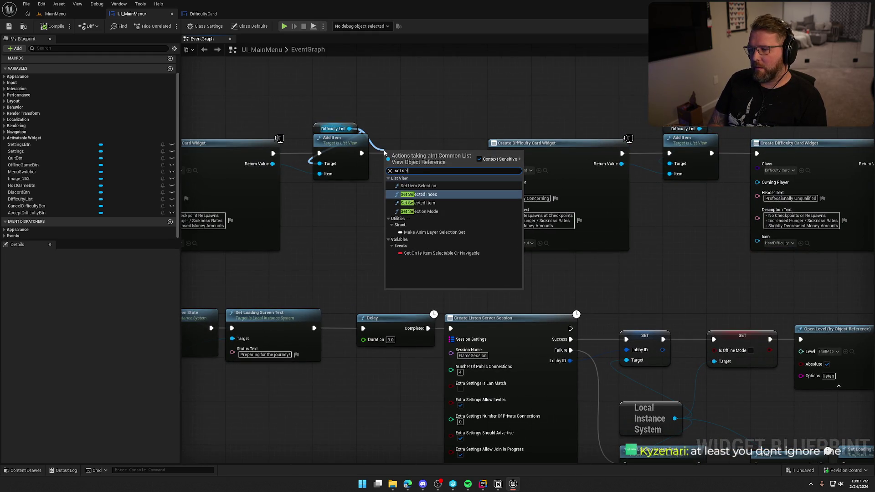
pyautogui.click(434, 202)
pyautogui.moveTo(384, 168)
pyautogui.mouseDown()
pyautogui.moveTo(360, 156)
pyautogui.moveTo(402, 145)
pyautogui.moveTo(406, 152)
pyautogui.moveTo(362, 153)
pyautogui.mouseUp()
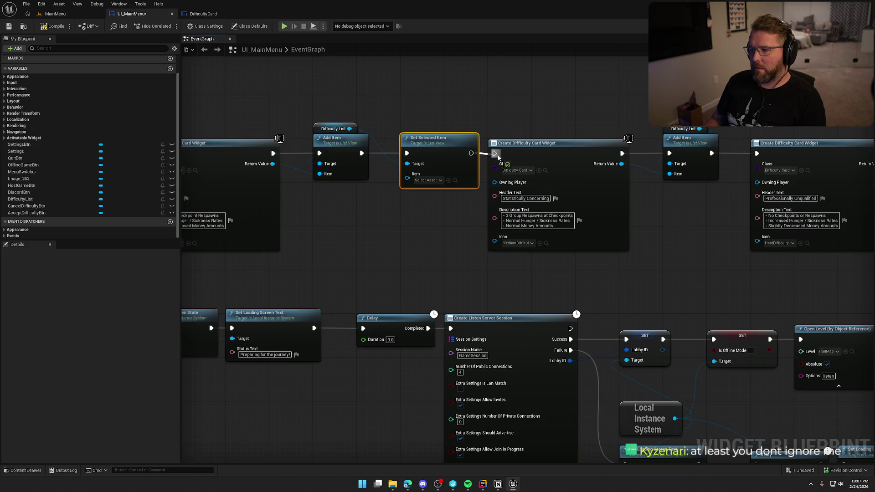
pyautogui.moveTo(410, 183)
pyautogui.mouseDown()
pyautogui.moveTo(298, 182)
pyautogui.moveTo(272, 163)
pyautogui.mouseUp()
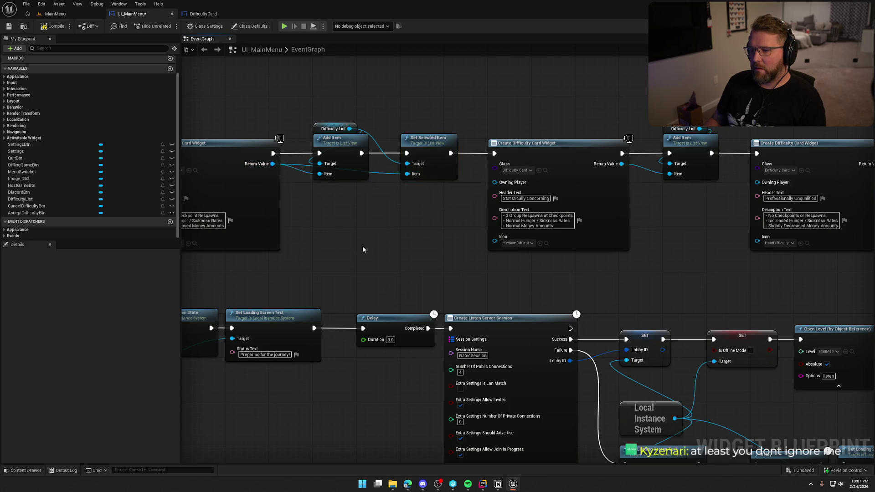
# - Play-test the menu on the MainMenu level, then return to the UI_MainMenu graph
pyautogui.click(53, 26)
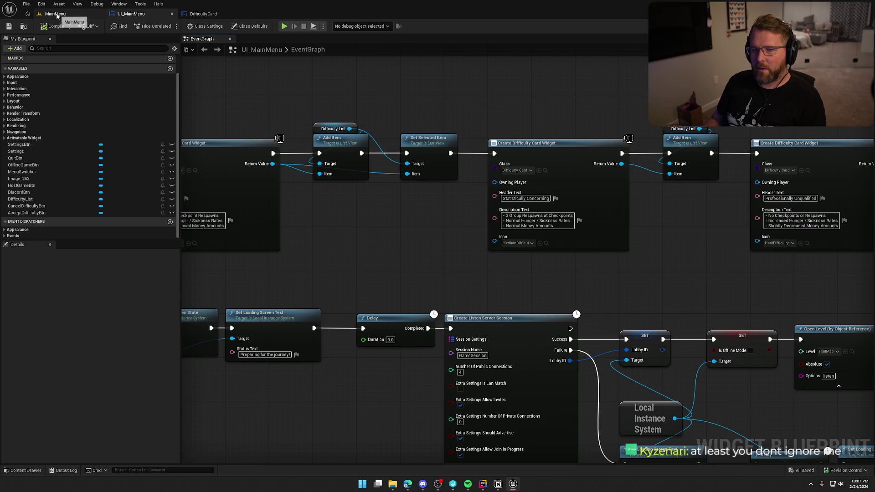
pyautogui.click(54, 14)
pyautogui.click(191, 27)
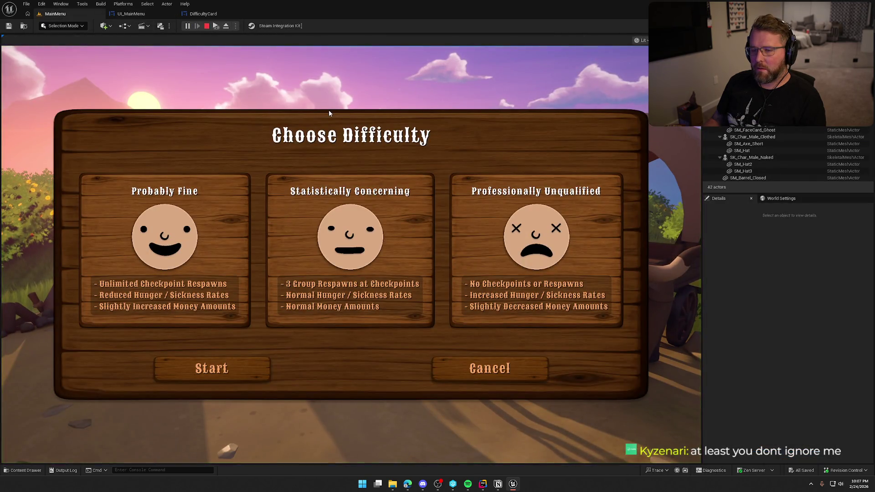
pyautogui.press('Escape')
pyautogui.click(134, 13)
# - Replace Set Selected Item with a Difficulty List Set Selected Index node wired after Add Item
pyautogui.moveTo(349, 128); pyautogui.dragTo(405, 107)
pyautogui.write('set selec')
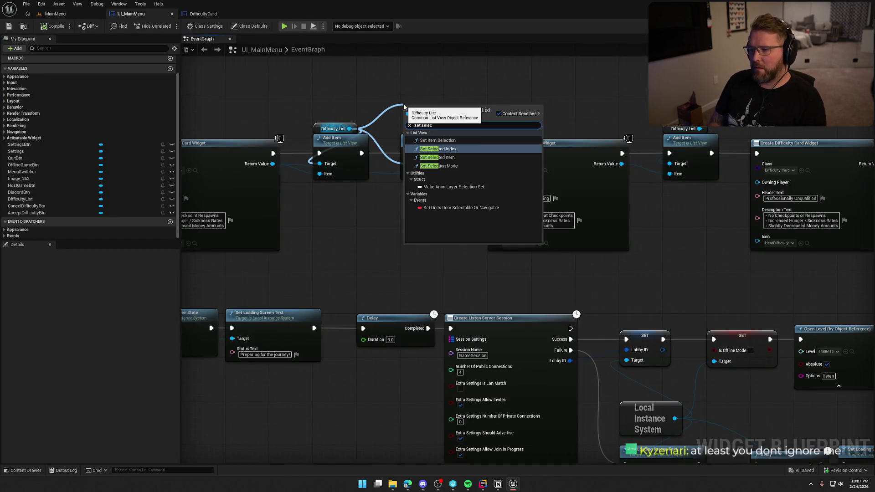
pyautogui.press('Return')
pyautogui.click(438, 173)
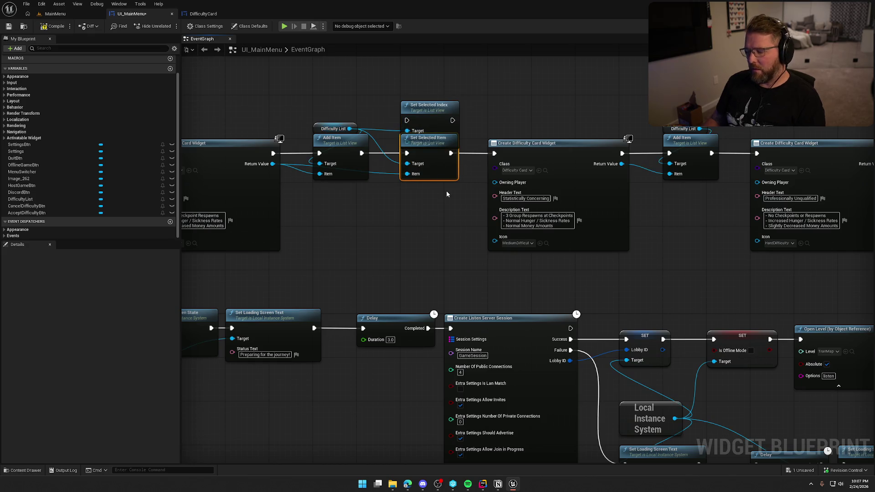
pyautogui.press('Delete')
pyautogui.moveTo(362, 153)
pyautogui.mouseDown()
pyautogui.moveTo(407, 120)
pyautogui.moveTo(487, 143)
pyautogui.mouseUp()
pyautogui.moveTo(446, 117); pyautogui.dragTo(447, 150)
pyautogui.click(431, 111)
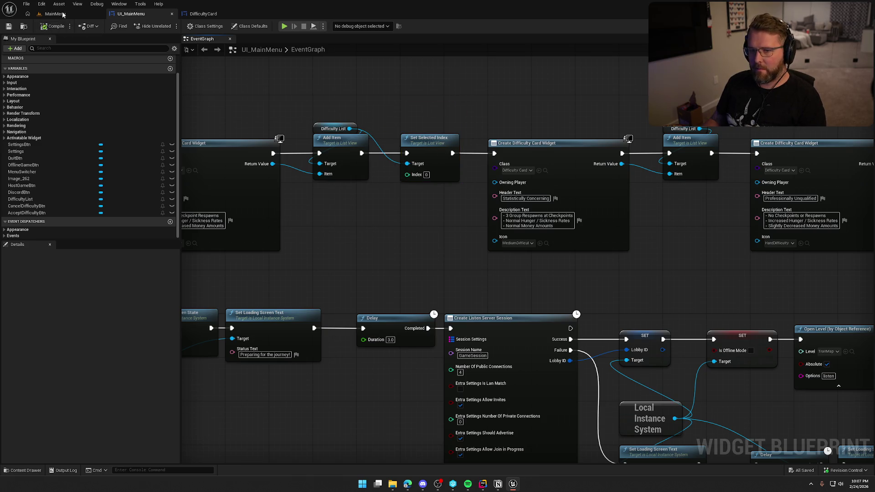
# - Play-test the menu again and bring Event On Initialized back into view
pyautogui.click(53, 14)
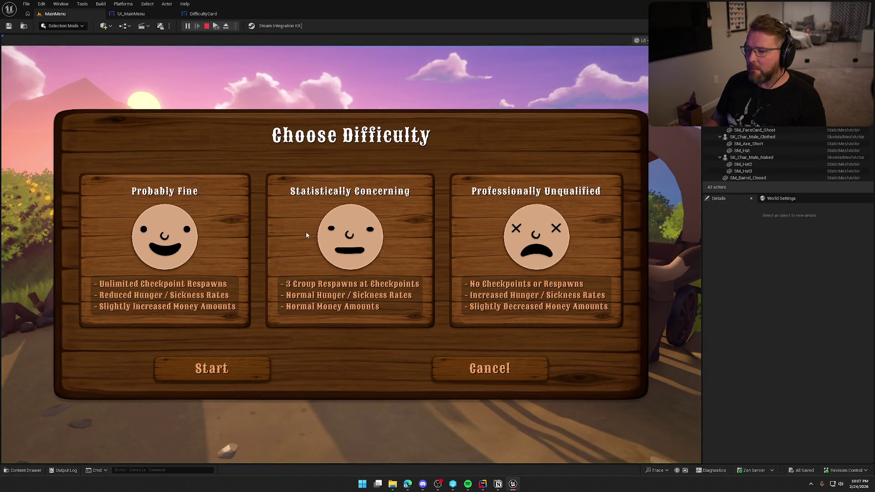
pyautogui.press('Escape')
pyautogui.click(125, 14)
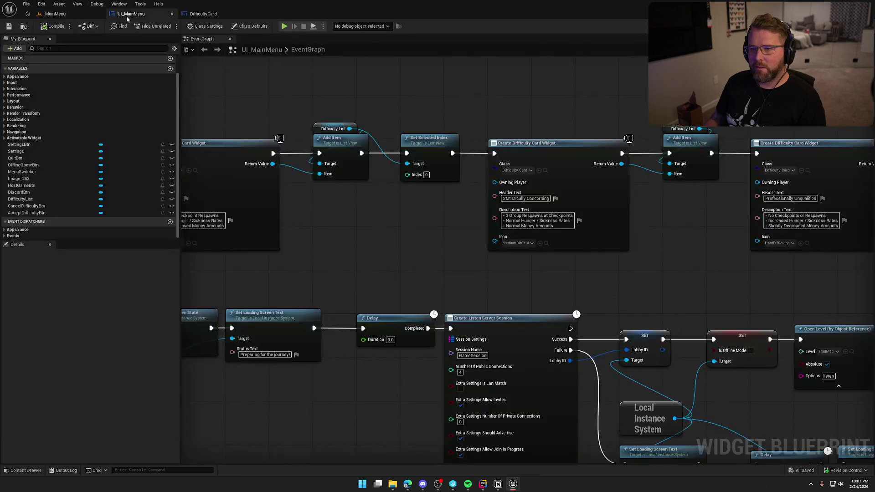
pyautogui.moveTo(314, 209); pyautogui.dragTo(454, 220)
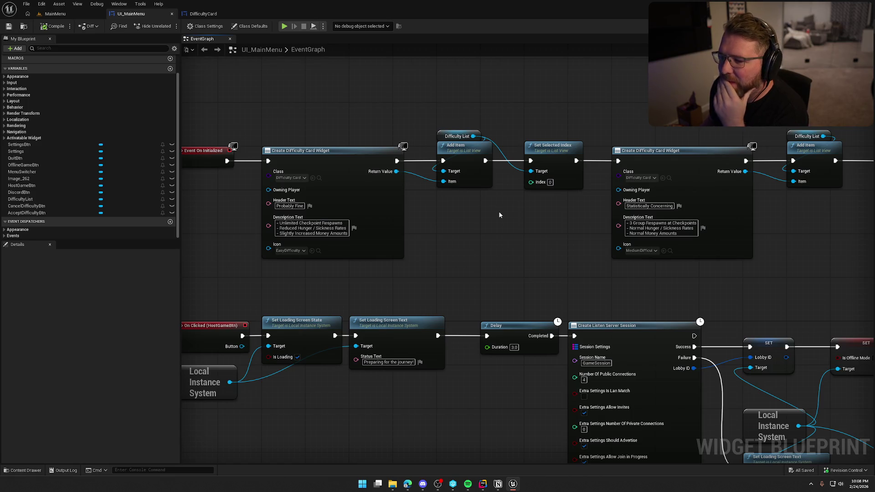
# - Delete the Set Selected Index node following the first card's Add Item
pyautogui.moveTo(492, 215); pyautogui.dragTo(468, 206)
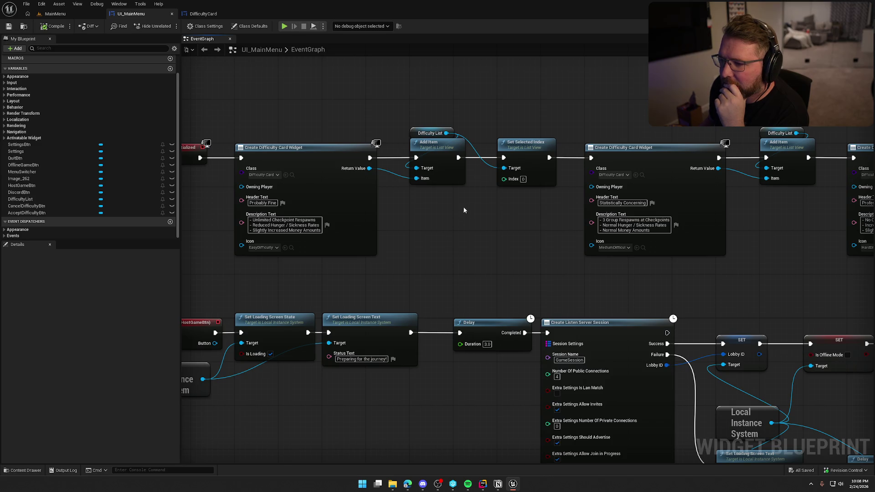
pyautogui.moveTo(538, 207)
pyautogui.mouseDown()
pyautogui.moveTo(369, 183)
pyautogui.moveTo(482, 220)
pyautogui.mouseUp()
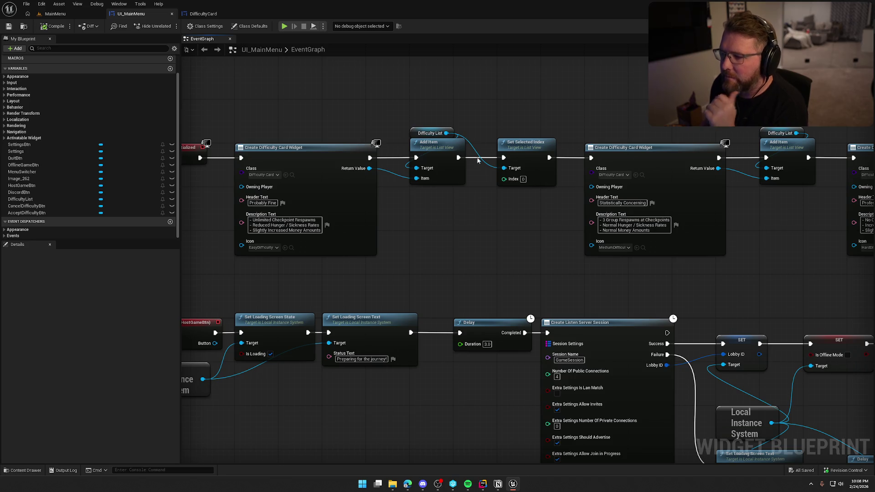
pyautogui.moveTo(460, 160)
pyautogui.mouseDown()
pyautogui.moveTo(565, 166)
pyautogui.moveTo(590, 158)
pyautogui.mouseUp()
pyautogui.click(525, 180)
pyautogui.press('Delete')
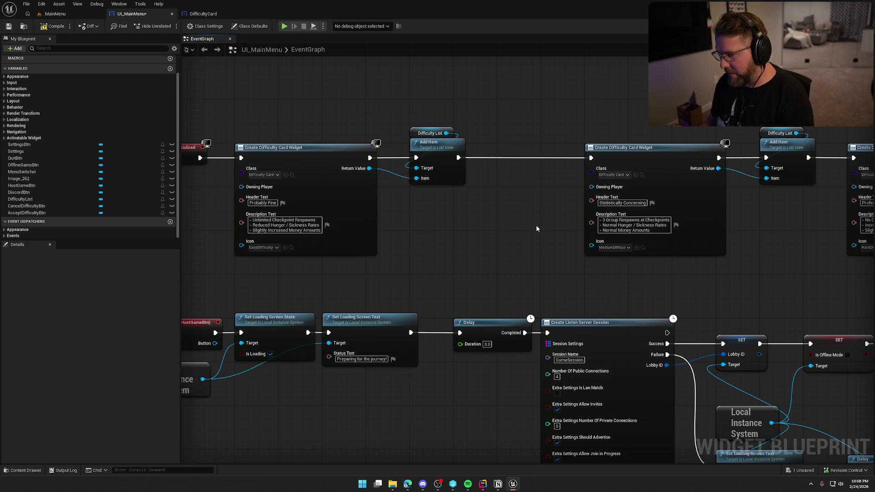
# - Add a Set Selected Index node wired after the third card's Add Item
pyautogui.scroll(-3, 536, 228)
pyautogui.moveTo(459, 112); pyautogui.dragTo(870, 234)
pyautogui.scroll(3, 533, 178)
pyautogui.moveTo(533, 177); pyautogui.dragTo(450, 176)
pyautogui.moveTo(594, 246); pyautogui.dragTo(481, 220)
pyautogui.moveTo(540, 150); pyautogui.dragTo(604, 174)
pyautogui.write('set selec')
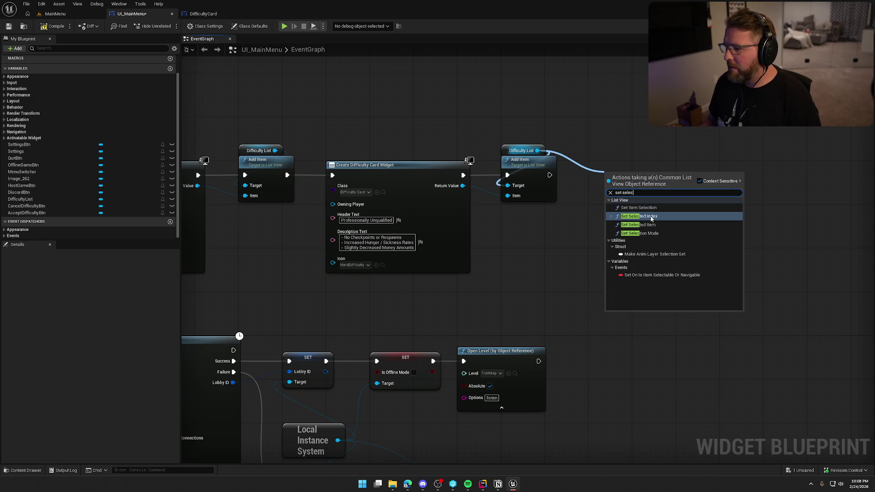
pyautogui.click(652, 216)
pyautogui.moveTo(550, 174)
pyautogui.mouseDown()
pyautogui.moveTo(606, 191)
pyautogui.moveTo(601, 169)
pyautogui.mouseUp()
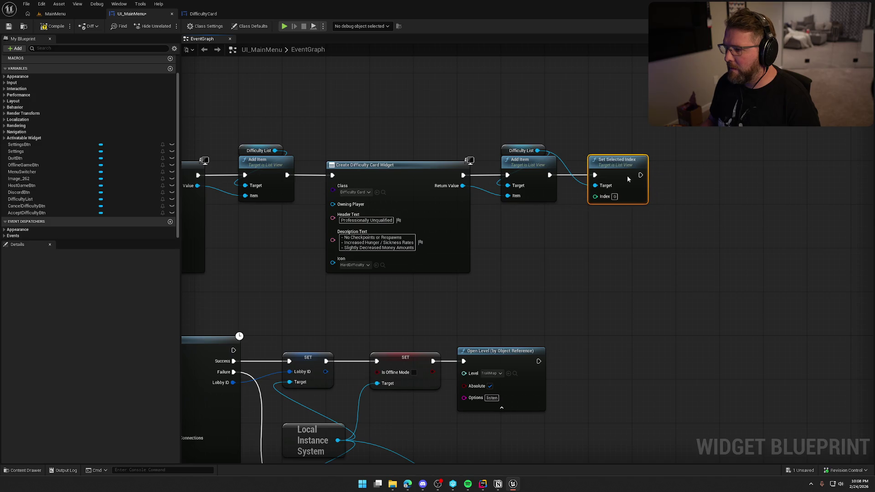
# - Save UI_MainMenu and play-test the difficulty menu on the MainMenu level
pyautogui.hotkey('ctrl', 's')
pyautogui.click(55, 14)
pyautogui.click(188, 25)
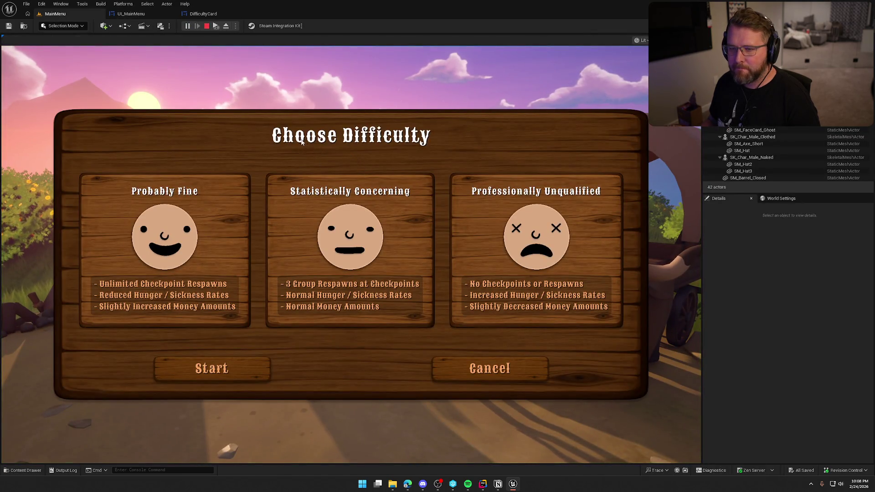
pyautogui.press('Escape')
pyautogui.click(202, 13)
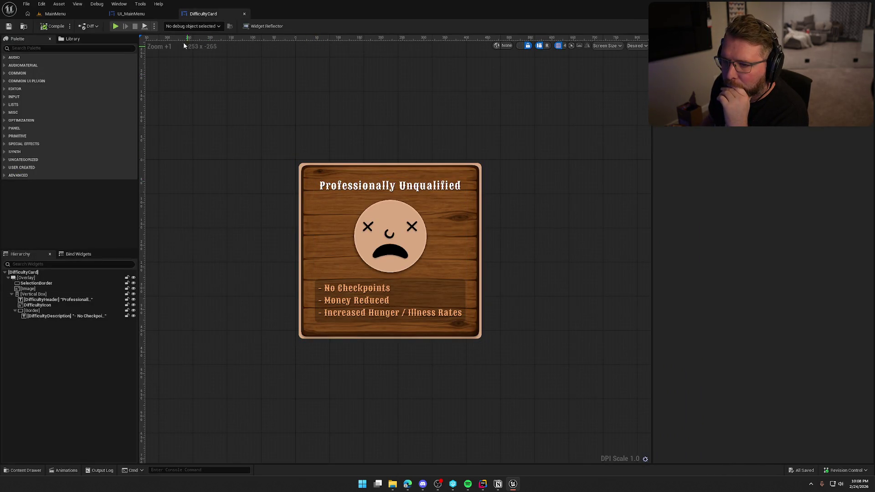
pyautogui.click(130, 13)
# - Insert a Difficulty List Clear Selection node between the last Add Item and Set Selected Index
pyautogui.moveTo(542, 151)
pyautogui.mouseDown()
pyautogui.moveTo(572, 143)
pyautogui.moveTo(626, 90)
pyautogui.mouseUp()
pyautogui.write('clear s')
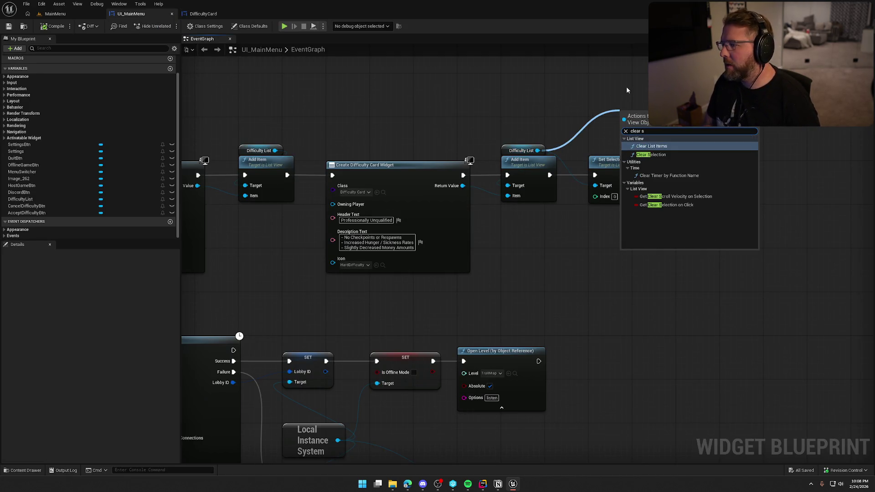
pyautogui.click(658, 154)
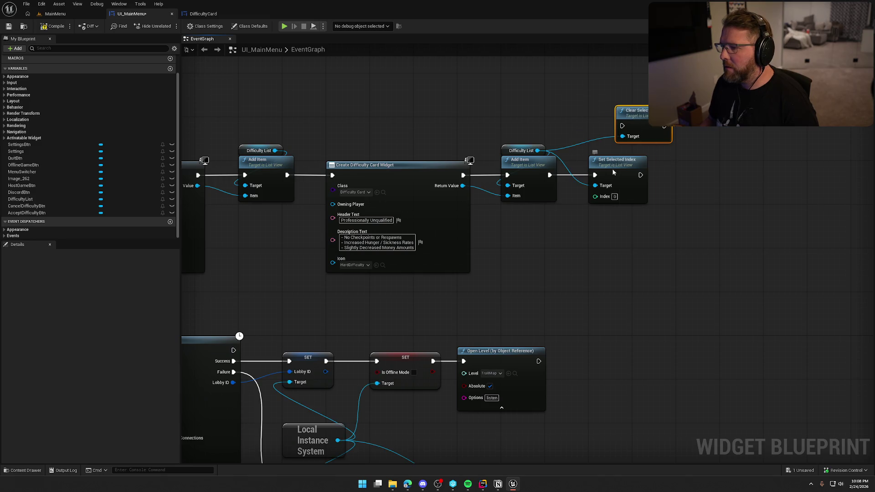
pyautogui.moveTo(612, 172); pyautogui.dragTo(700, 173)
pyautogui.moveTo(622, 125); pyautogui.dragTo(549, 175)
pyautogui.moveTo(647, 117)
pyautogui.mouseDown()
pyautogui.moveTo(619, 166)
pyautogui.moveTo(682, 175)
pyautogui.mouseUp()
pyautogui.click(633, 113)
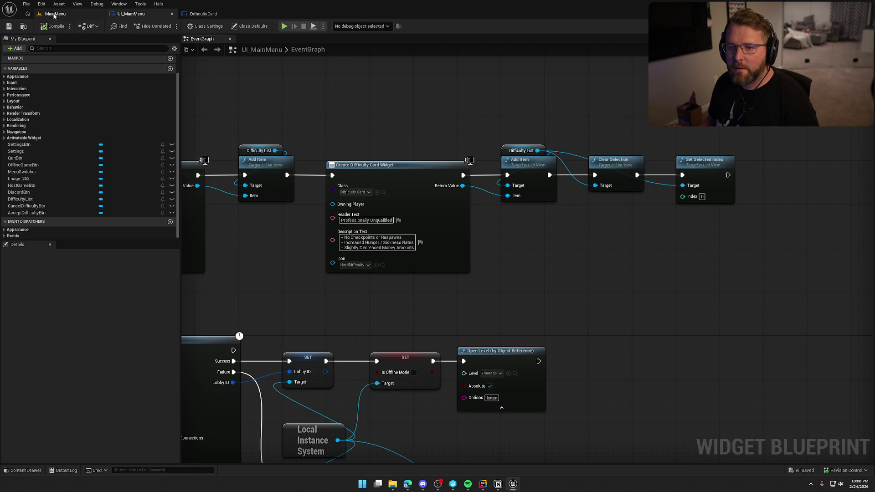
pyautogui.click(55, 15)
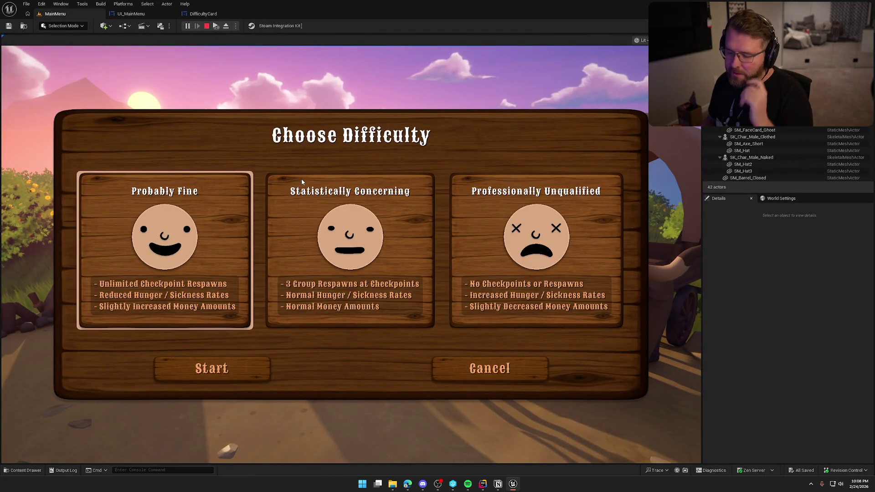
# - Delete the Clear Selection and Set Selected Index nodes, then compile and save UI_MainMenu
pyautogui.press('Escape')
pyautogui.click(203, 14)
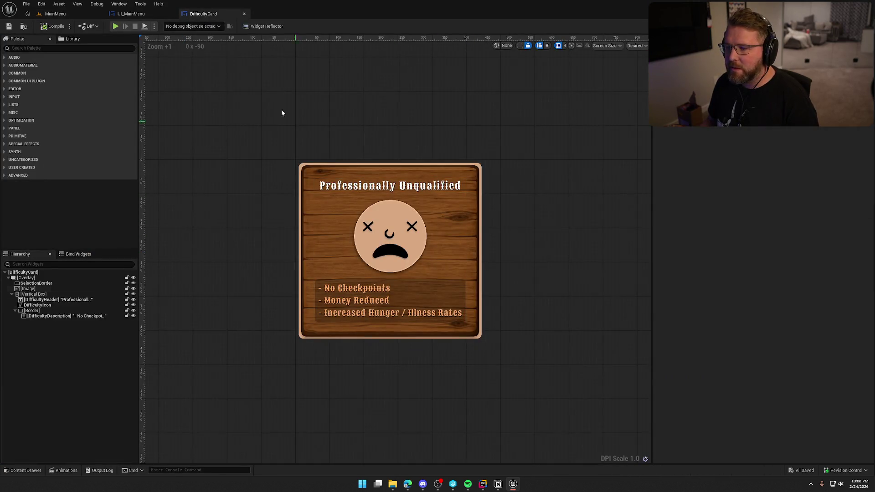
pyautogui.click(130, 13)
pyautogui.moveTo(587, 137); pyautogui.dragTo(689, 247)
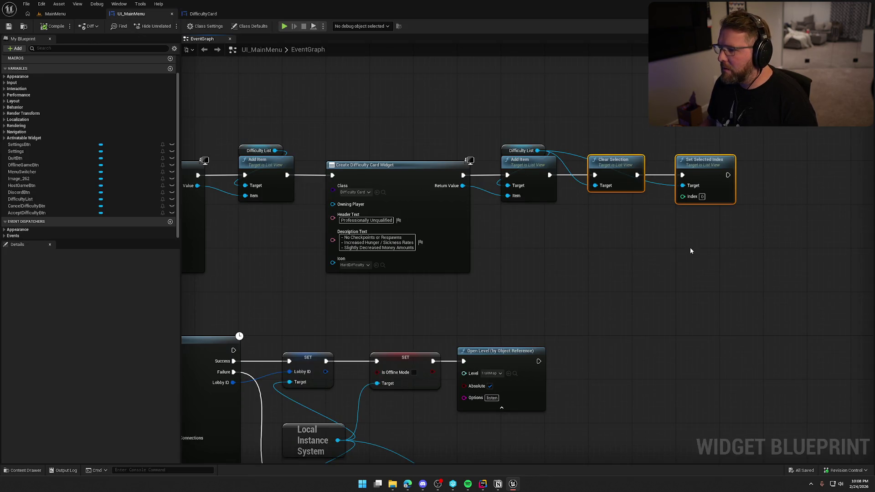
pyautogui.press('Delete')
pyautogui.scroll(-3, 689, 274)
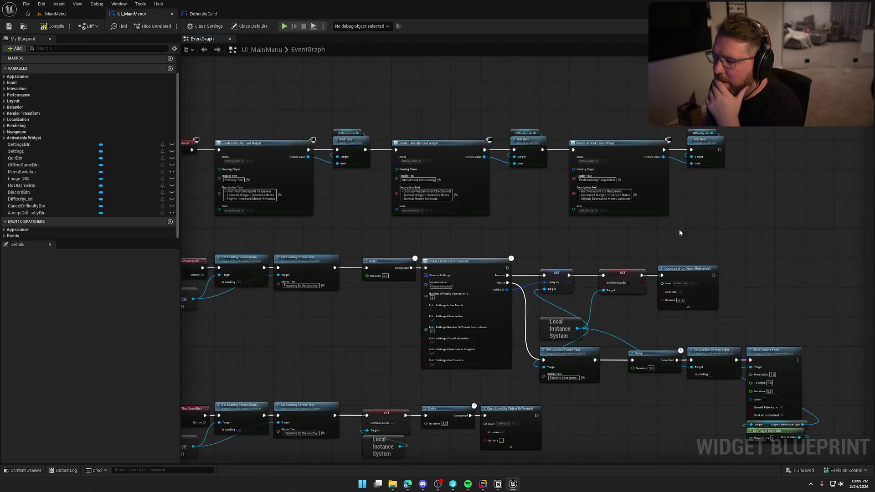
pyautogui.moveTo(700, 184)
pyautogui.mouseDown()
pyautogui.moveTo(497, 211)
pyautogui.moveTo(553, 204)
pyautogui.mouseUp()
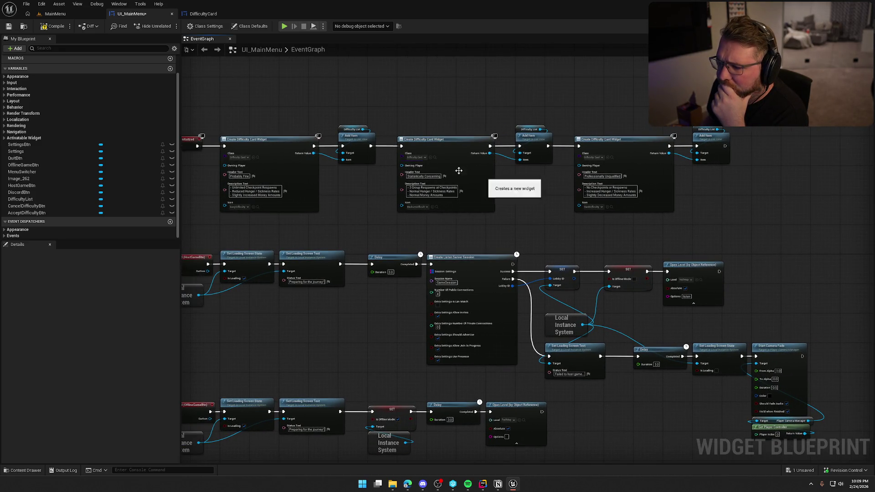
pyautogui.click(51, 27)
# - Check the DifficultyCard widget, then select the whole card-creation node row
pyautogui.moveTo(319, 102); pyautogui.dragTo(346, 88)
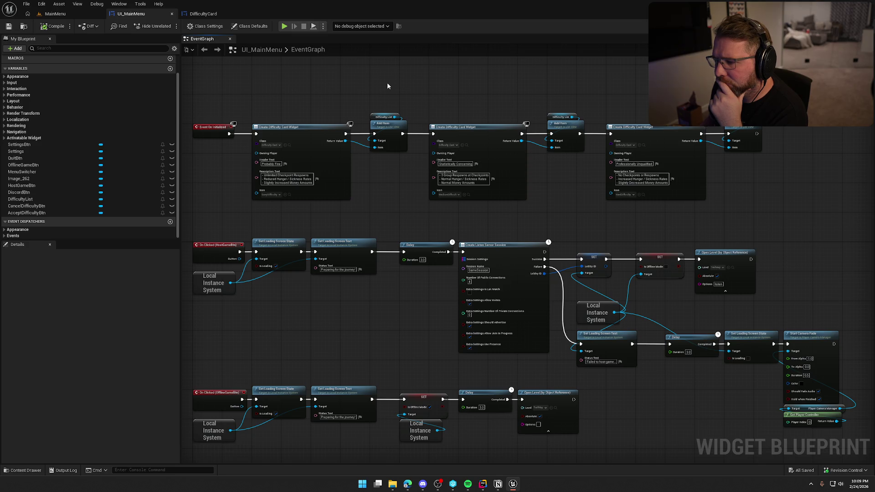
pyautogui.click(203, 14)
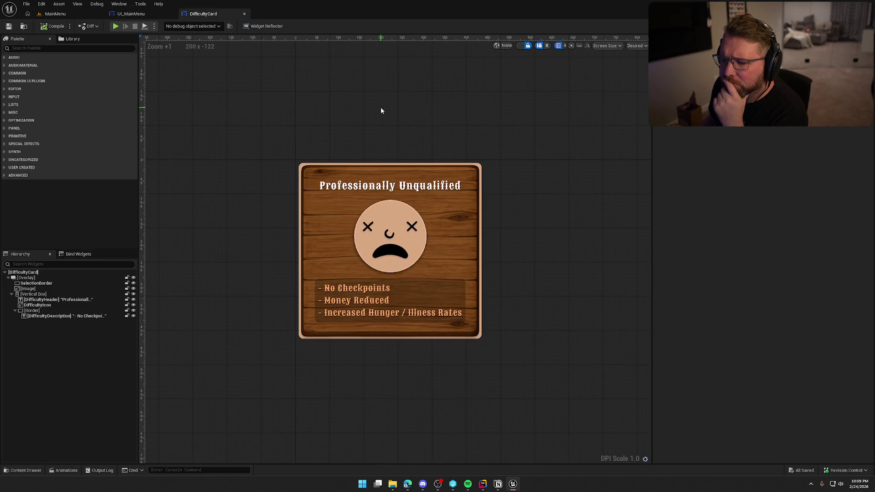
pyautogui.click(130, 14)
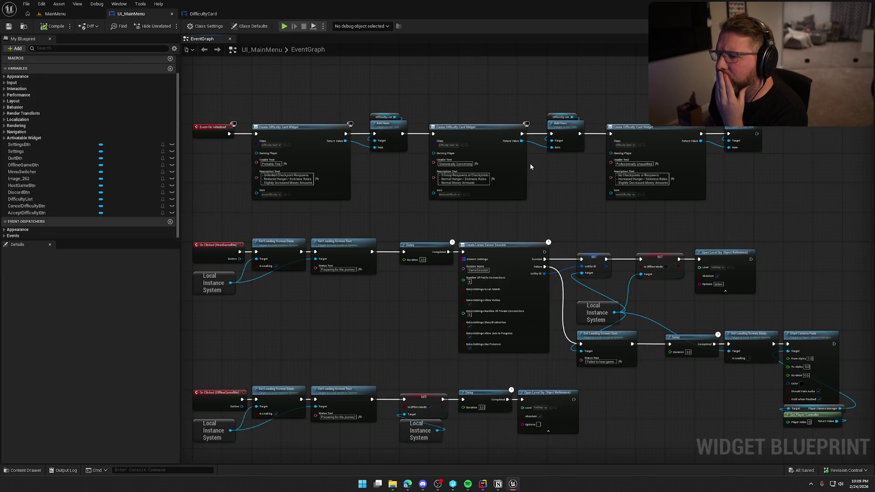
pyautogui.moveTo(215, 102); pyautogui.dragTo(759, 185)
pyautogui.scroll(3, 319, 178)
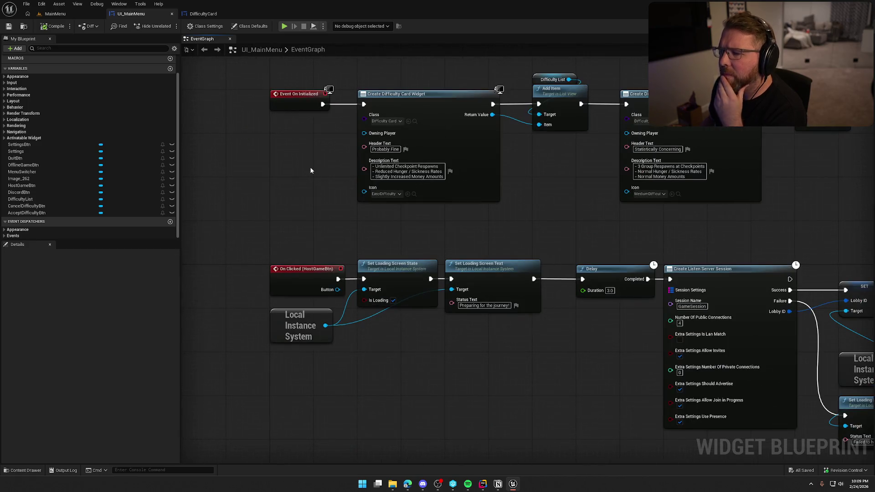
# - Start card creation from a new Event Construct node instead of Event On Initialized
pyautogui.rightClick(283, 128)
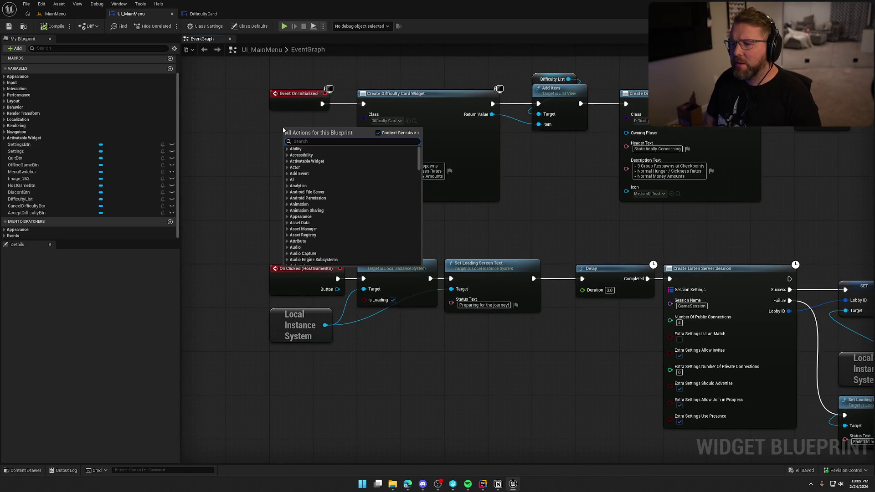
pyautogui.write('event construct')
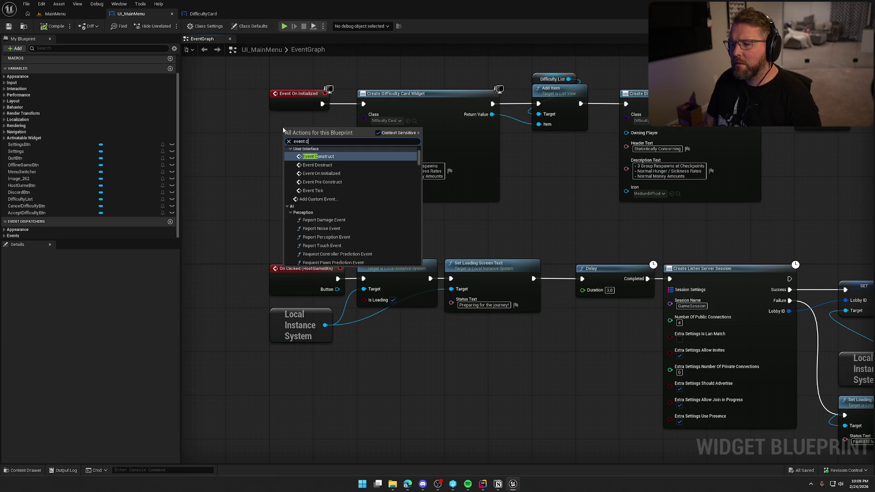
pyautogui.press('Return')
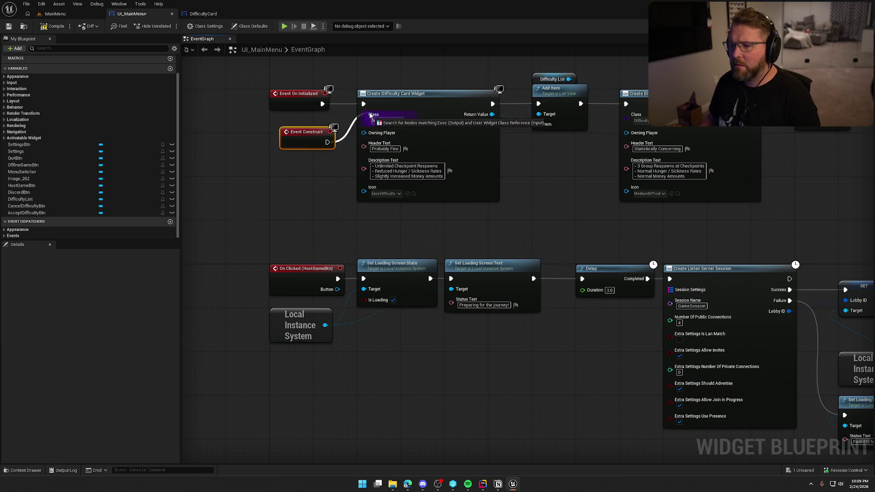
pyautogui.keyDown('alt'); pyautogui.click(363, 104); pyautogui.keyUp('alt')
pyautogui.moveTo(327, 142); pyautogui.dragTo(363, 103)
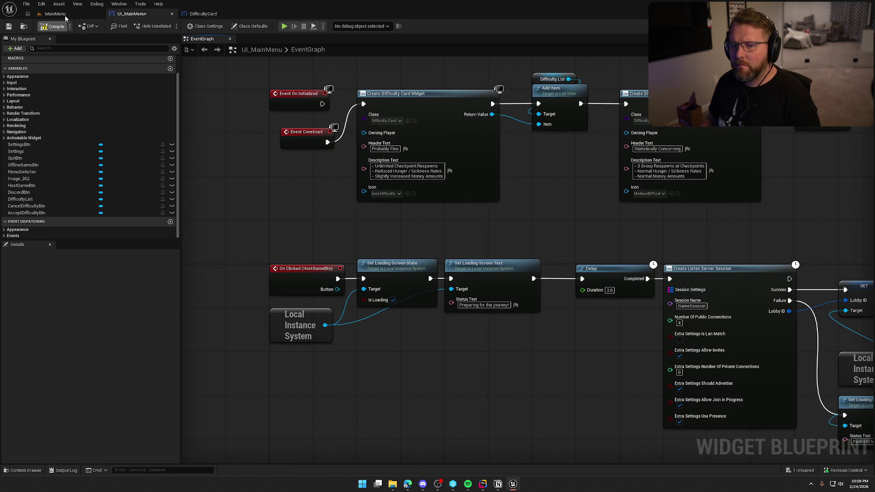
# - Play-test the menu on the MainMenu level and return to the UI_MainMenu graph
pyautogui.click(55, 13)
pyautogui.click(187, 26)
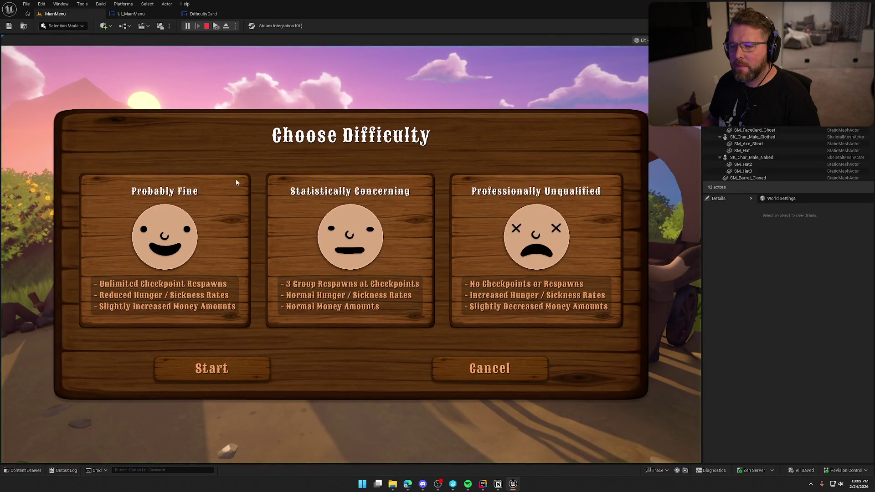
pyautogui.press('Escape')
pyautogui.click(130, 14)
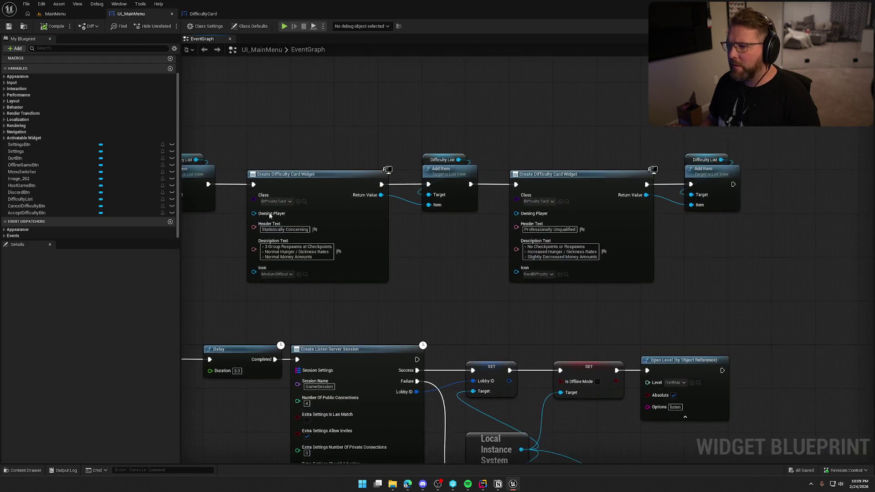
# - Add Set Selected Index after the third Add Item, compile, save, and play the MainMenu level
pyautogui.moveTo(483, 158)
pyautogui.mouseDown()
pyautogui.moveTo(508, 160)
pyautogui.moveTo(521, 182)
pyautogui.moveTo(571, 180)
pyautogui.mouseUp()
pyautogui.write('set sele')
pyautogui.press('Return')
pyautogui.click(455, 113)
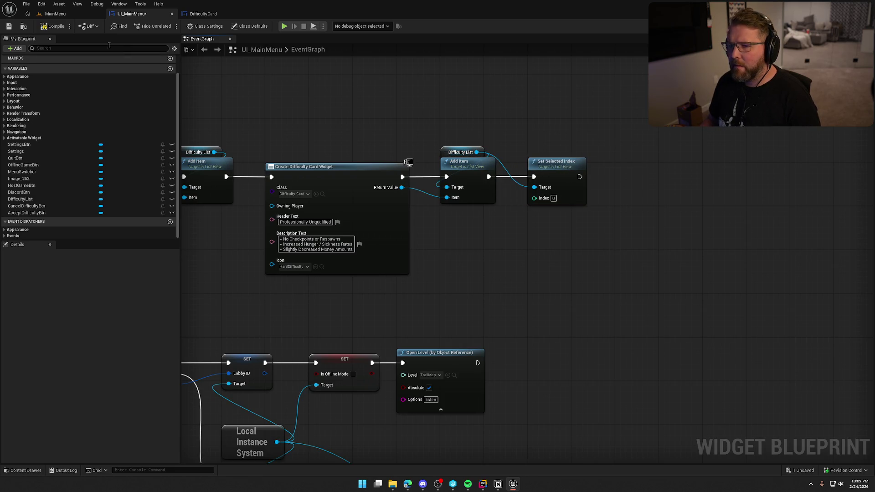
pyautogui.click(61, 23)
pyautogui.click(65, 13)
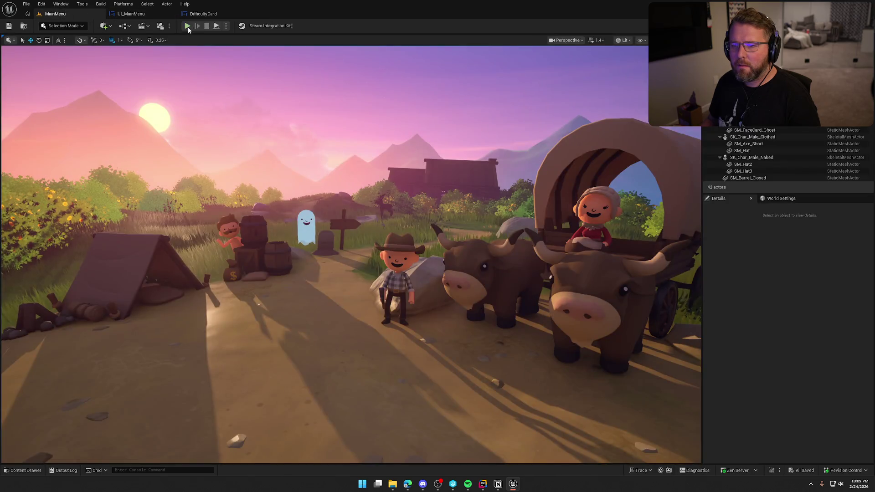
pyautogui.click(187, 26)
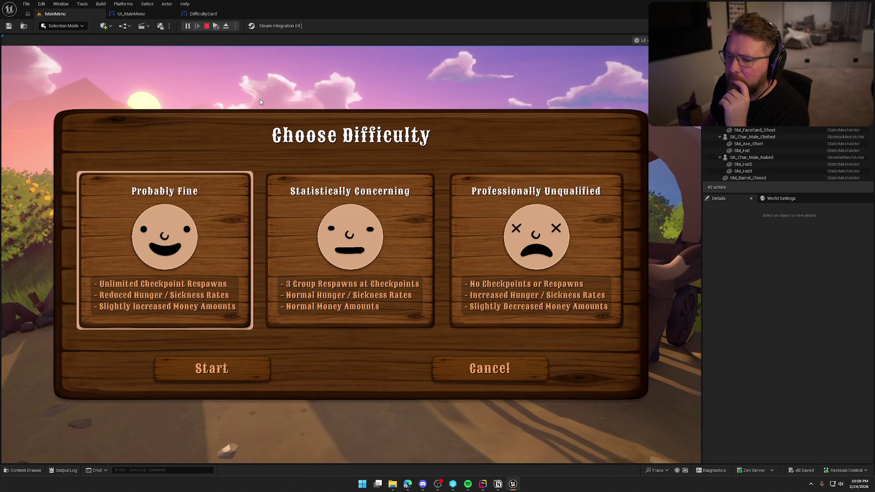
# - Change the Set Selected Index value to 1, then compile and save UI_MainMenu
pyautogui.press('Right')
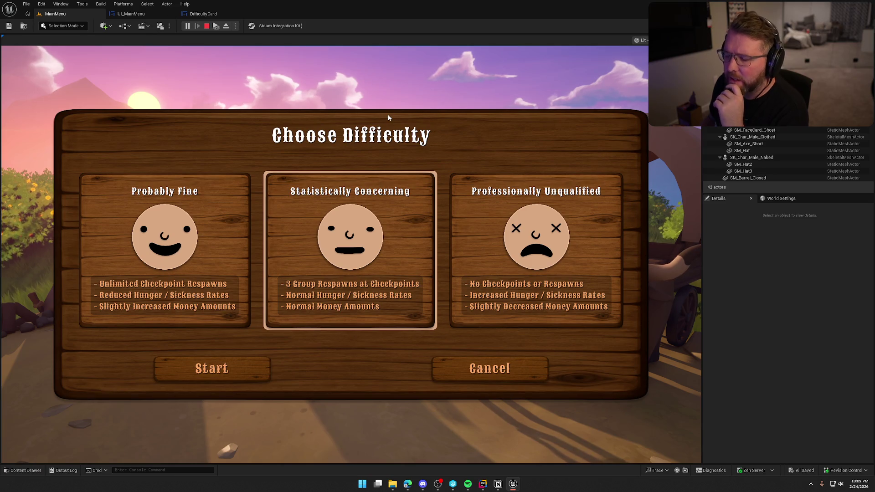
pyautogui.press('Escape')
pyautogui.click(204, 14)
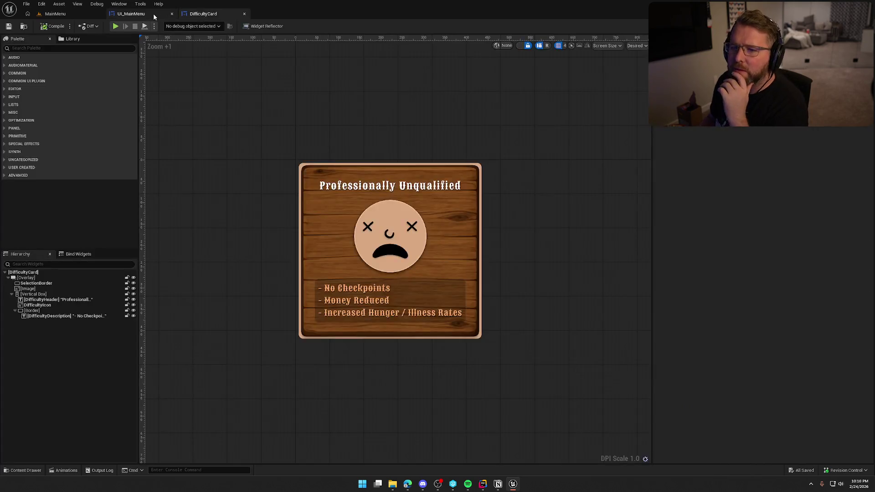
pyautogui.click(154, 13)
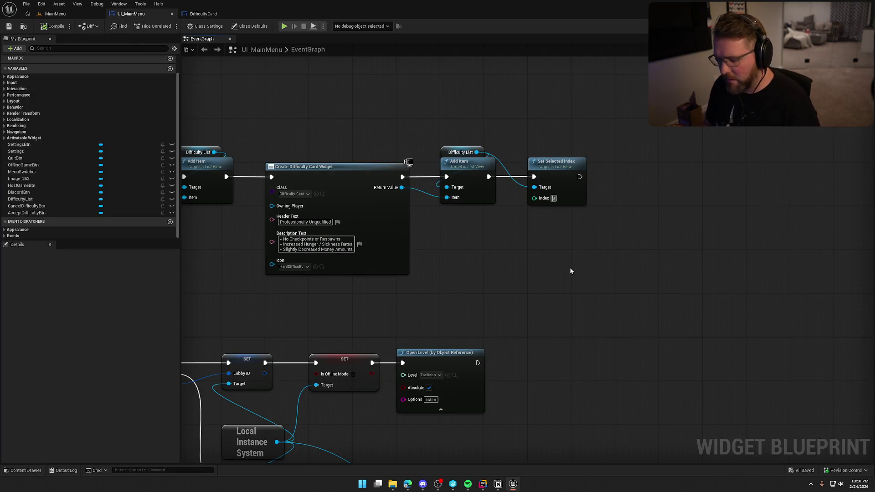
pyautogui.write('1')
pyautogui.click(53, 26)
# - Play the MainMenu level to confirm Statistically Concerning starts highlighted, then stop
pyautogui.click(56, 14)
pyautogui.click(186, 25)
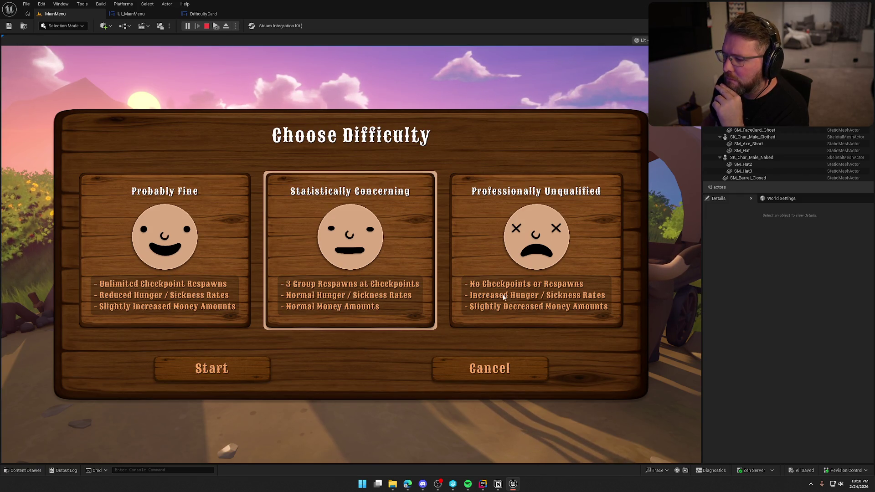
pyautogui.press('Escape')
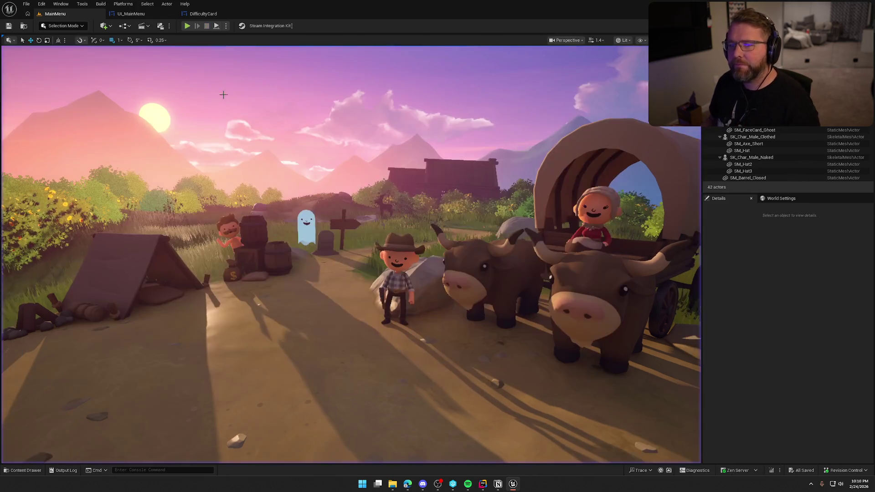
# - Set the DifficultyCard description text style to Default_15_White
pyautogui.click(200, 13)
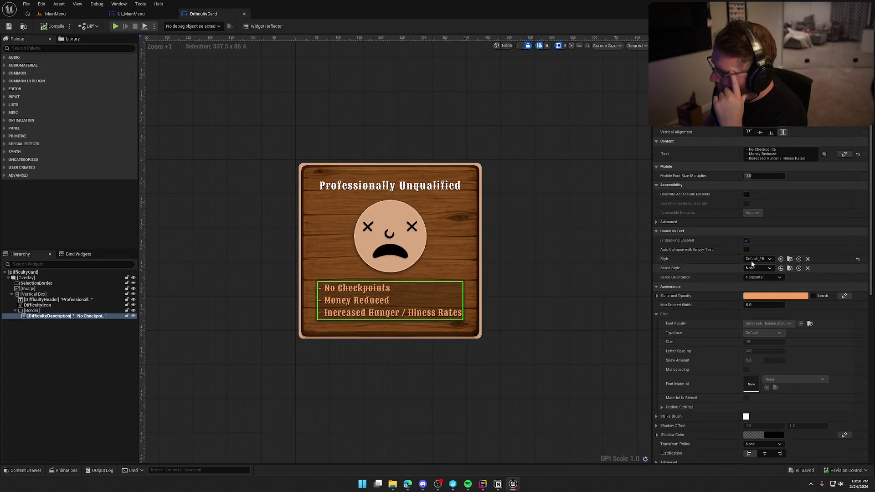
pyautogui.click(757, 259)
pyautogui.click(794, 330)
pyautogui.click(501, 222)
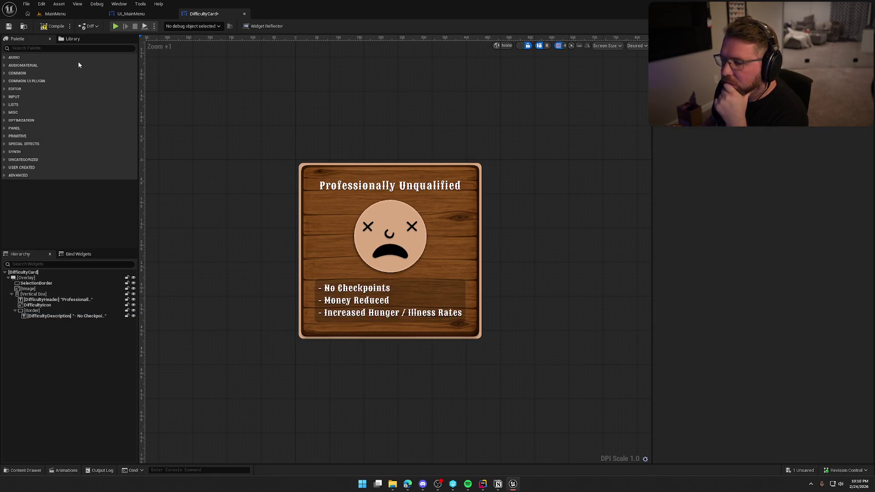
# - Play-test the white descriptions, then reselect the description text in the DifficultyCard designer
pyautogui.click(54, 14)
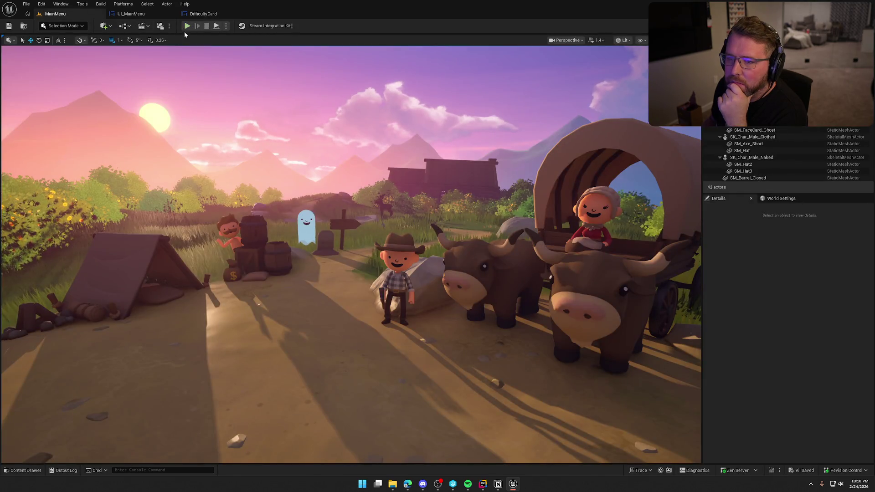
pyautogui.click(187, 26)
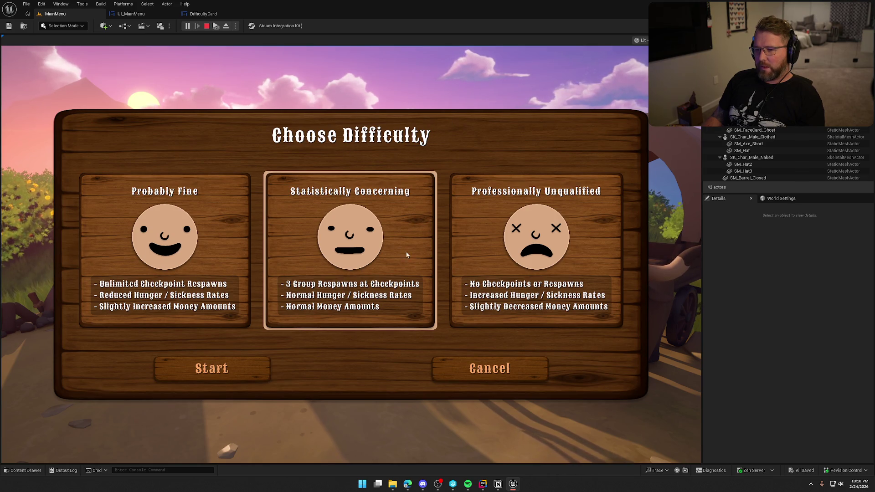
pyautogui.click(206, 26)
pyautogui.click(203, 14)
pyautogui.click(390, 301)
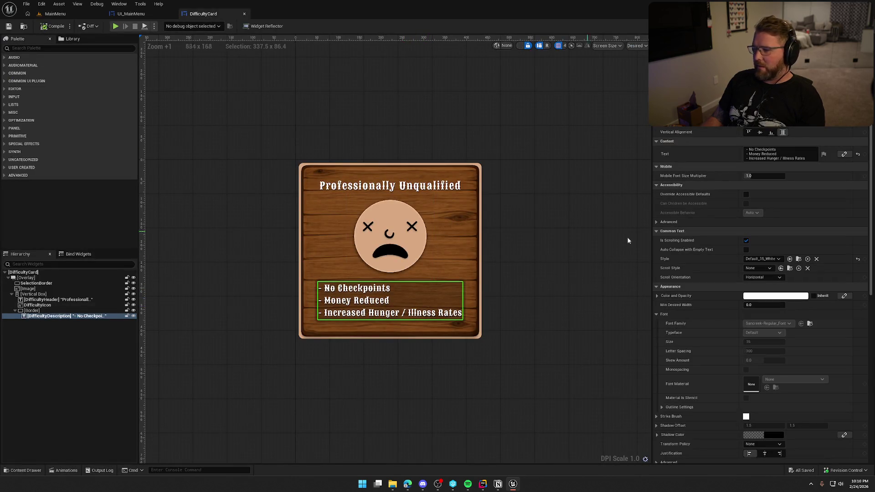
# - Try the Default_15_Illness and Default_15_Red styles on the description text
pyautogui.scroll(-3, 781, 321)
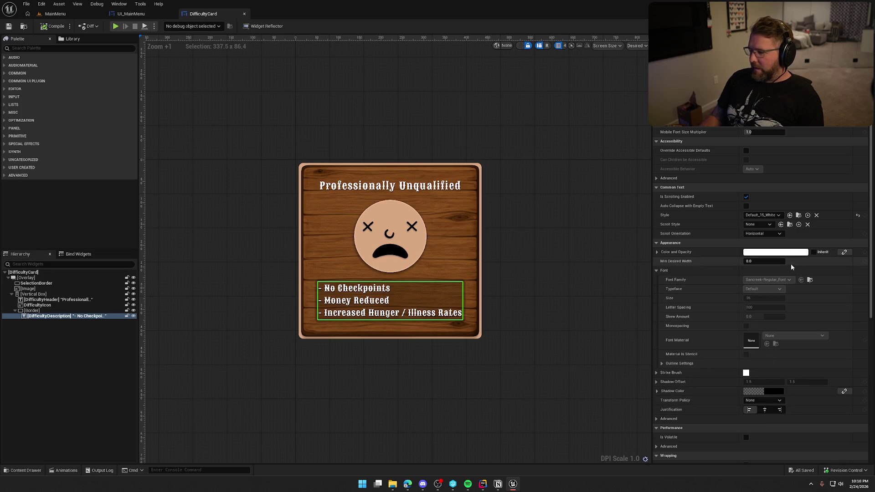
pyautogui.scroll(2, 781, 294)
pyautogui.scroll(1, 776, 294)
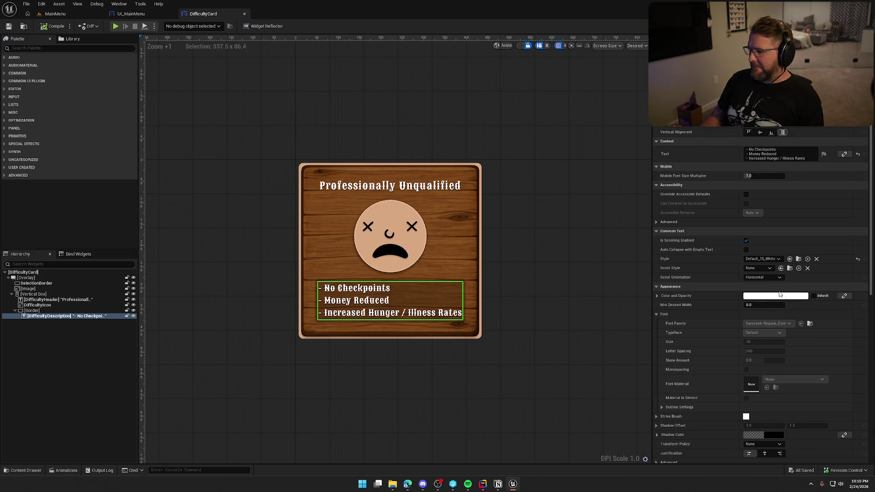
pyautogui.click(764, 259)
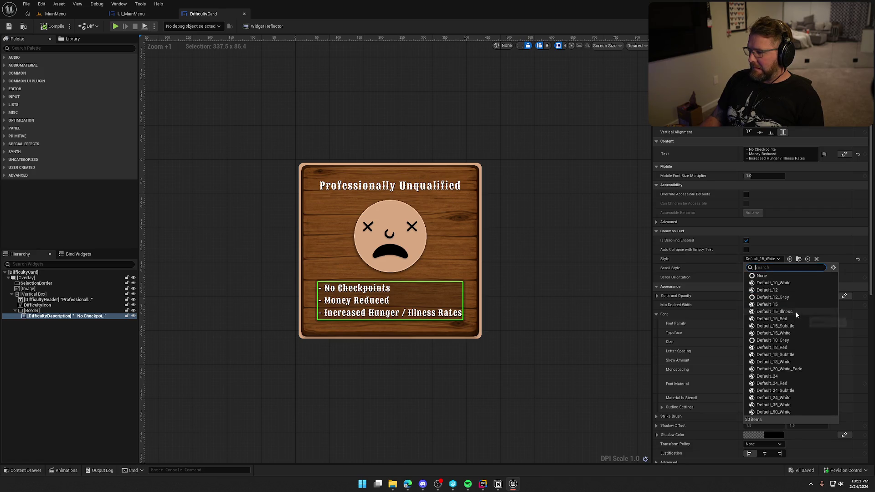
pyautogui.click(794, 310)
pyautogui.click(759, 260)
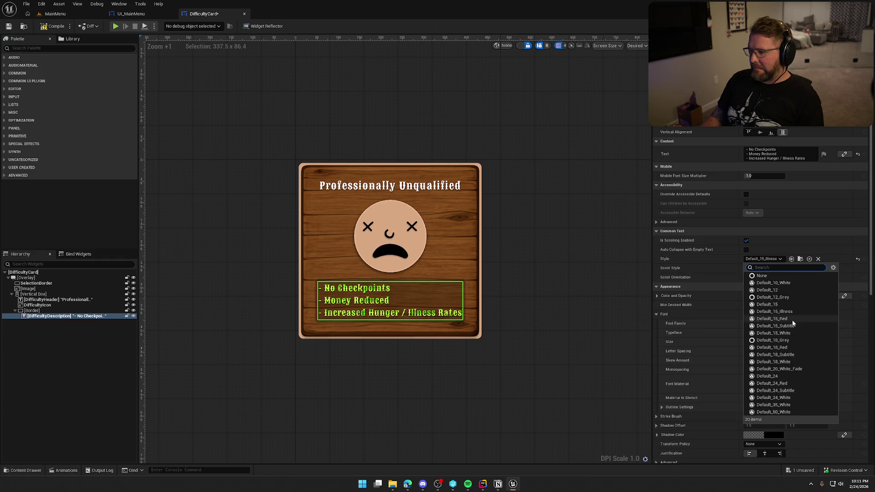
pyautogui.click(792, 319)
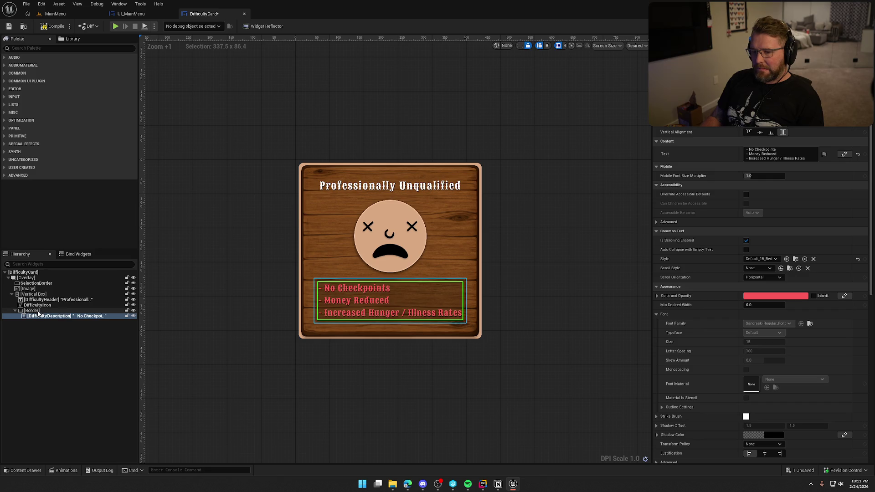
# - Remove the description's backing Border by replacing it with its child text
pyautogui.click(133, 311)
pyautogui.click(133, 311)
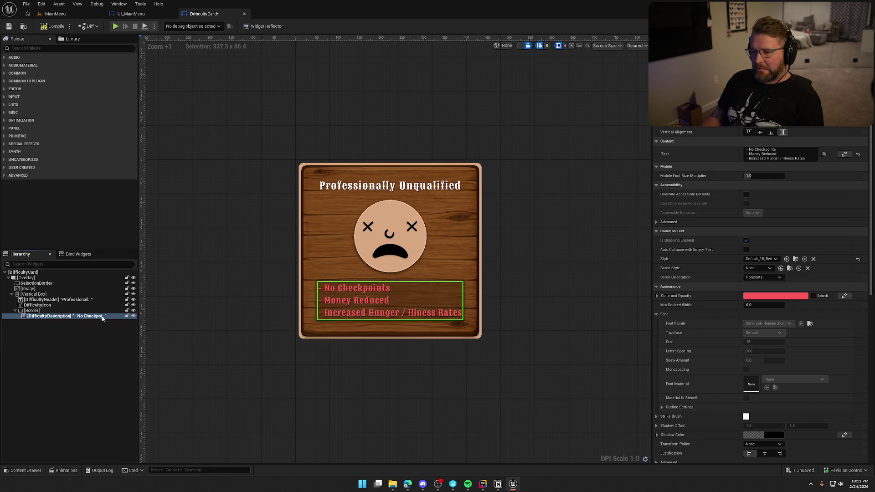
pyautogui.click(32, 311)
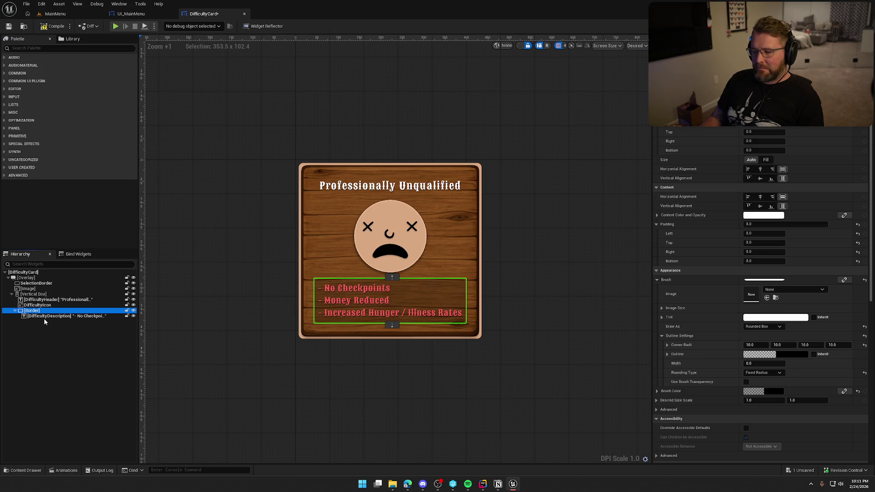
pyautogui.rightClick(30, 312)
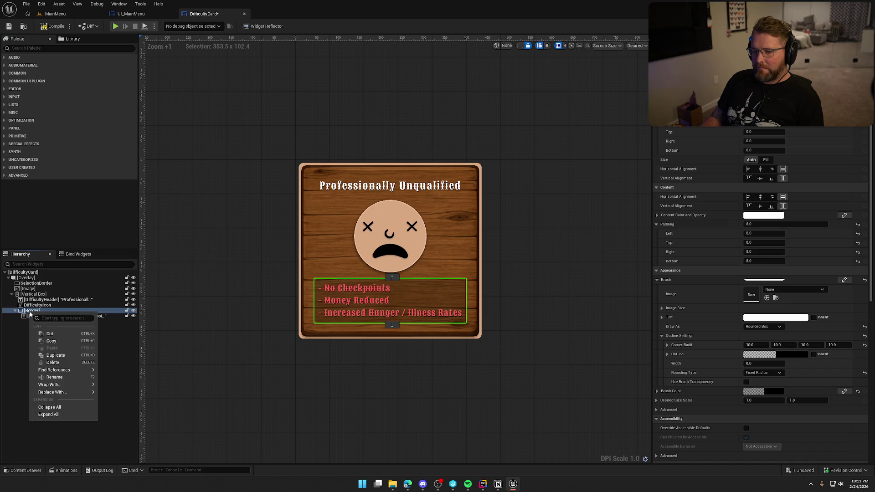
pyautogui.moveTo(52, 392)
pyautogui.click(129, 358)
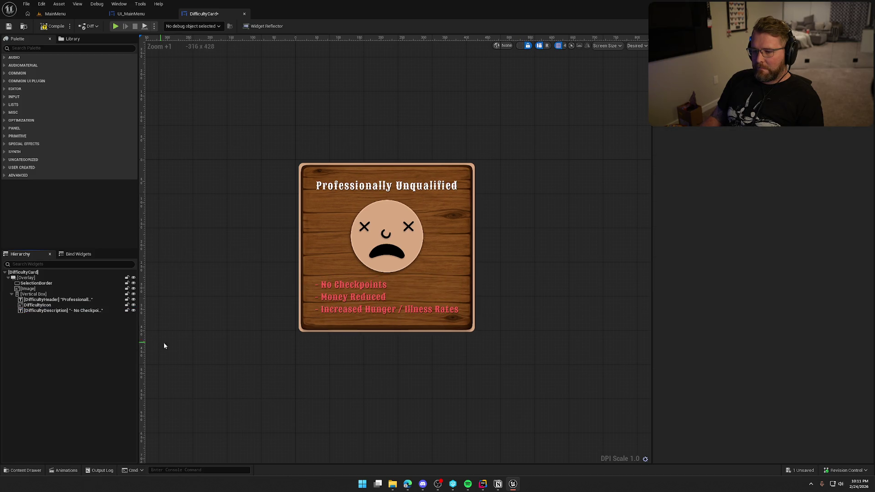
# - Set the description text style to Default_12_Grey
pyautogui.click(346, 310)
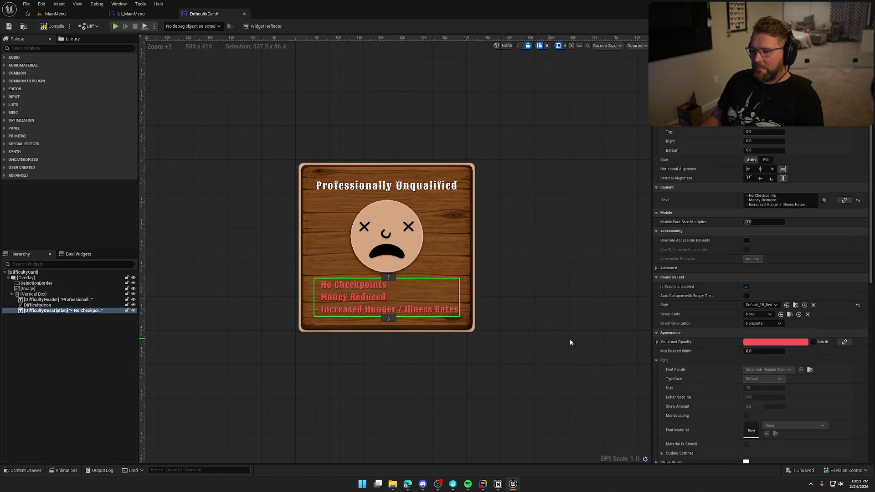
pyautogui.click(770, 306)
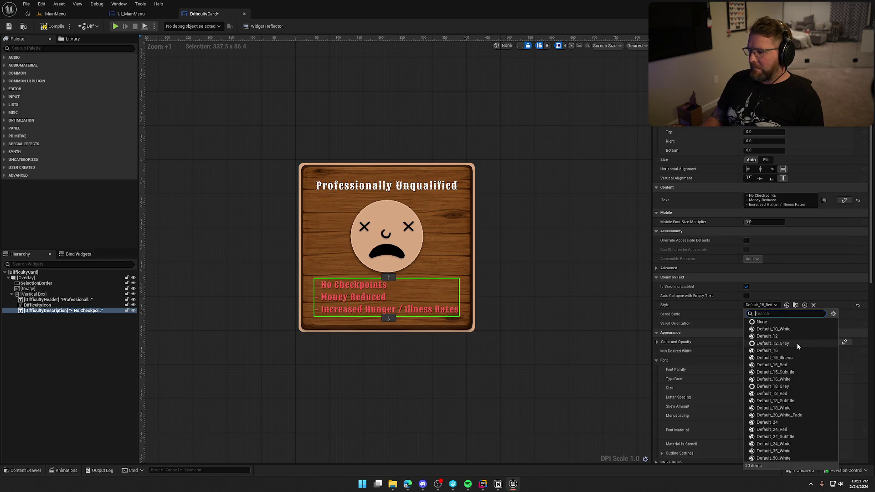
pyautogui.click(796, 343)
pyautogui.click(759, 304)
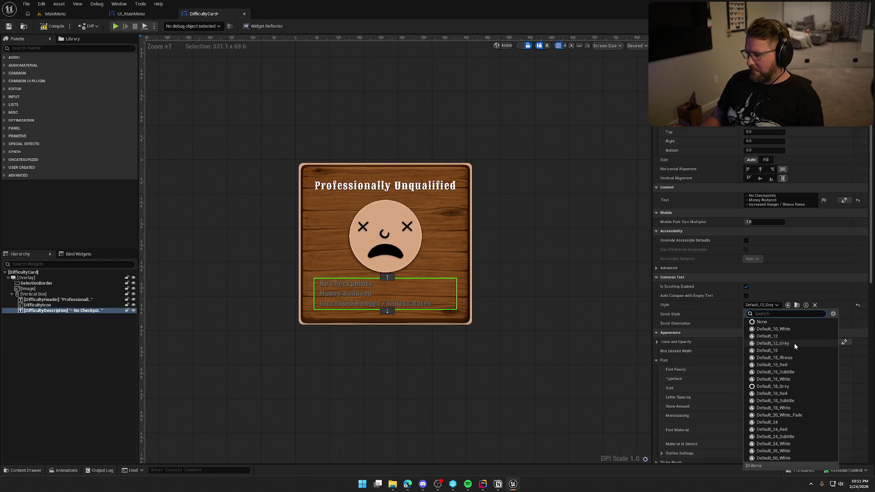